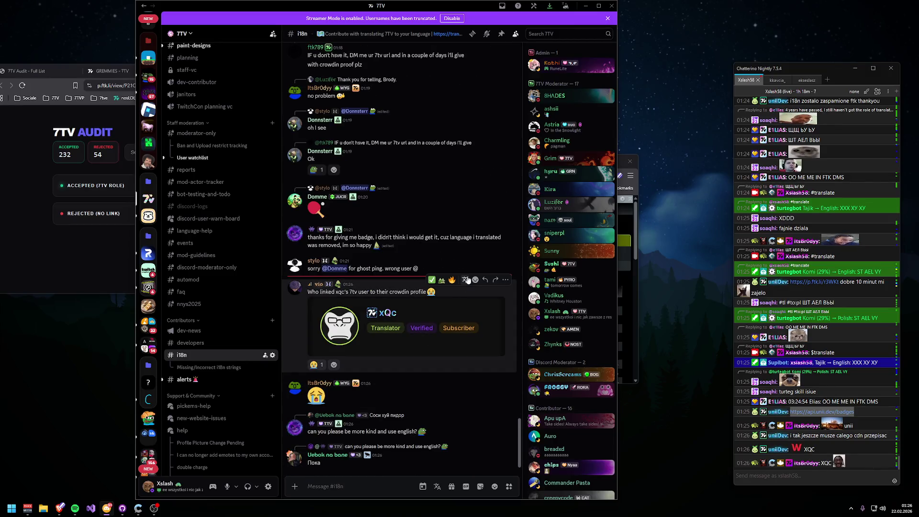
# React to the message about linking xQc's 7TV to a Crowdin profile with the W emoji
pyautogui.click(475, 279)
pyautogui.write('ww')
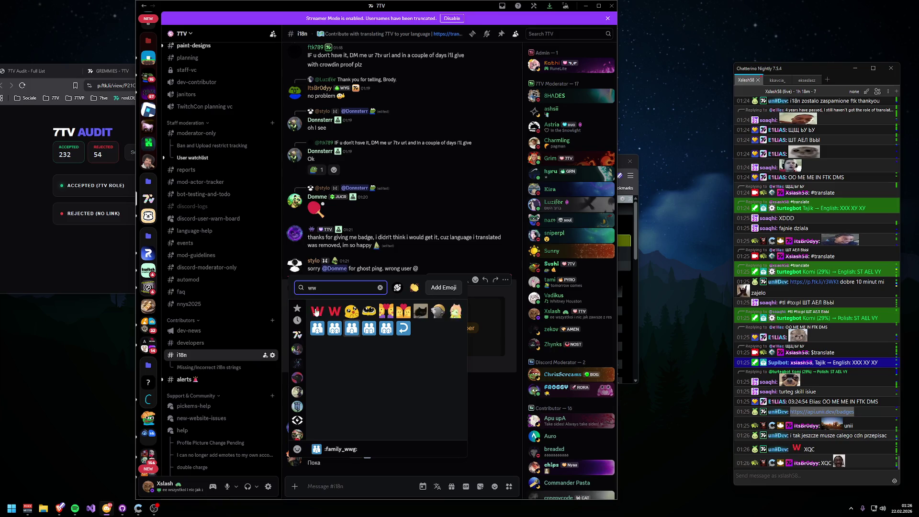
pyautogui.click(316, 311)
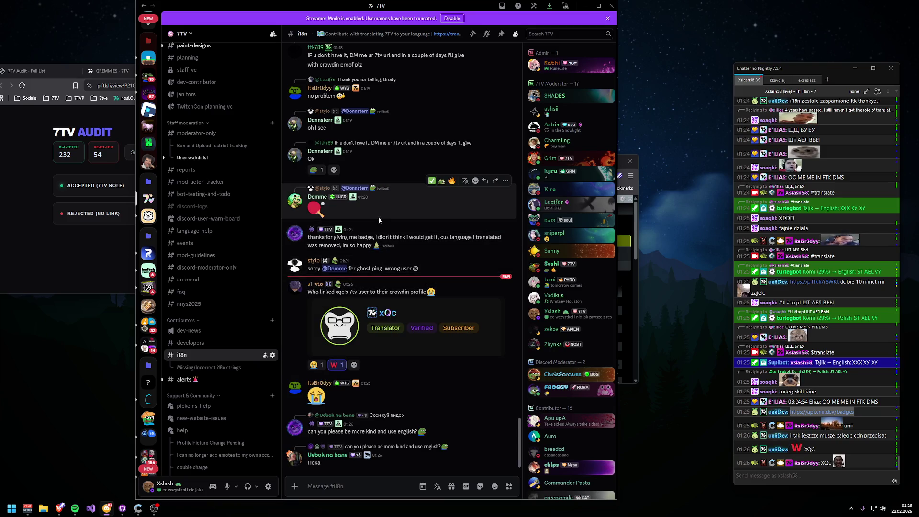
# Scroll through #i18n, then bring the 7TV Audit browser window over Discord
pyautogui.scroll(5, 379, 219)
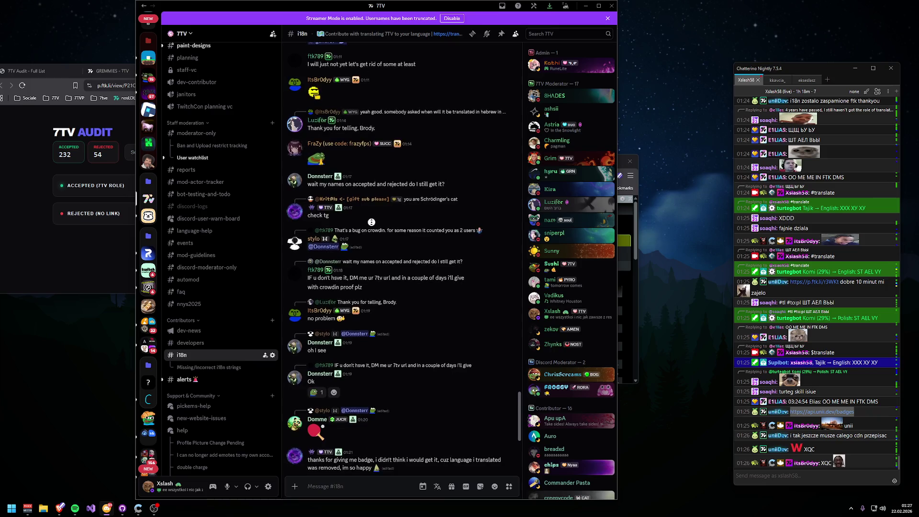
pyautogui.scroll(-5, 371, 222)
pyautogui.scroll(-3, 195, 284)
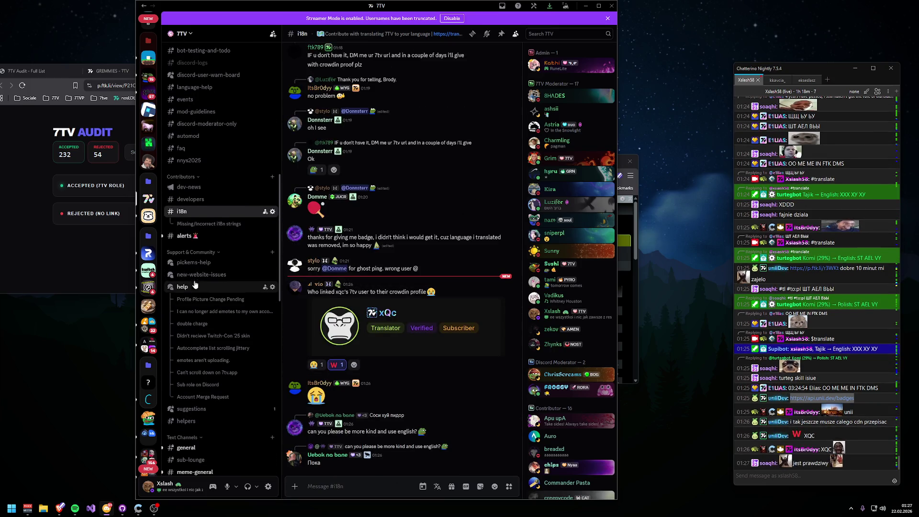
pyautogui.scroll(5, 195, 287)
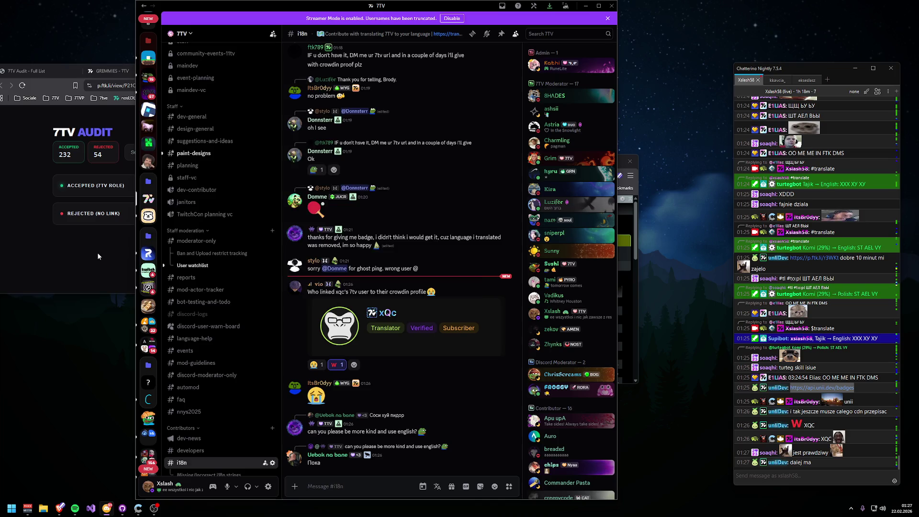
pyautogui.click(98, 255)
pyautogui.moveTo(364, 71)
pyautogui.mouseDown()
pyautogui.moveTo(322, 70)
pyautogui.moveTo(438, 87)
pyautogui.moveTo(507, 165)
pyautogui.moveTo(504, 128)
pyautogui.mouseUp()
pyautogui.click(482, 127)
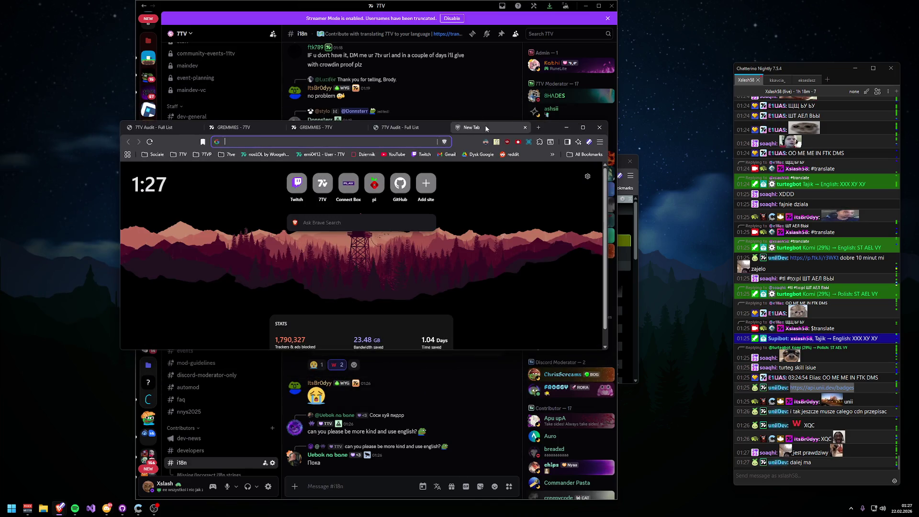
pyautogui.write('7tv')
pyautogui.press('Return')
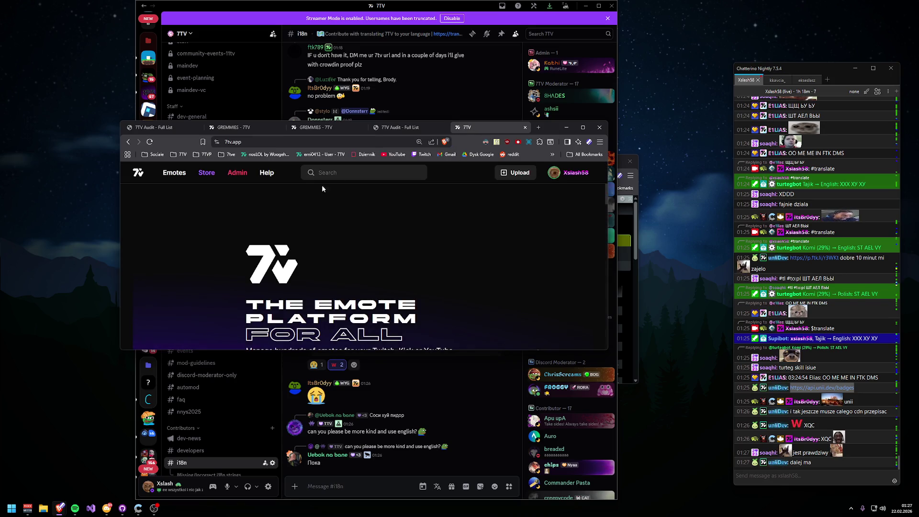
pyautogui.click(346, 171)
pyautogui.write('xqc')
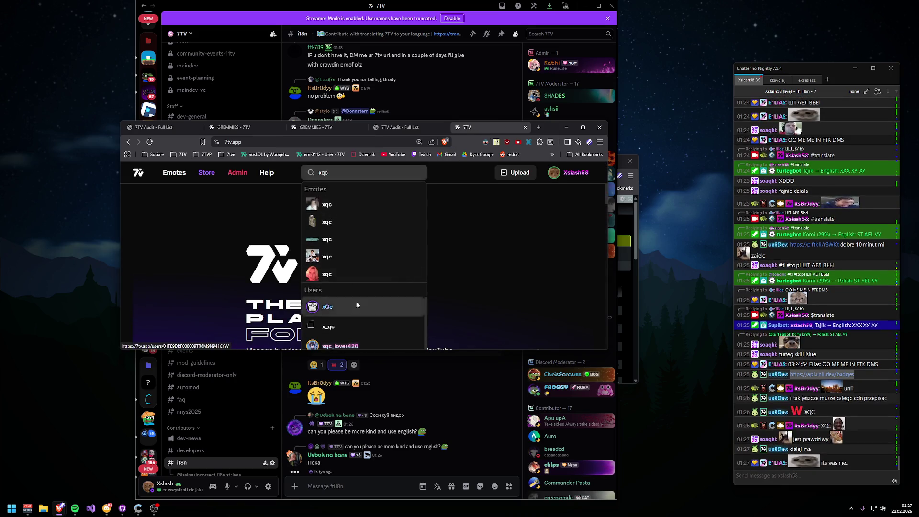
pyautogui.click(355, 300)
pyautogui.scroll(-1, 180, 271)
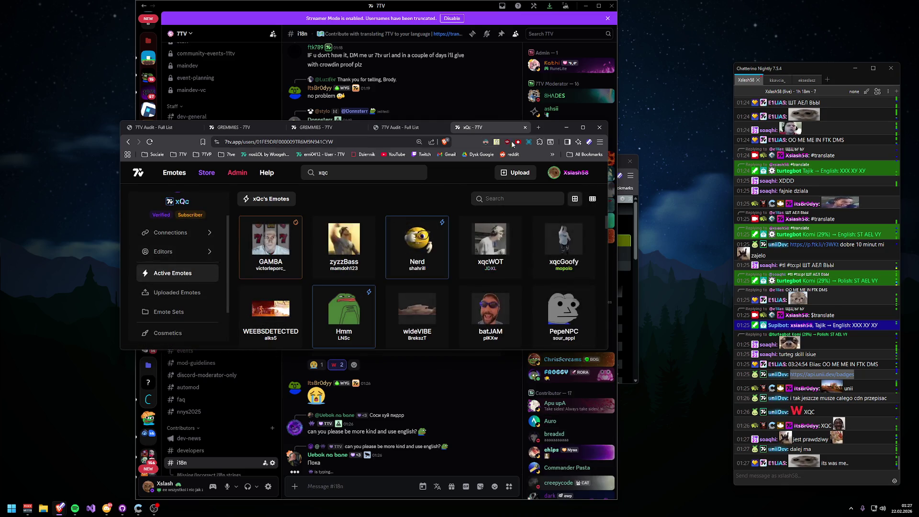
pyautogui.click(524, 127)
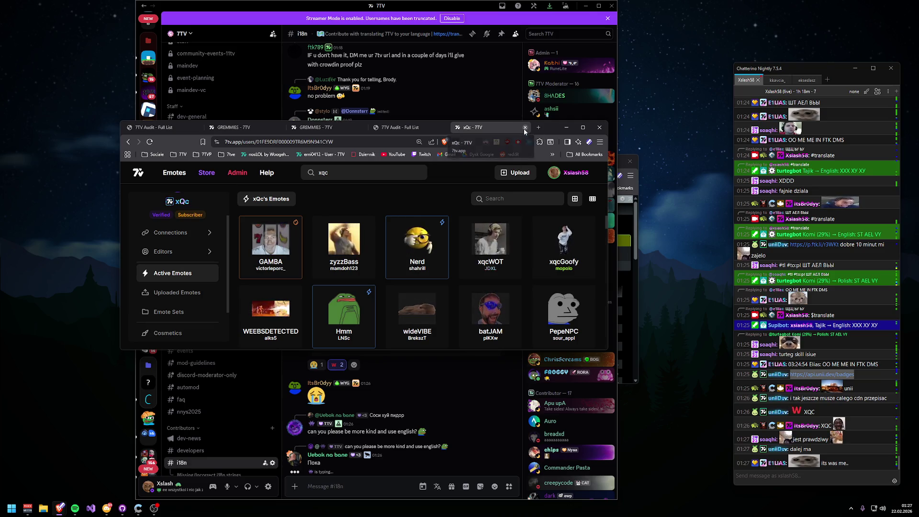
pyautogui.moveTo(505, 127)
pyautogui.mouseDown()
pyautogui.moveTo(538, 187)
pyautogui.moveTo(541, 229)
pyautogui.moveTo(539, 39)
pyautogui.moveTo(526, 98)
pyautogui.mouseUp()
pyautogui.click(535, 96)
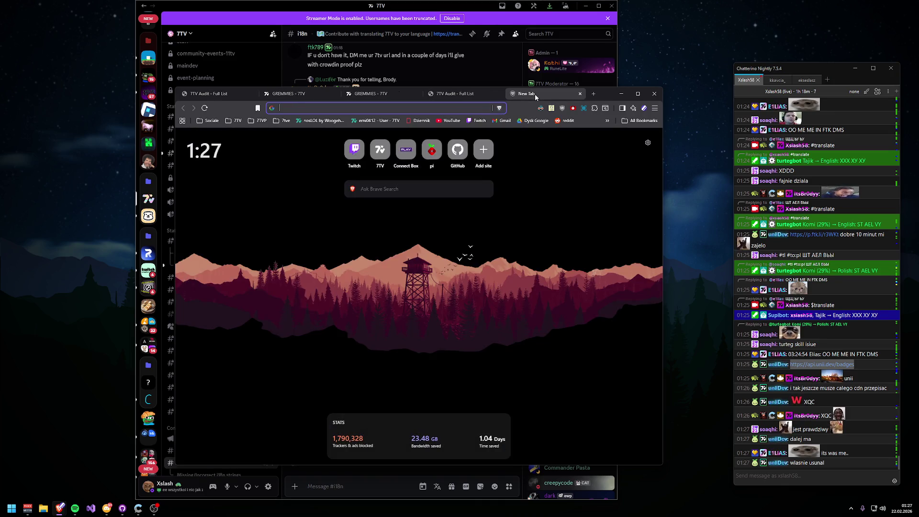
# Load the Crowdin profile page and scroll down to its contributed projects
pyautogui.write('t')
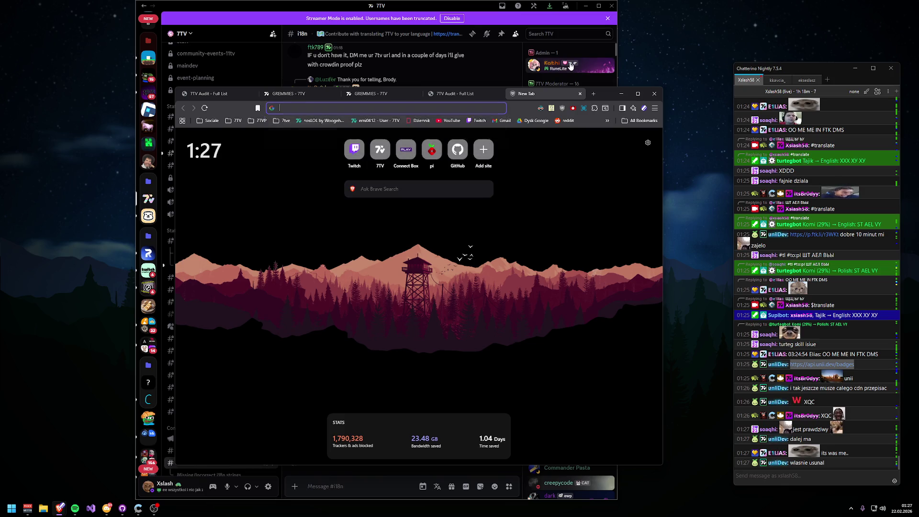
pyautogui.press('BackSpace')
pyautogui.press('BackSpace')
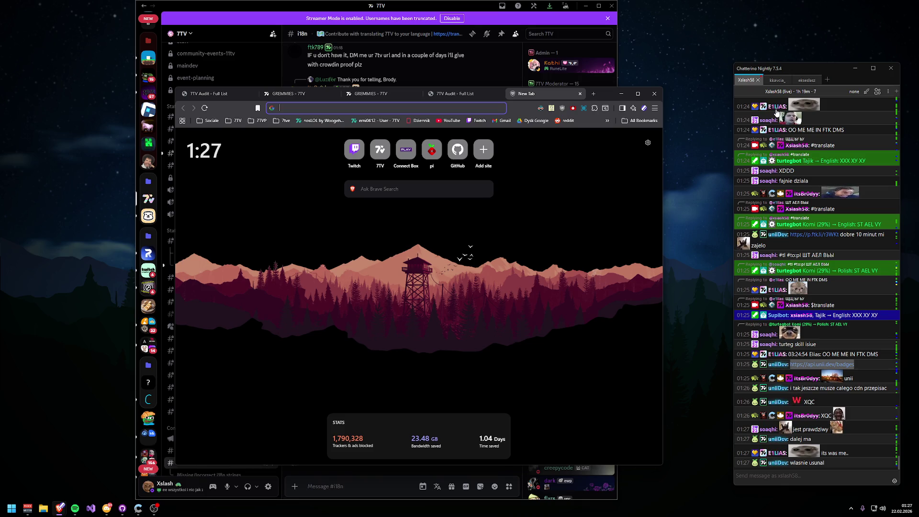
pyautogui.write('chat.openai.com')
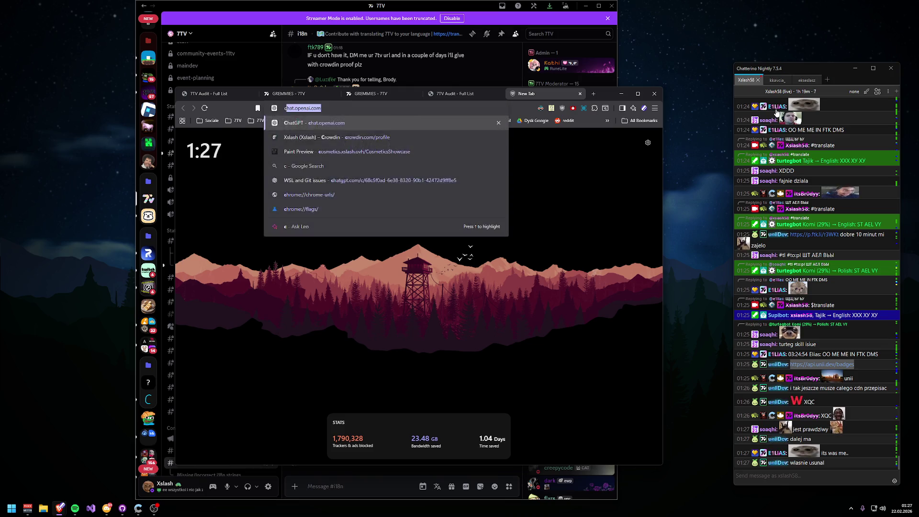
pyautogui.press('Return')
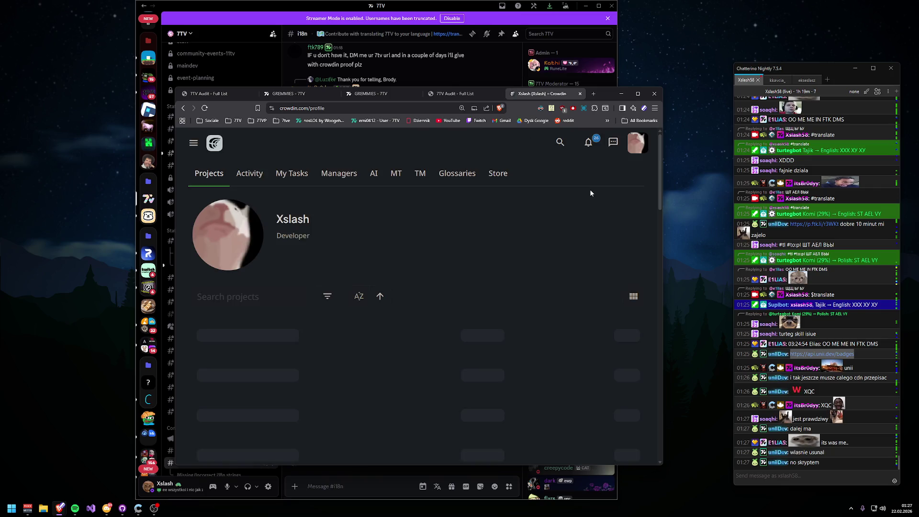
pyautogui.scroll(-3, 360, 324)
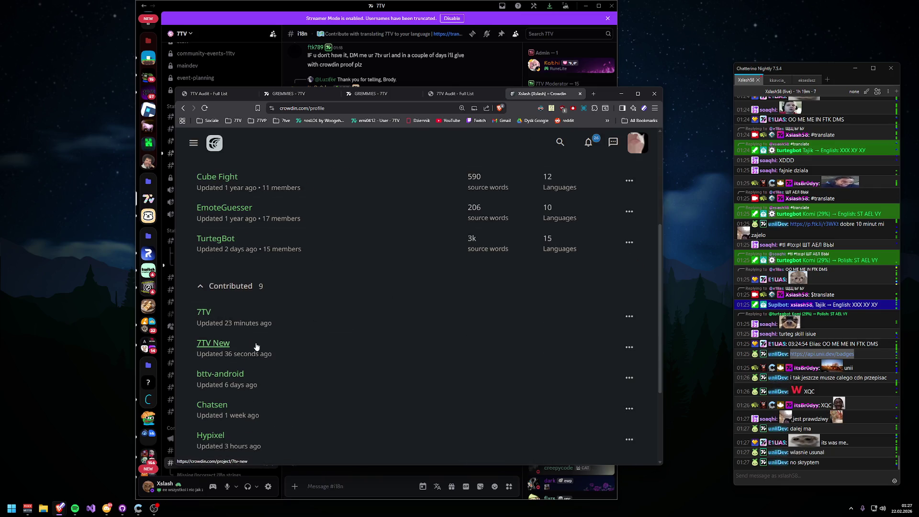
# Open the 7TV link shared in chat, close its popup, and return to GREMMIES' 7TV page
pyautogui.click(836, 463)
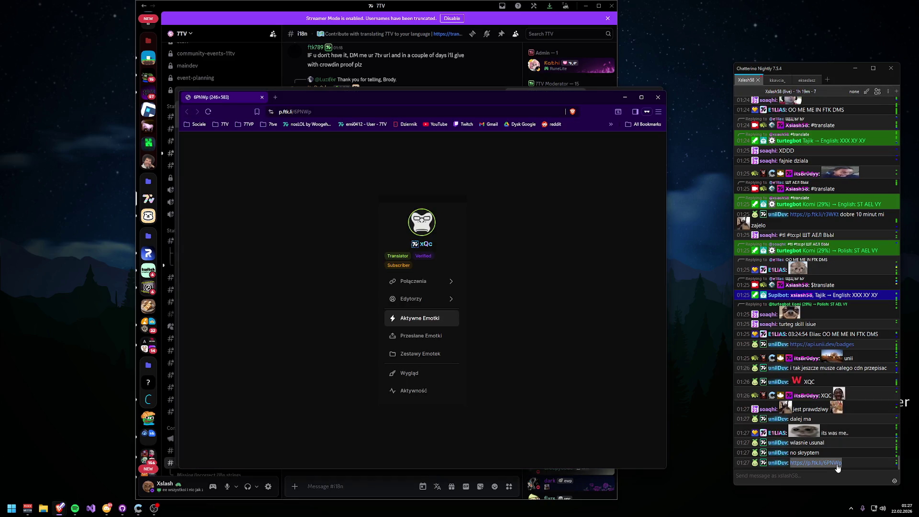
pyautogui.click(657, 97)
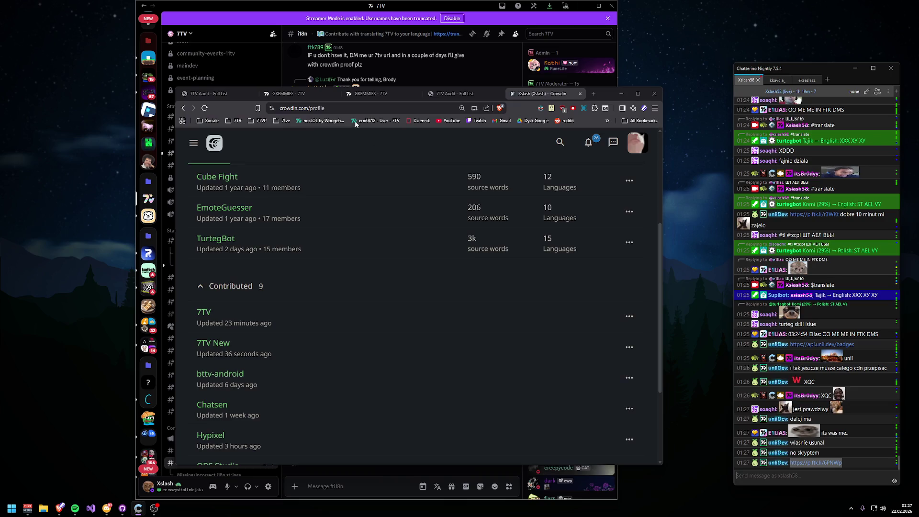
pyautogui.click(454, 94)
pyautogui.click(355, 98)
pyautogui.click(297, 94)
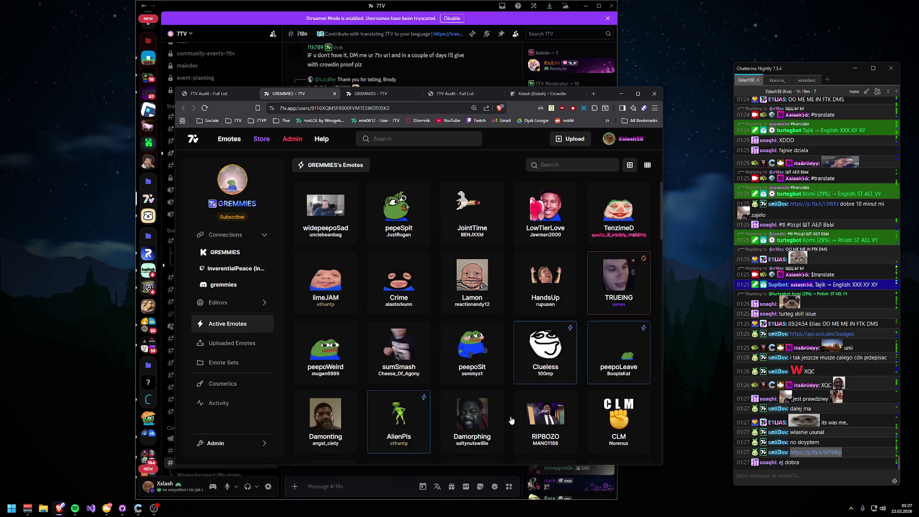
# Search 7TV for 'xqc', then open and reload xQc's verified emote page
pyautogui.click(371, 141)
pyautogui.write('xqc')
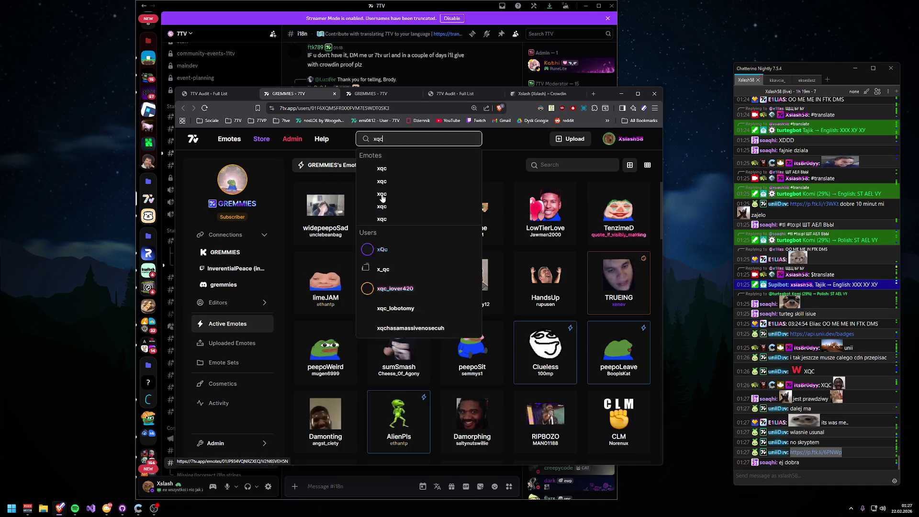
pyautogui.click(356, 297)
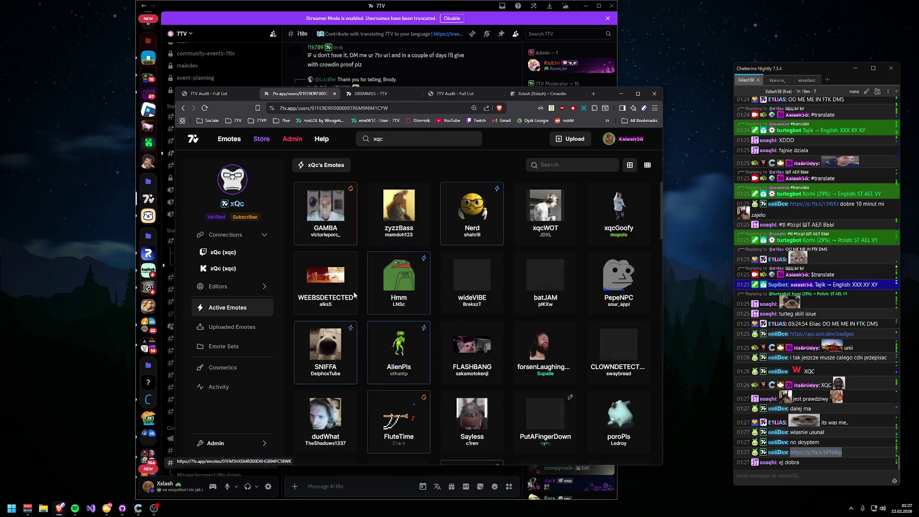
pyautogui.press('F5')
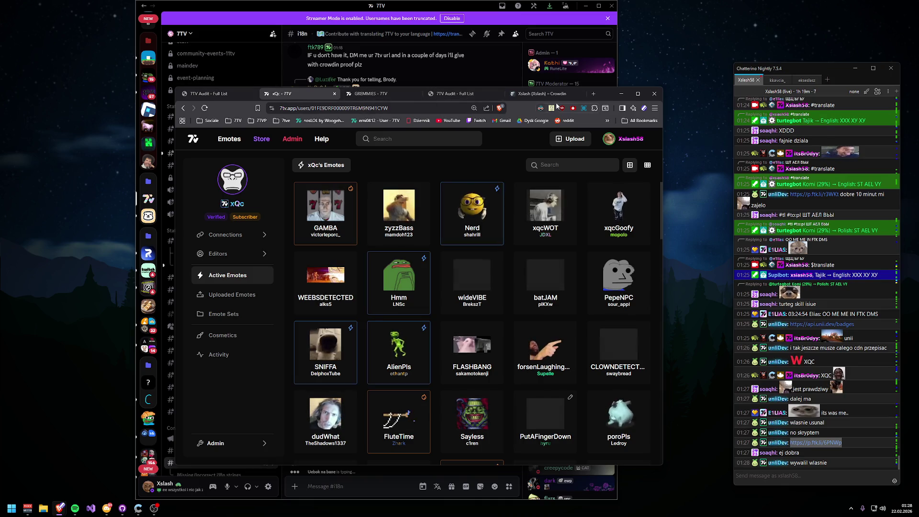
pyautogui.moveTo(606, 95); pyautogui.dragTo(635, 50)
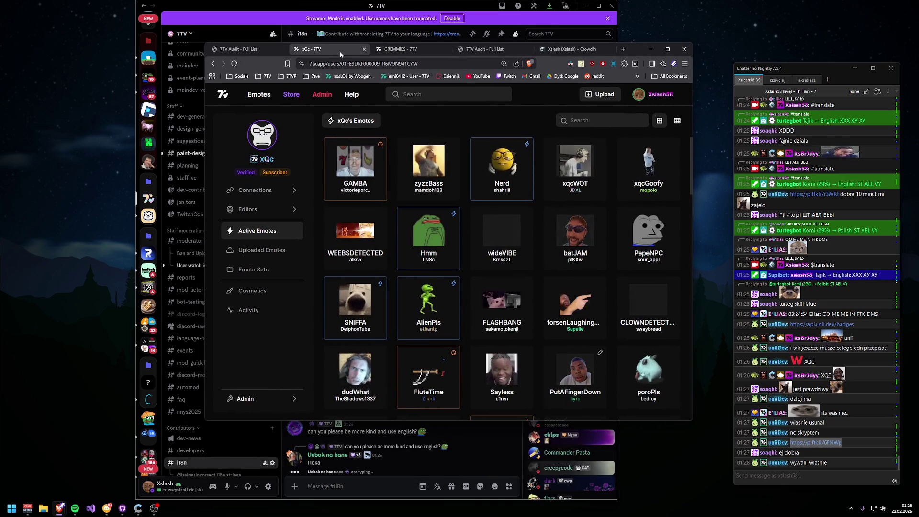
# Open the 7TV New project from the Crowdin profile, then expand REJECTED (NO LINK) in the audit list
pyautogui.click(402, 49)
pyautogui.click(493, 53)
pyautogui.click(552, 50)
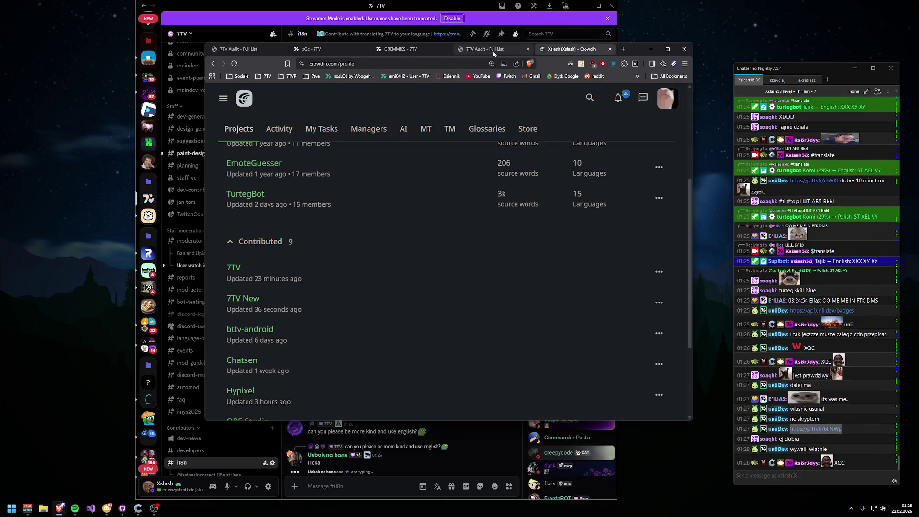
pyautogui.scroll(2, 421, 240)
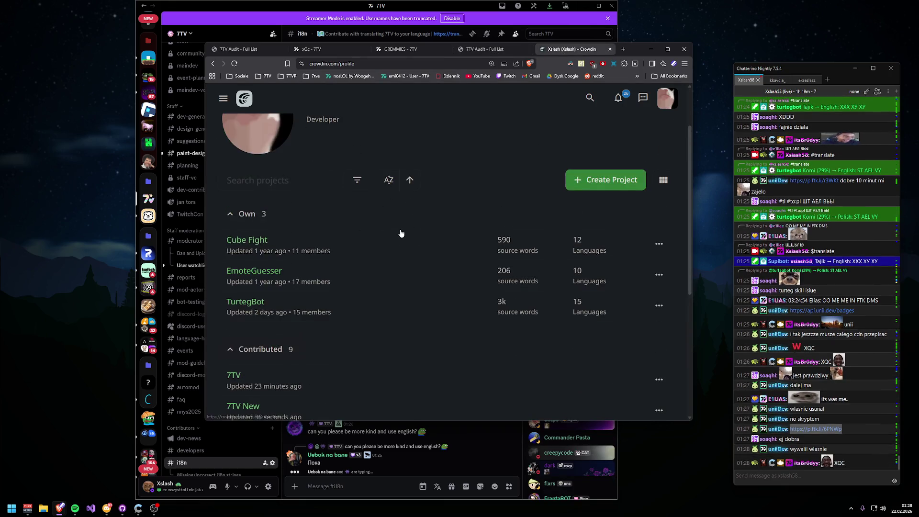
pyautogui.scroll(-2, 333, 261)
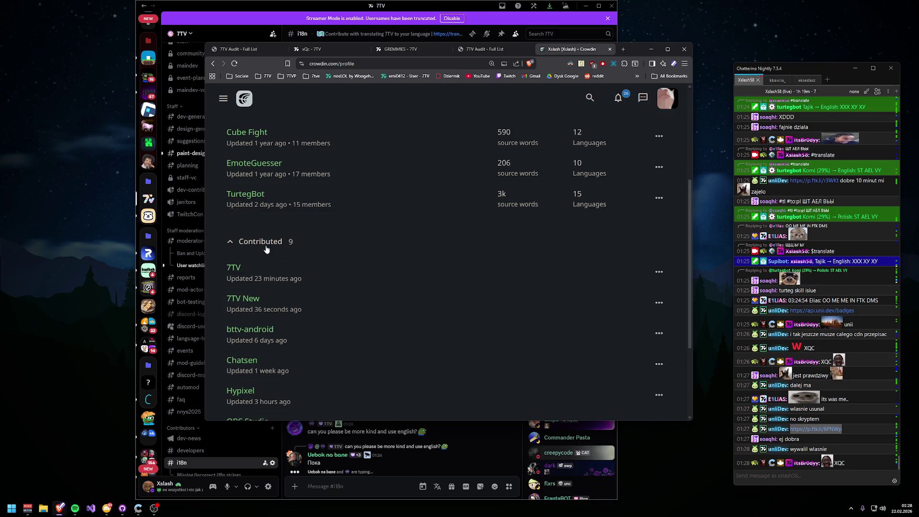
pyautogui.click(247, 308)
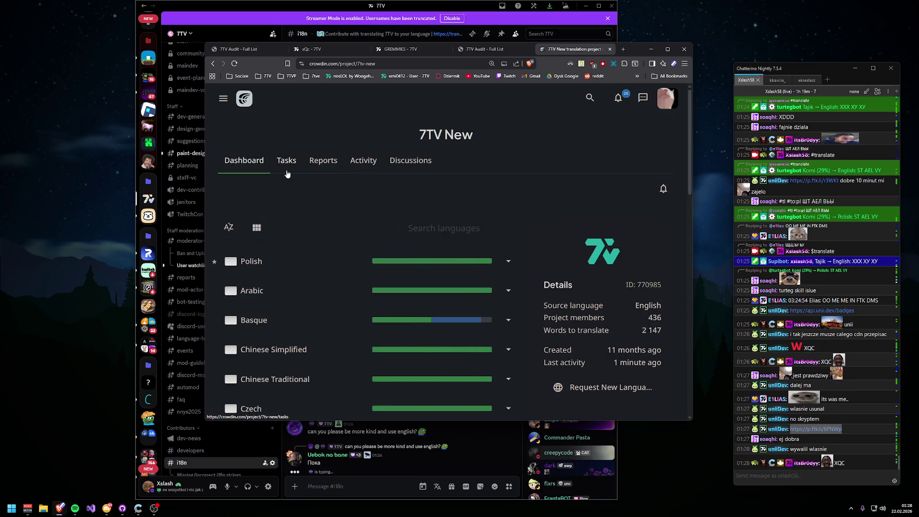
pyautogui.click(251, 49)
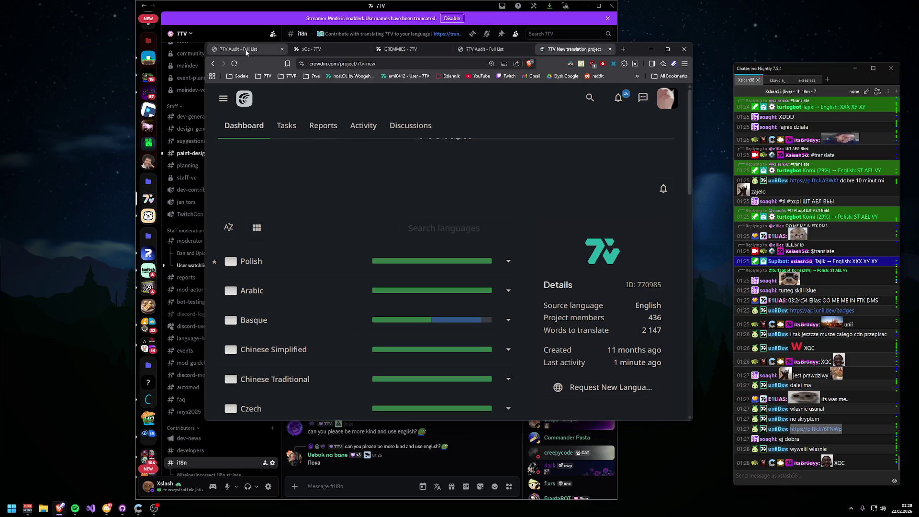
pyautogui.click(330, 194)
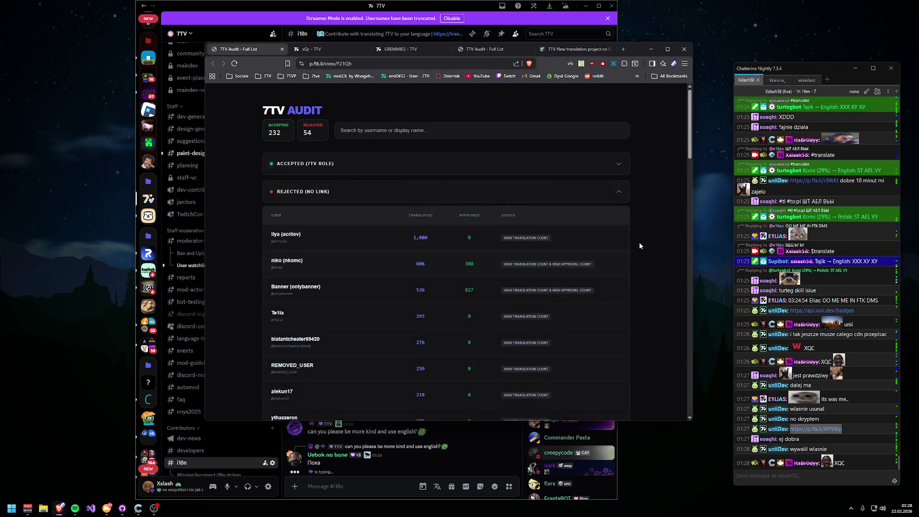
# Filter the audit list by 'xs' to two accepted users, then collapse the empty Rejected section
pyautogui.scroll(-15, 634, 244)
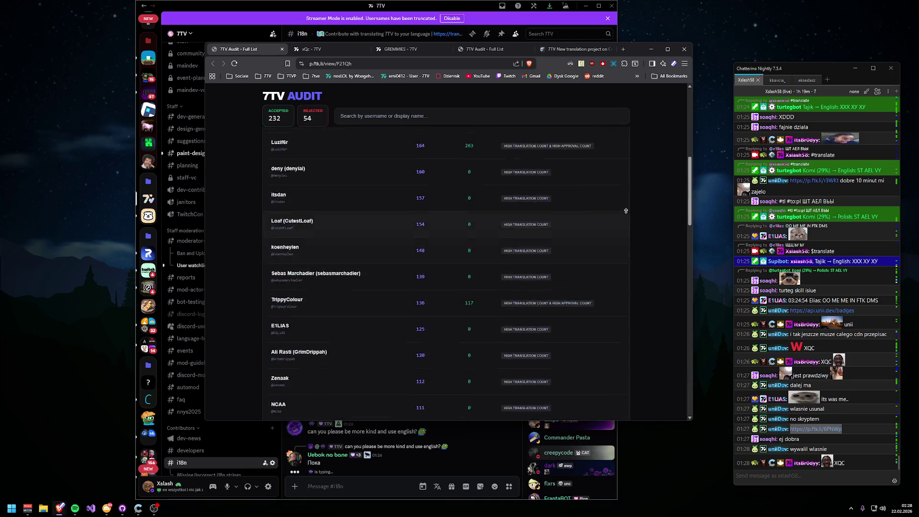
pyautogui.scroll(15, 637, 233)
pyautogui.scroll(-1, 691, 154)
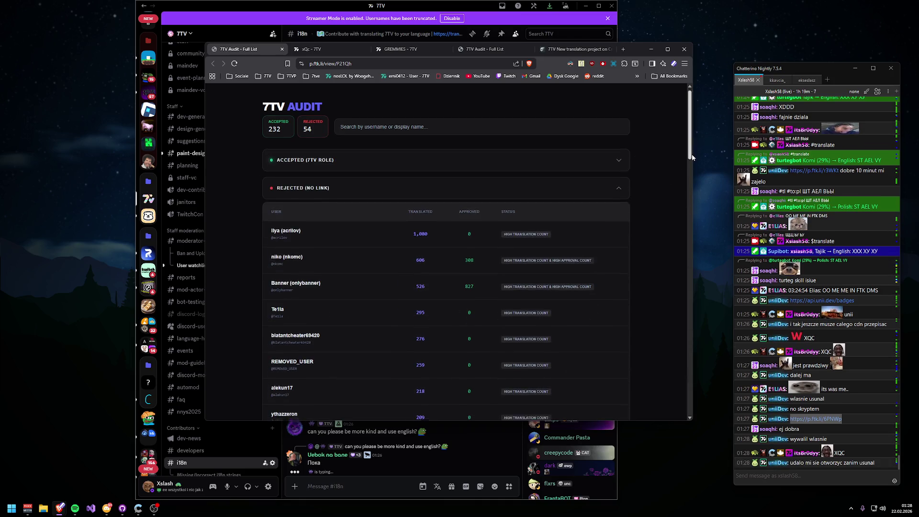
pyautogui.scroll(1, 696, 157)
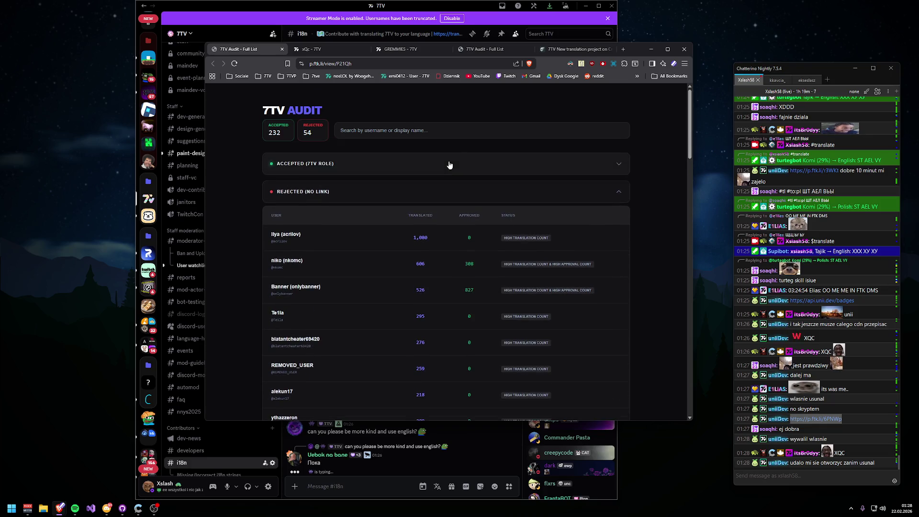
pyautogui.click(448, 164)
pyautogui.click(420, 134)
pyautogui.write('xs')
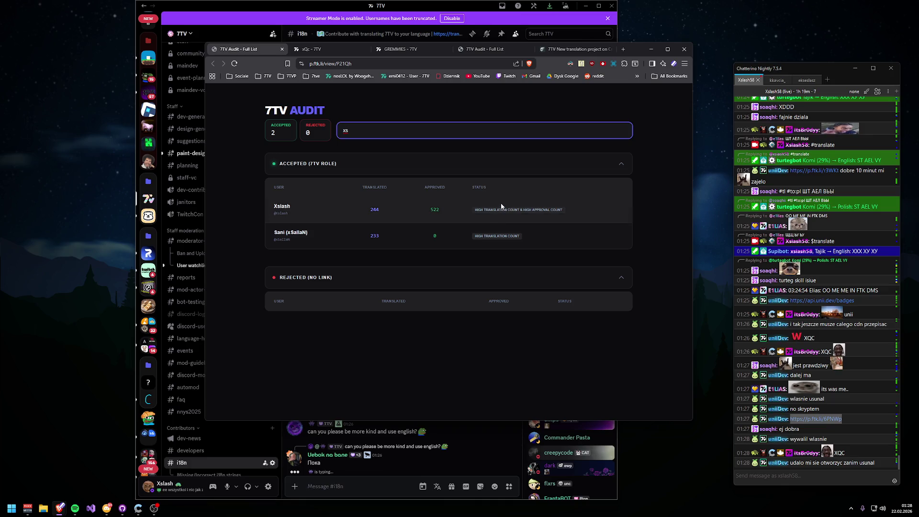
pyautogui.moveTo(472, 210); pyautogui.dragTo(516, 209)
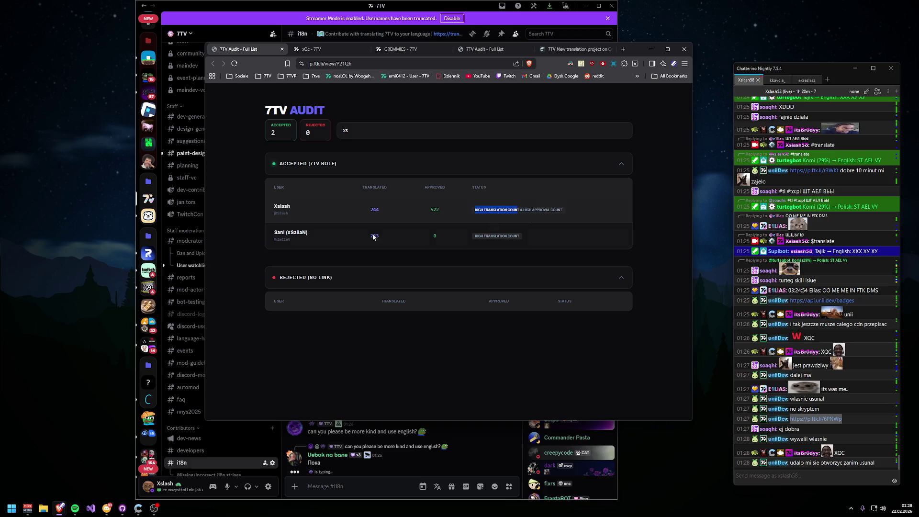
pyautogui.click(436, 238)
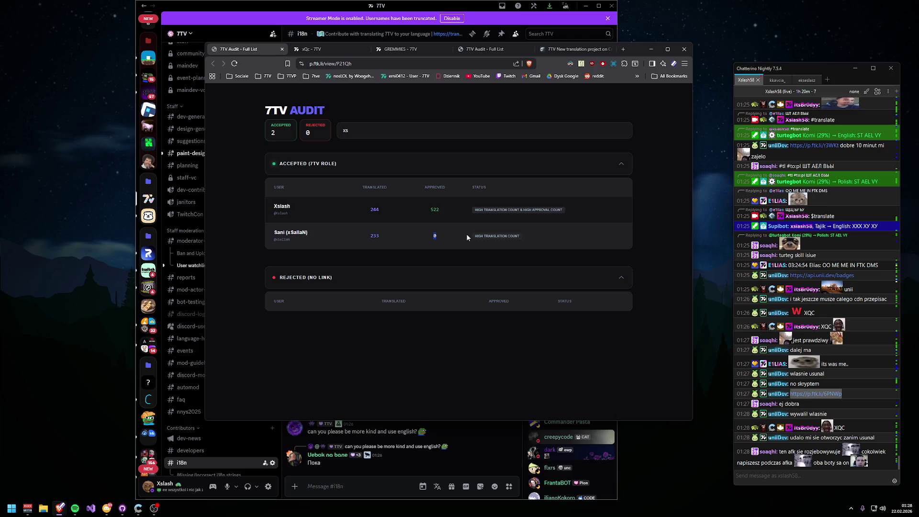
pyautogui.click(474, 274)
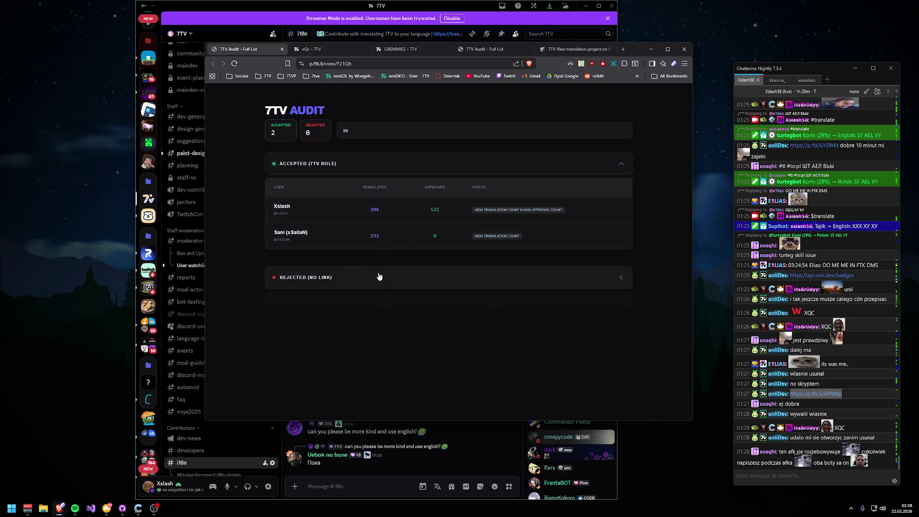
# Clear the 'xs' search so all 232 accepted and 54 rejected translators return
pyautogui.click(421, 130)
pyautogui.hotkey('ctrl', 'a')
pyautogui.press('BackSpace')
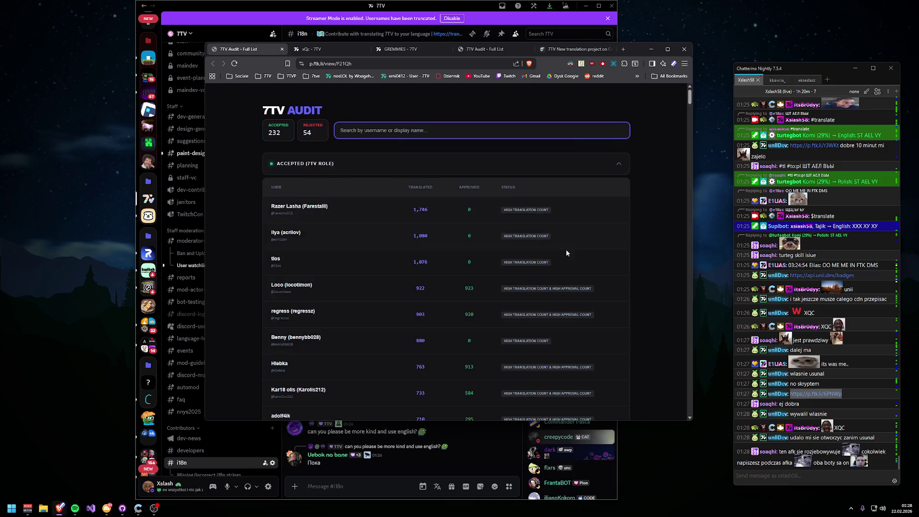
pyautogui.scroll(-3, 569, 256)
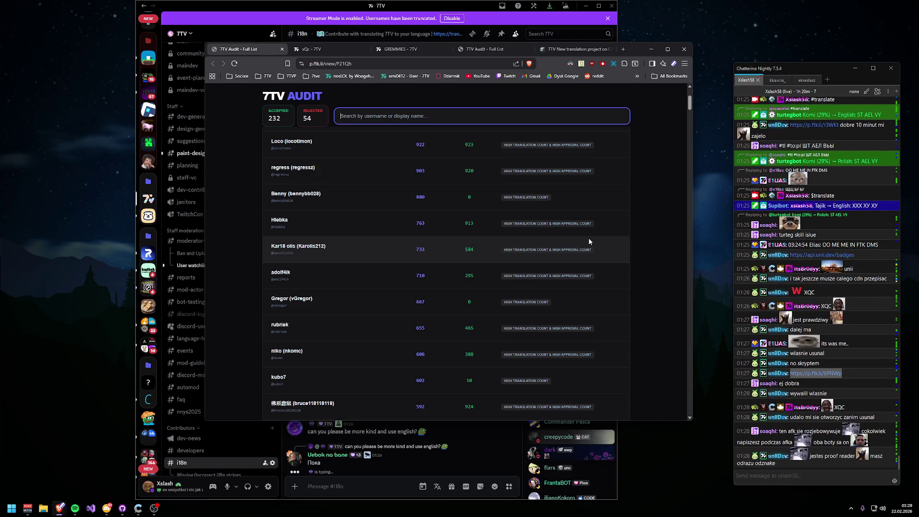
pyautogui.scroll(3, 418, 214)
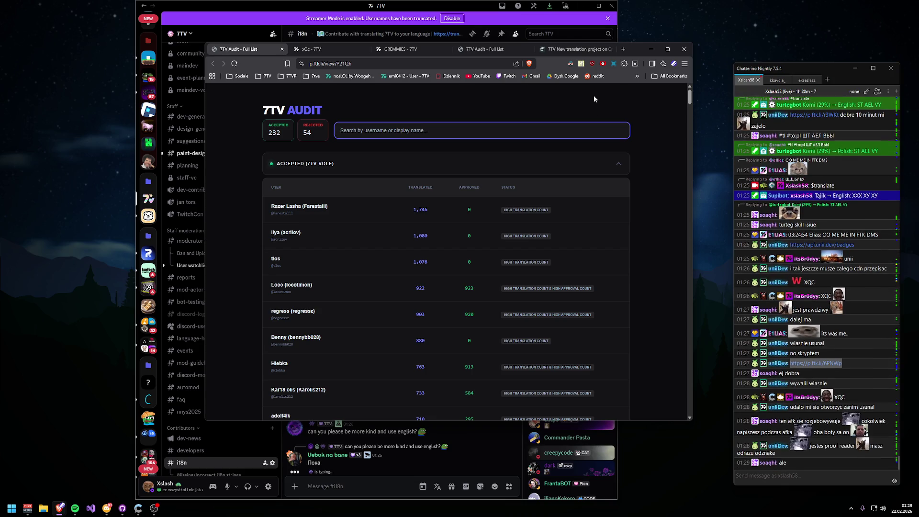
pyautogui.scroll(-4, 535, 217)
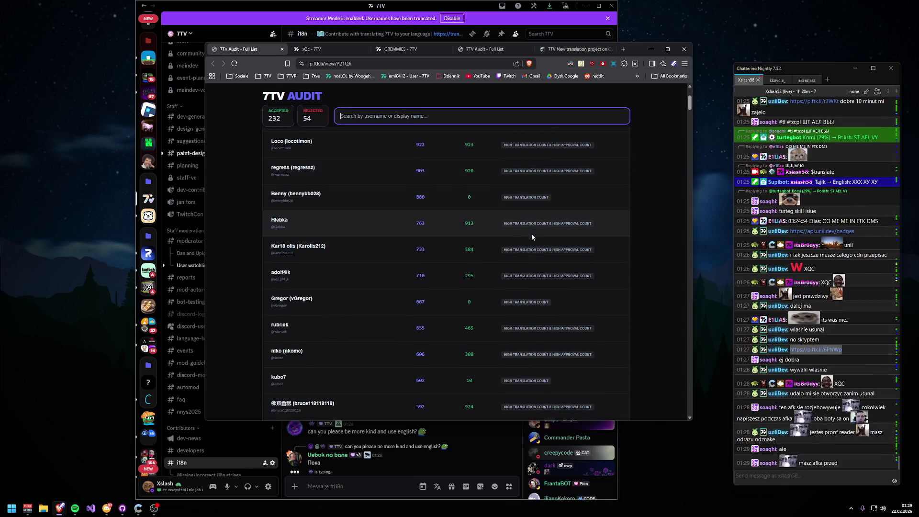
pyautogui.scroll(4, 537, 246)
# Collapse the Accepted (7TV Role) section and scroll through the rejected translators
pyautogui.click(339, 172)
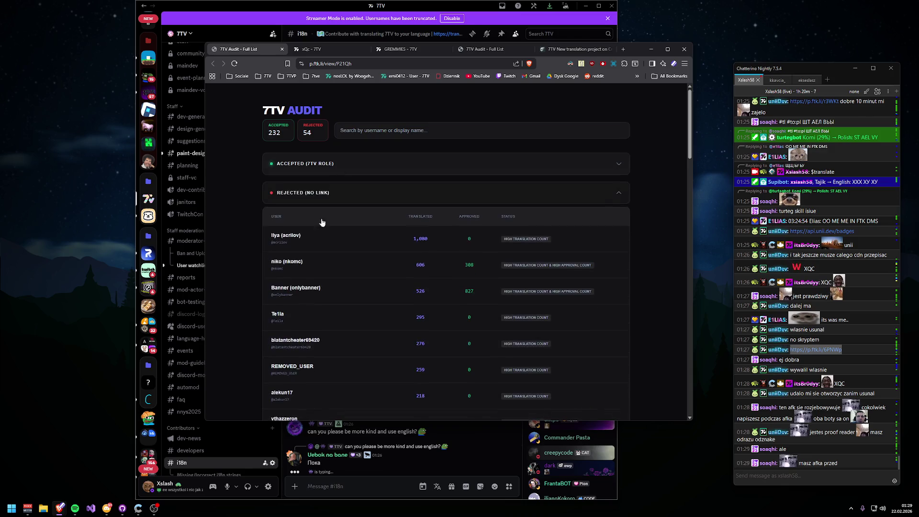
pyautogui.click(365, 165)
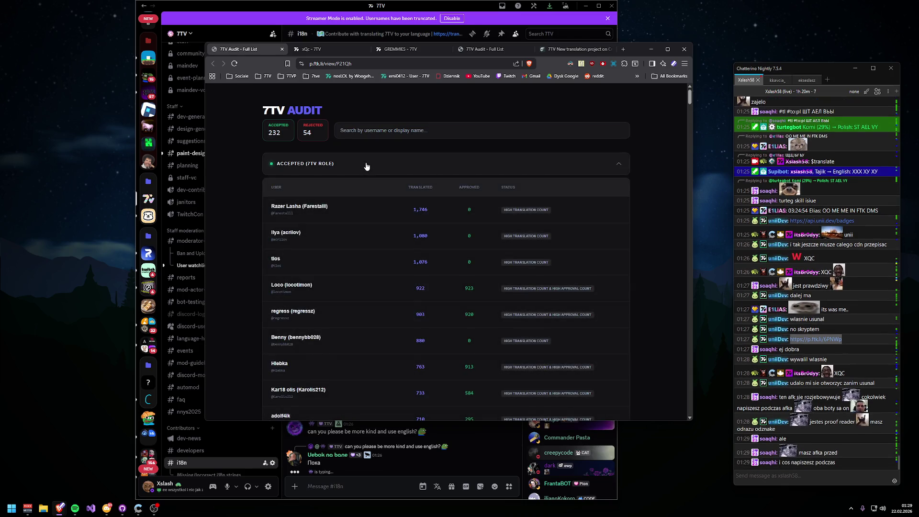
pyautogui.click(366, 165)
pyautogui.scroll(-1, 639, 246)
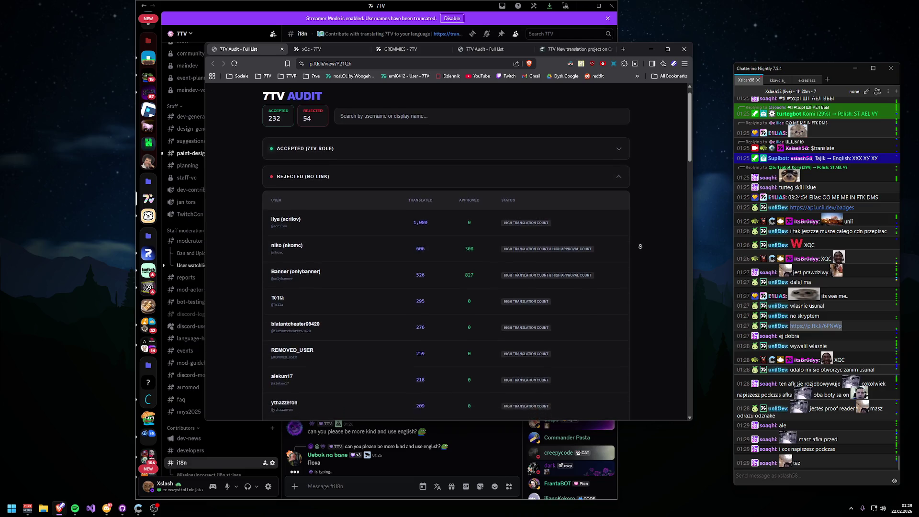
pyautogui.scroll(-15, 640, 246)
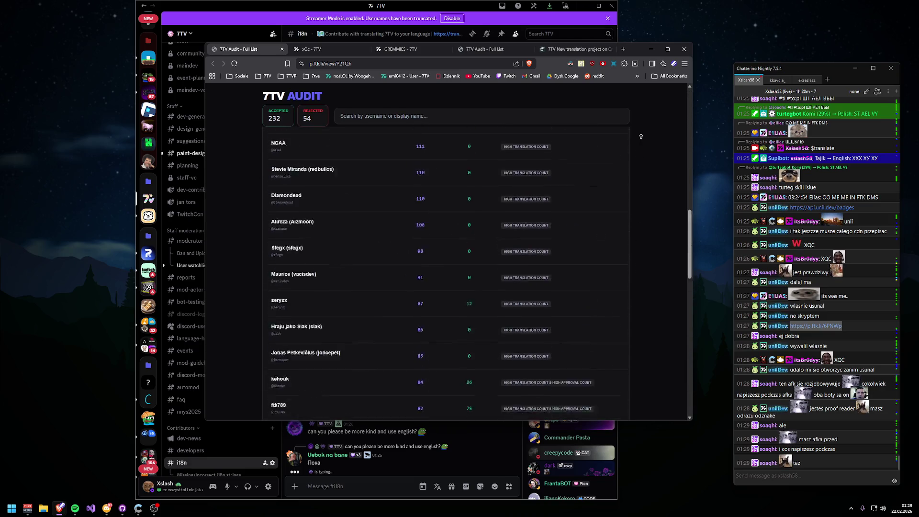
pyautogui.scroll(10, 640, 137)
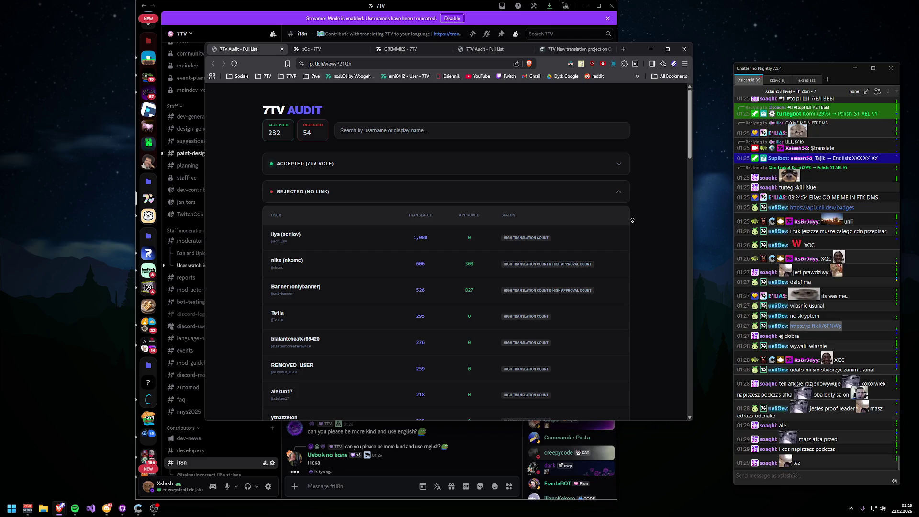
pyautogui.scroll(-1, 385, 256)
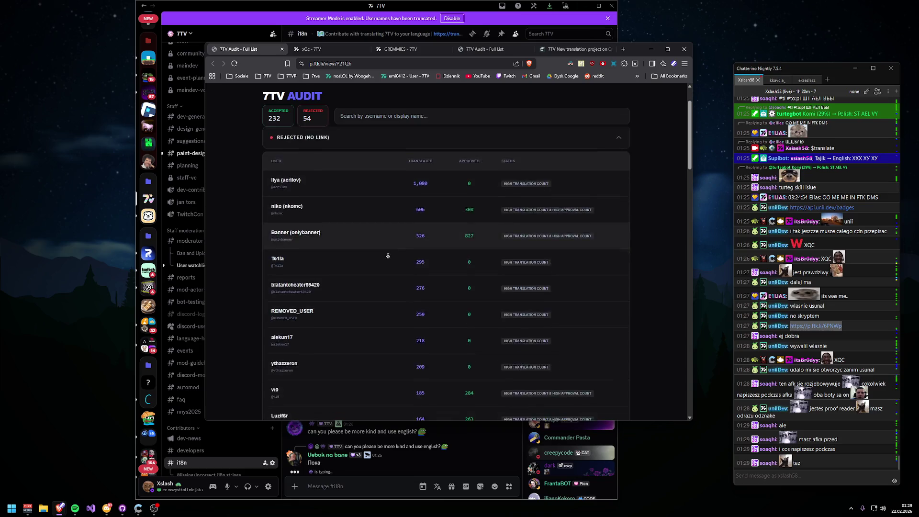
pyautogui.scroll(1, 547, 197)
pyautogui.scroll(-2, 631, 246)
pyautogui.scroll(2, 640, 226)
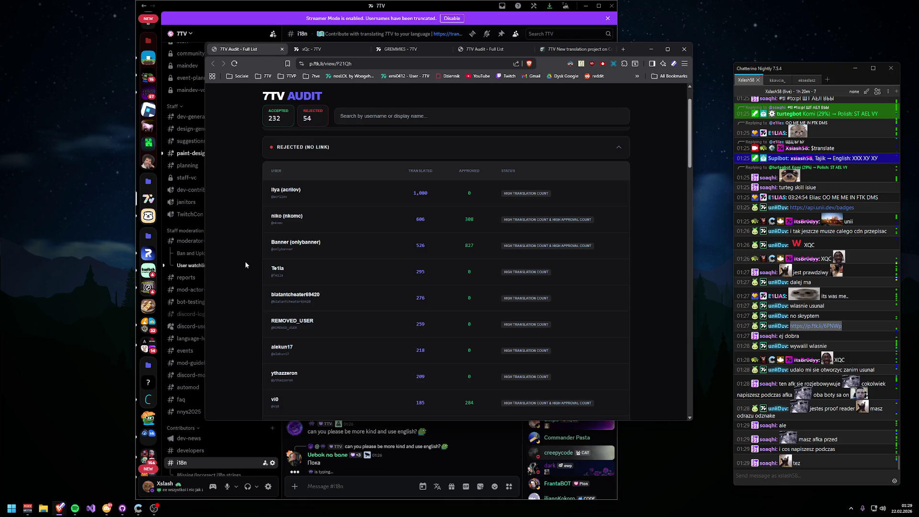
# Open rejected users' links in background tabs, dismiss Visual Studio, and select several rejected rows
pyautogui.middleClick(657, 242)
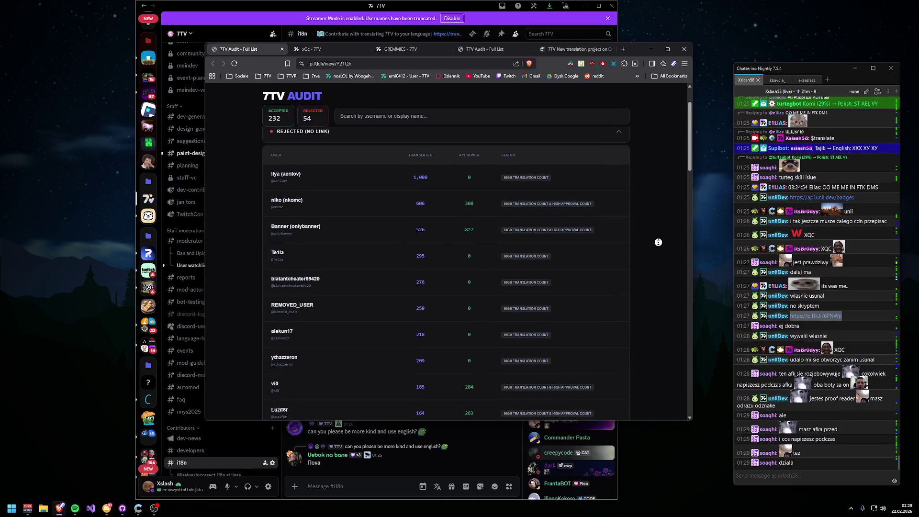
pyautogui.middleClick(659, 242)
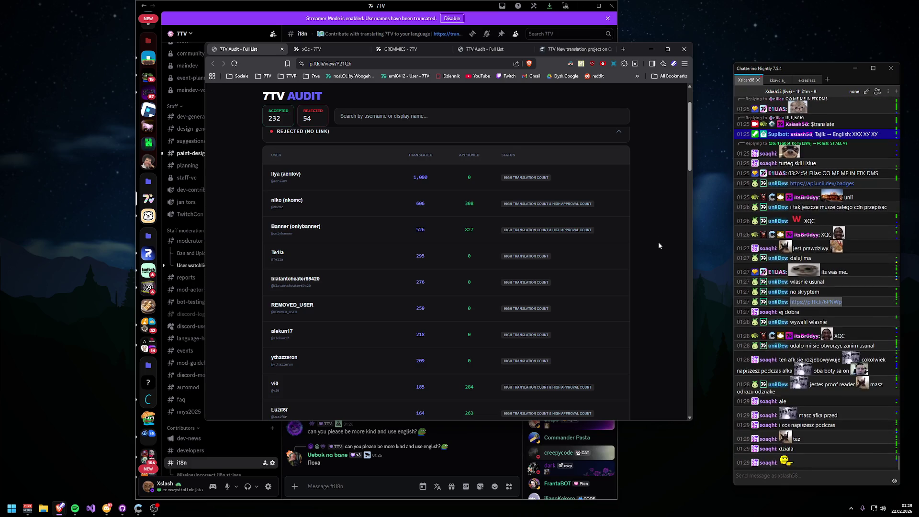
pyautogui.click(89, 509)
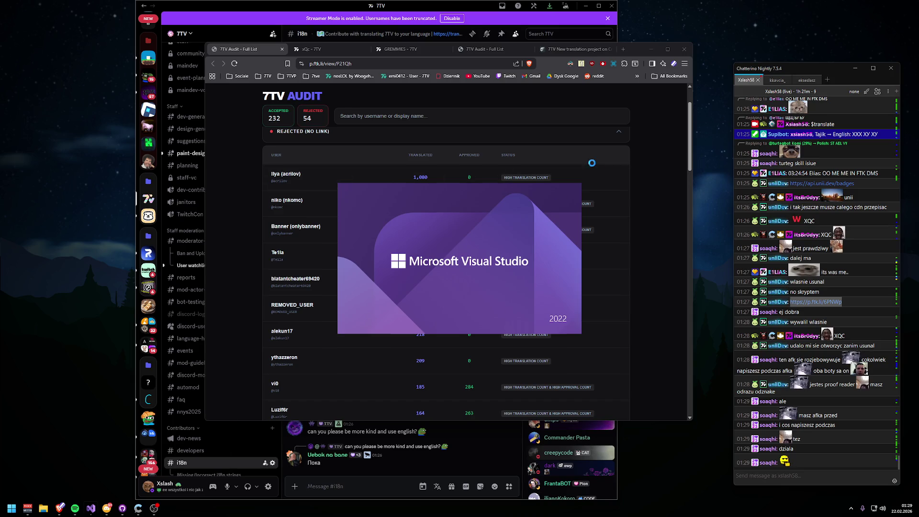
pyautogui.click(730, 131)
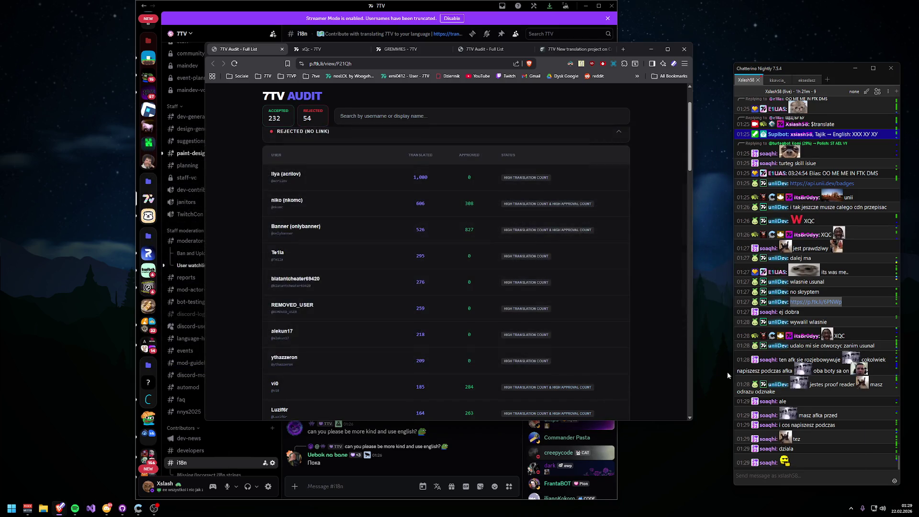
pyautogui.scroll(1, 617, 215)
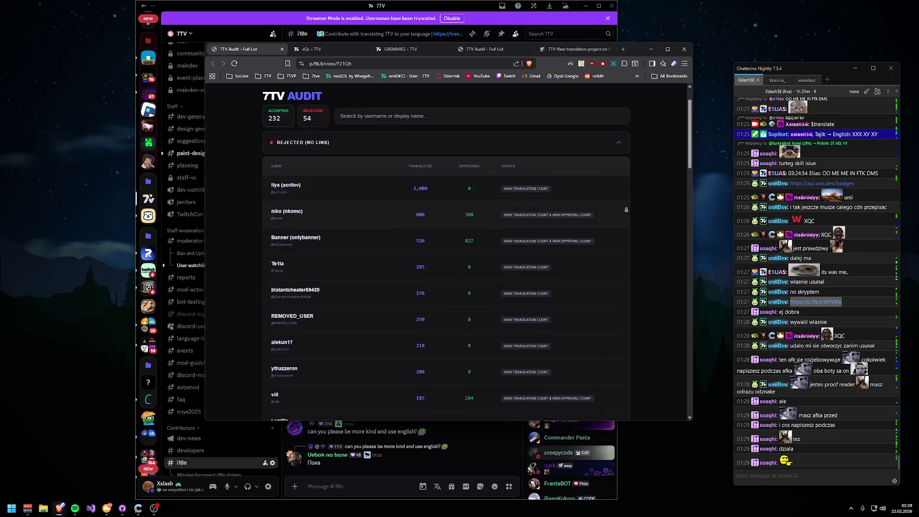
pyautogui.scroll(-1, 617, 215)
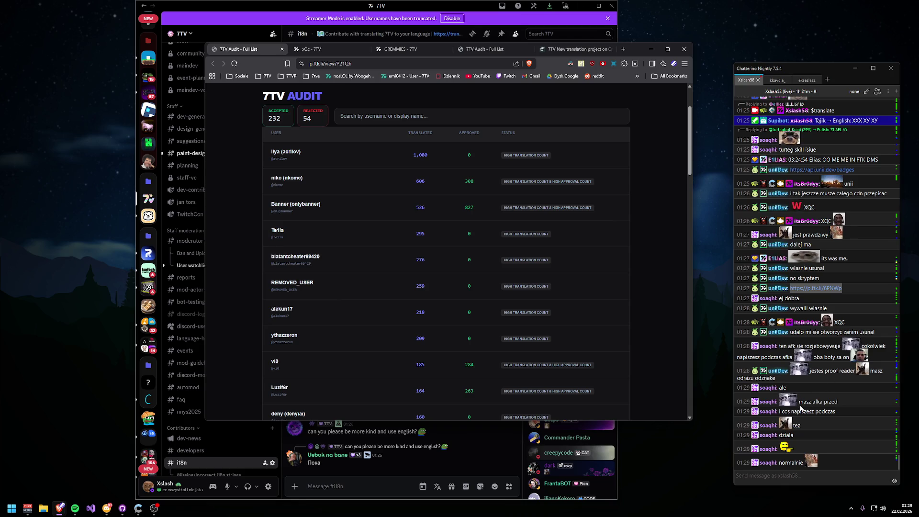
pyautogui.click(644, 220)
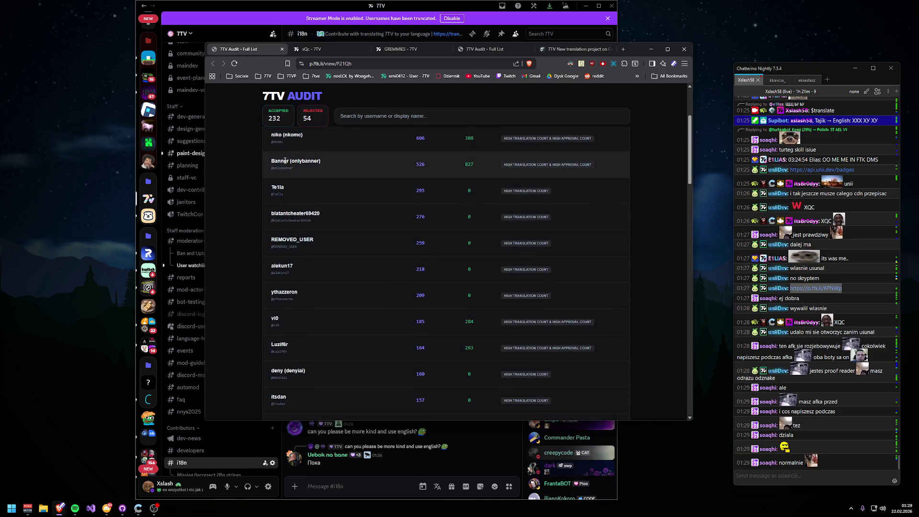
pyautogui.middleClick(662, 262)
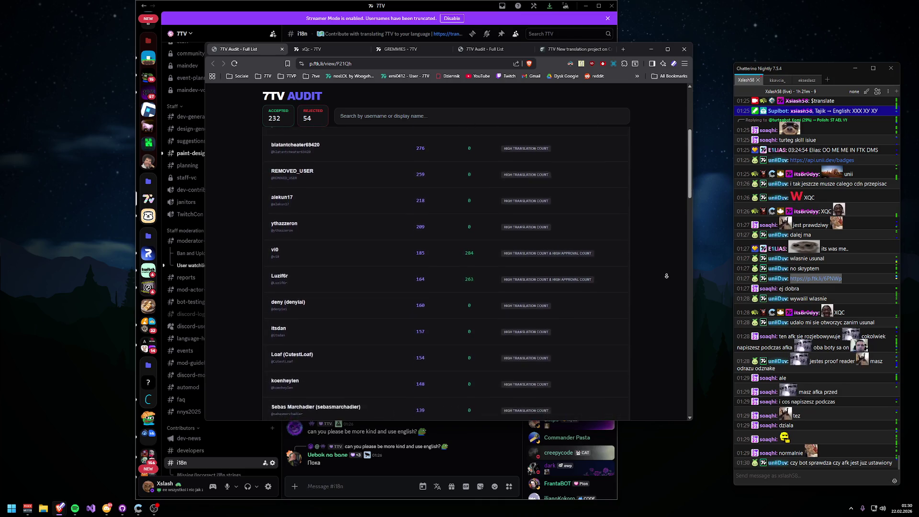
pyautogui.moveTo(269, 204); pyautogui.dragTo(284, 217)
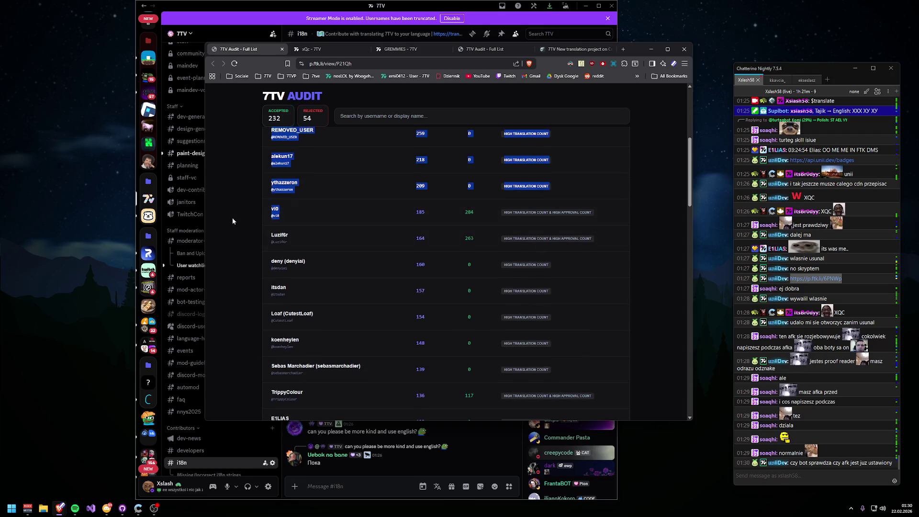
pyautogui.click(315, 48)
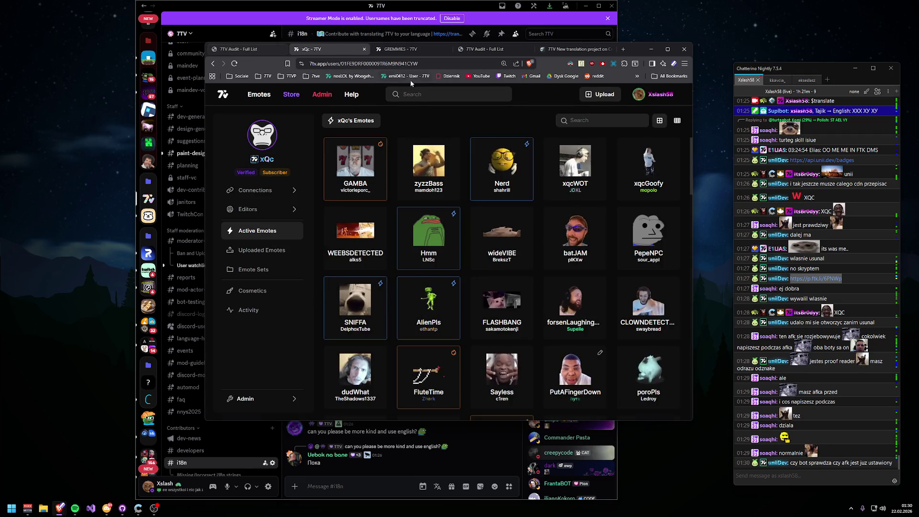
pyautogui.click(423, 92)
pyautogui.write('viocle')
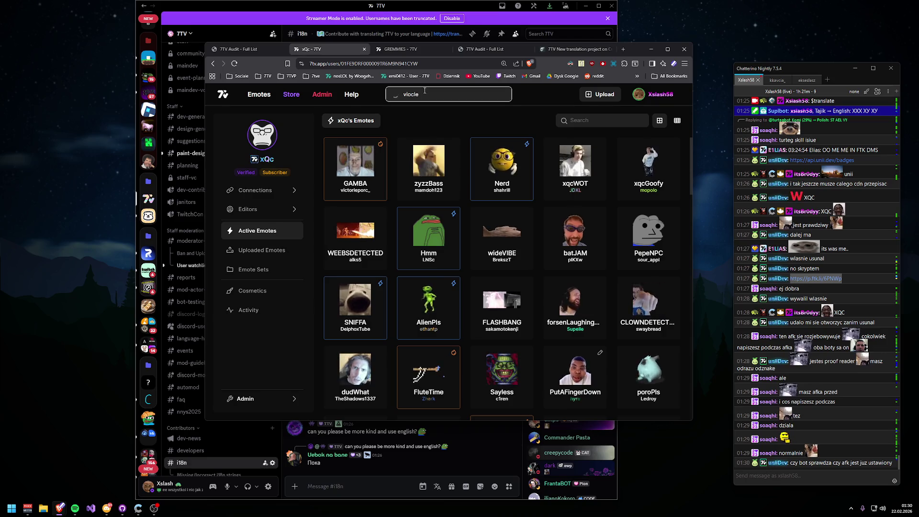
pyautogui.click(437, 226)
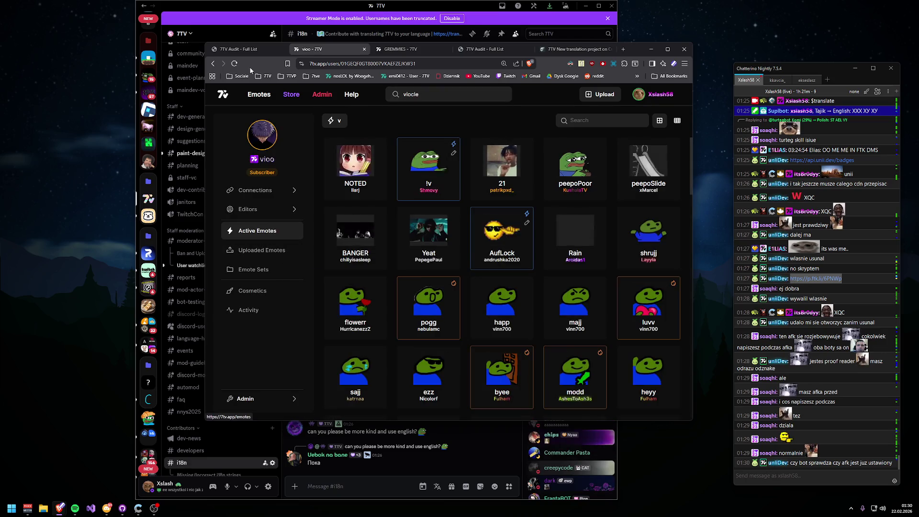
pyautogui.click(240, 49)
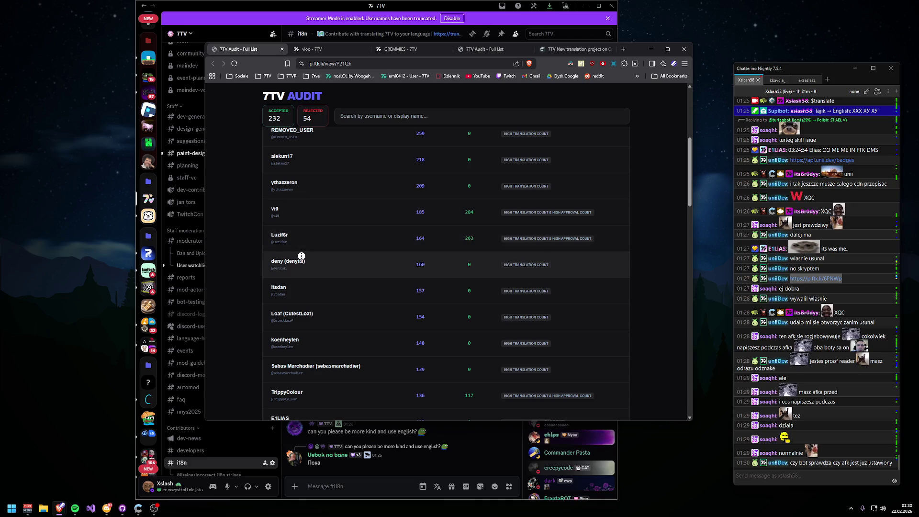
pyautogui.middleClick(309, 250)
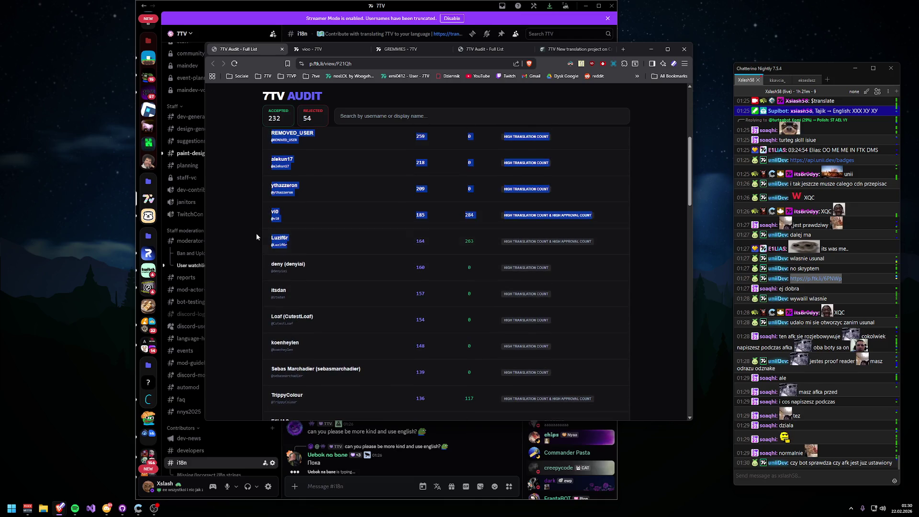
pyautogui.scroll(-1, 402, 267)
pyautogui.middleClick(361, 250)
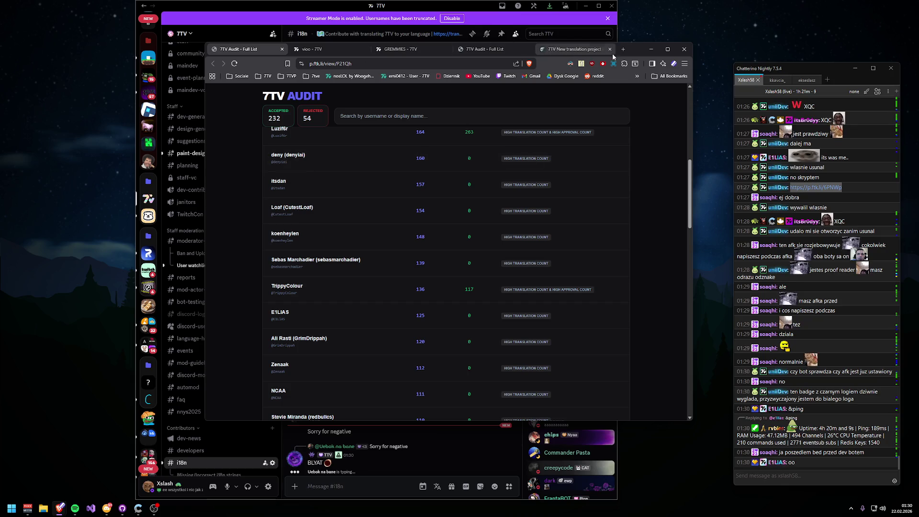
# In a new tab, go to 7tv.app and open your own profile's Cosmetics page
pyautogui.click(623, 50)
pyautogui.write('7tv')
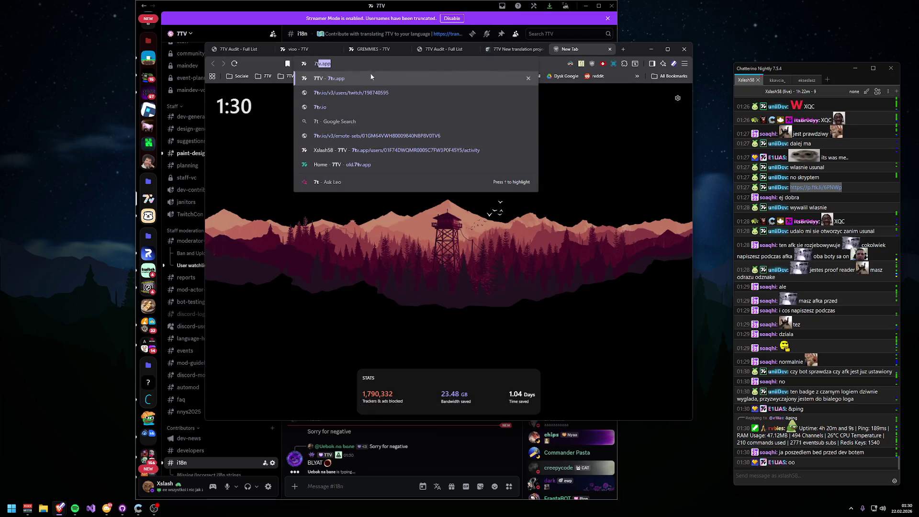
pyautogui.press('Return')
pyautogui.click(652, 94)
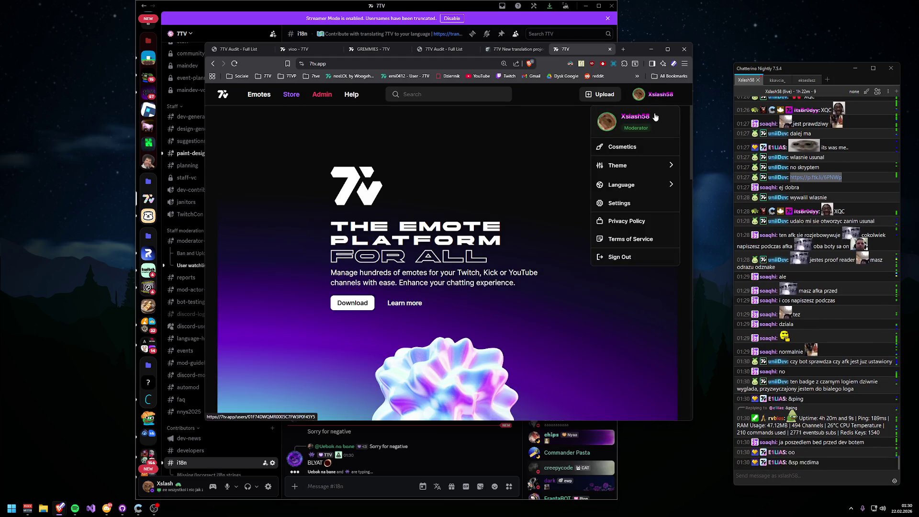
pyautogui.click(651, 115)
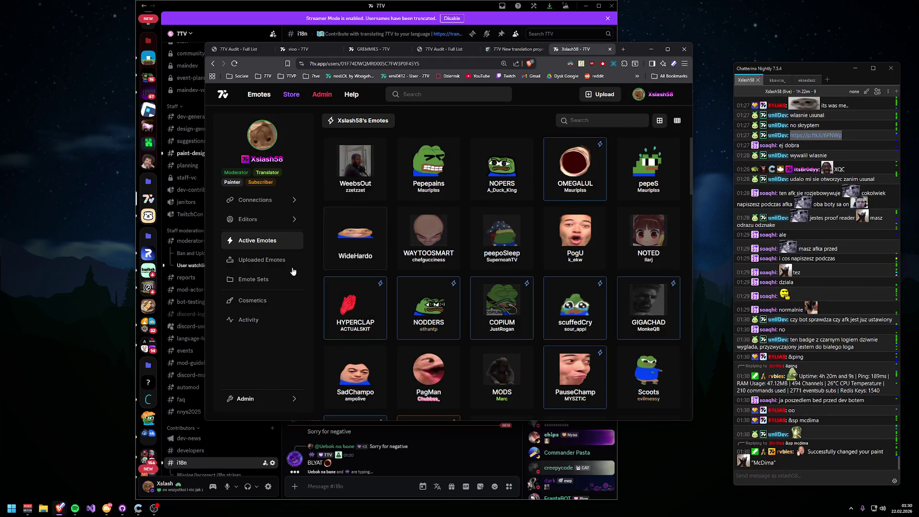
pyautogui.click(262, 307)
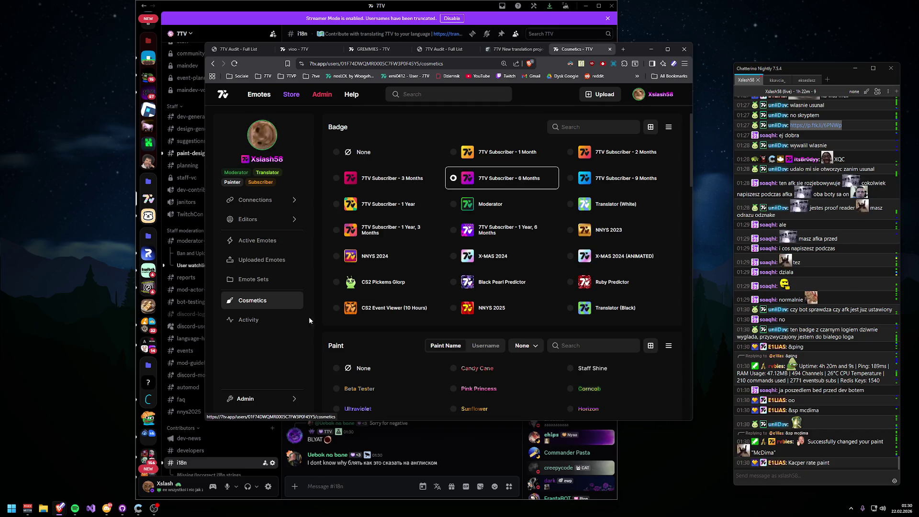
# Search 7TV for 'e1' and open the matching user's profile in its own tab
pyautogui.click(438, 95)
pyautogui.write('e1')
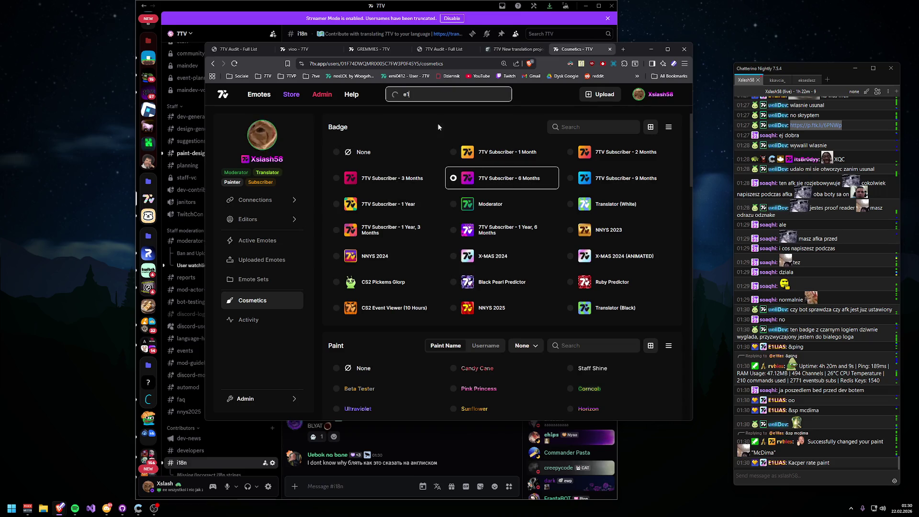
pyautogui.middleClick(421, 247)
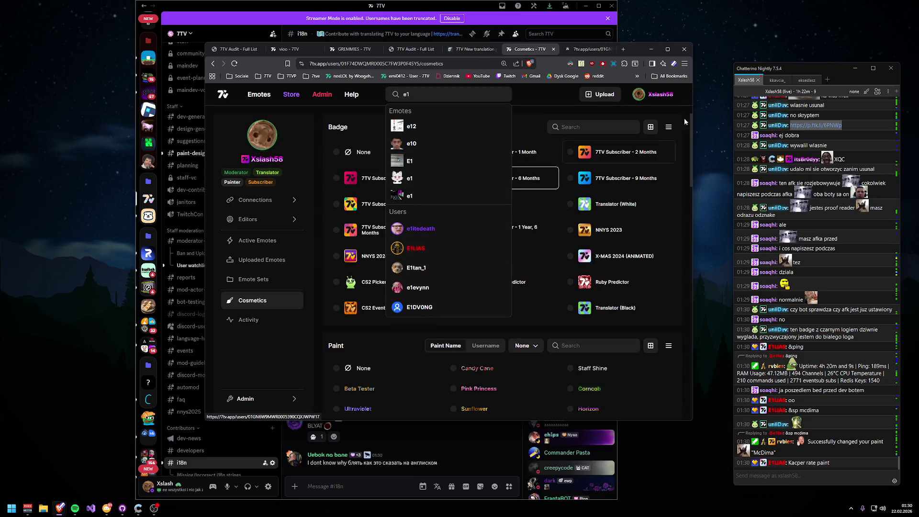
pyautogui.click(584, 49)
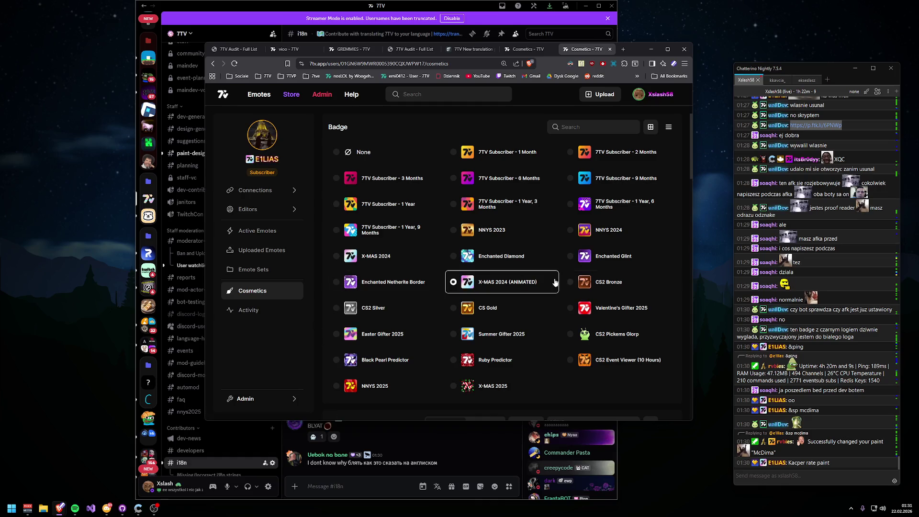
# Preview that user's equipped McDima paint, then return to your own Cosmetics tab
pyautogui.scroll(-15, 563, 277)
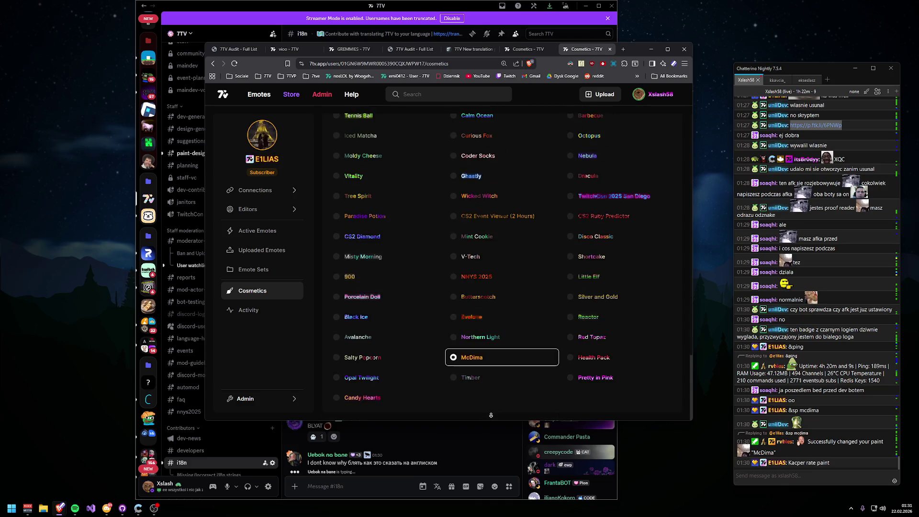
pyautogui.click(266, 157)
pyautogui.click(265, 161)
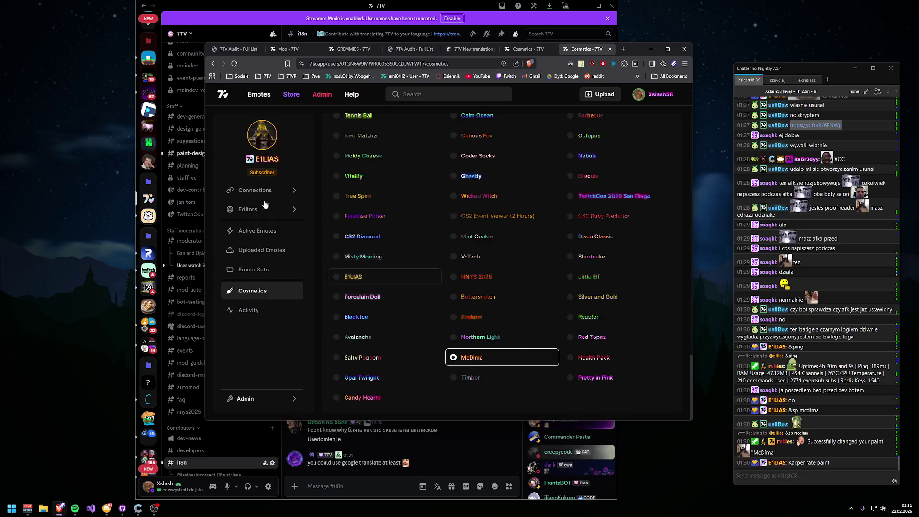
pyautogui.click(273, 158)
pyautogui.click(274, 160)
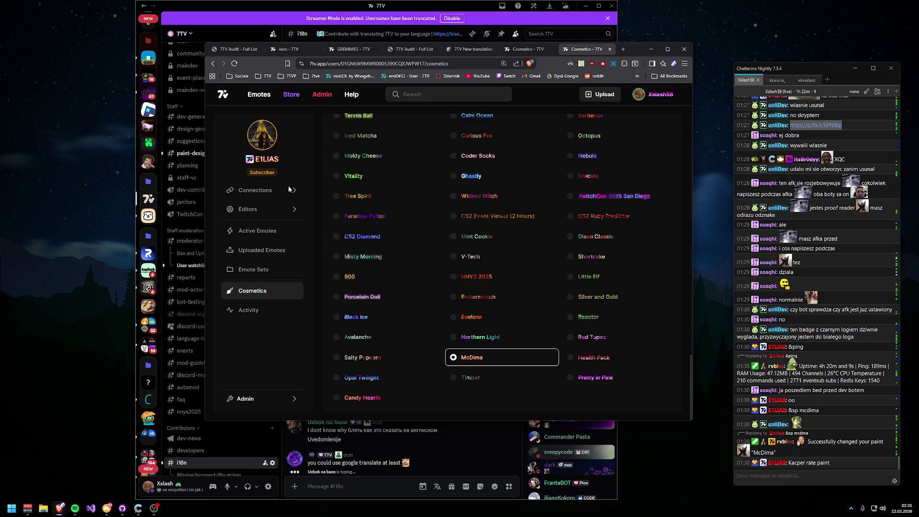
pyautogui.scroll(3, 521, 287)
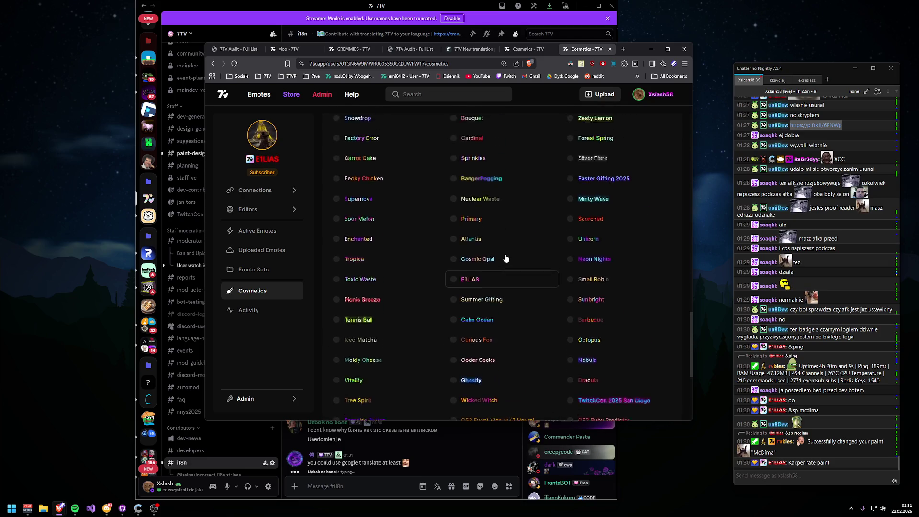
pyautogui.click(526, 49)
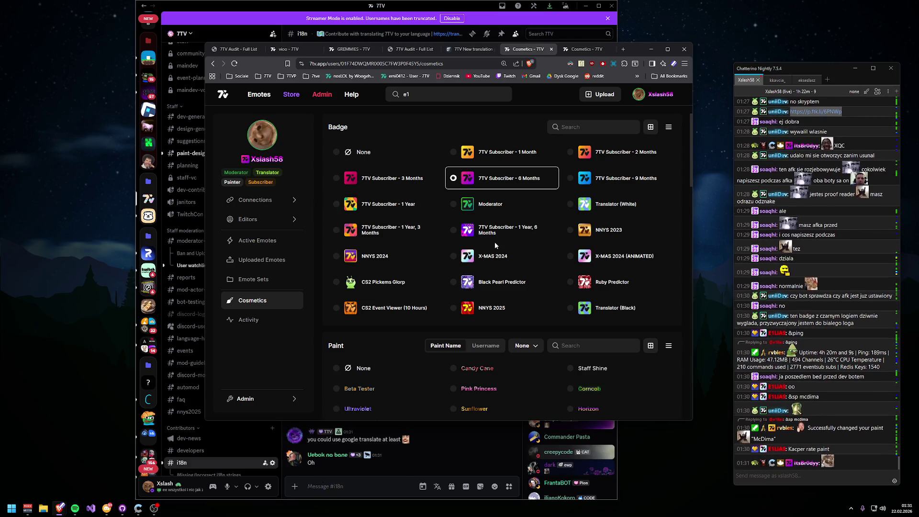
# Expand and scroll through the Rejected (No Link) list on the 7TV Audit page
pyautogui.scroll(-3, 494, 244)
pyautogui.scroll(3, 468, 284)
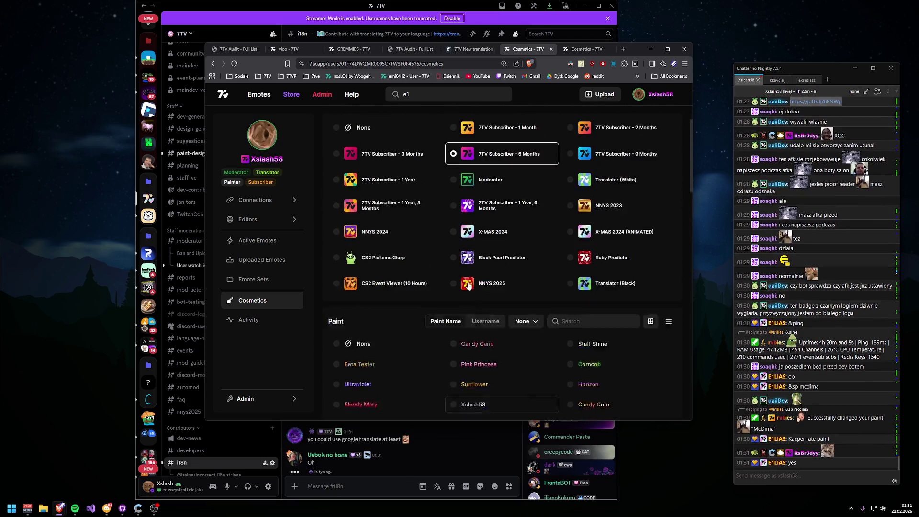
pyautogui.click(471, 49)
pyautogui.click(406, 48)
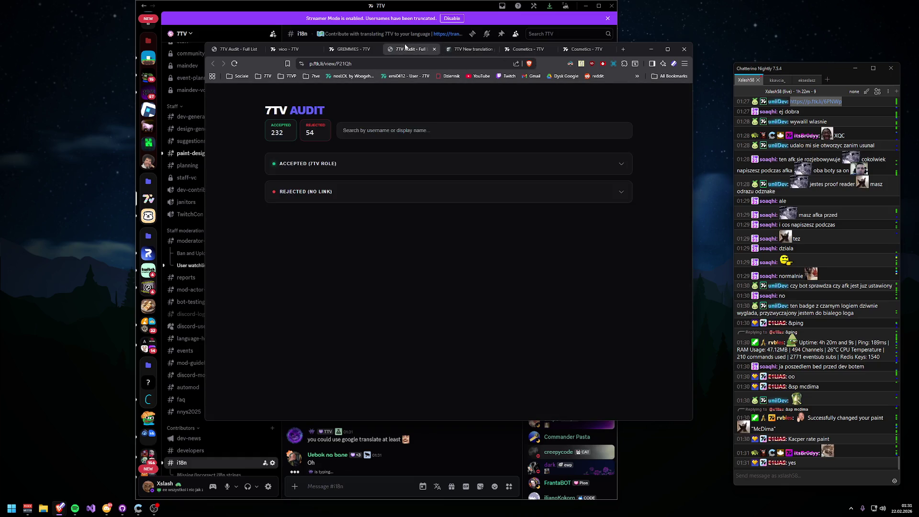
pyautogui.click(348, 192)
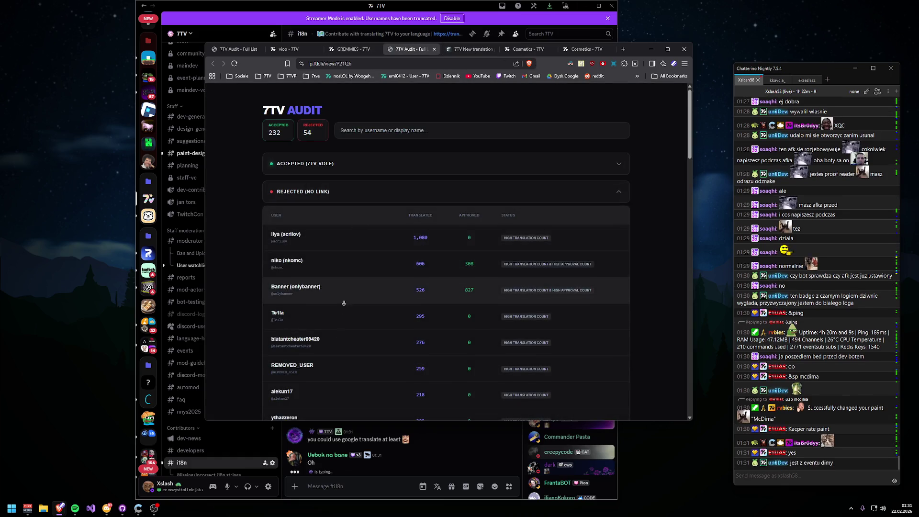
pyautogui.scroll(-3, 344, 294)
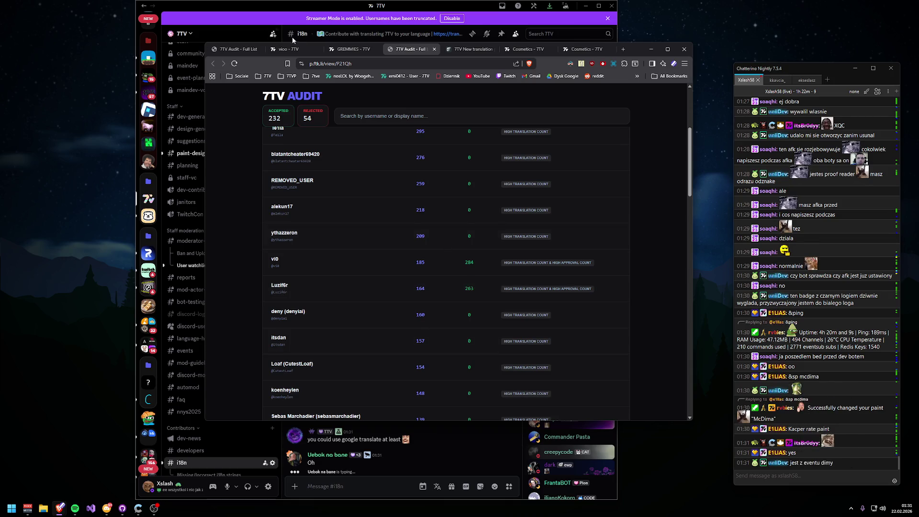
# Open your own 7TV Cosmetics page in a new tab from the account menu
pyautogui.click(351, 49)
pyautogui.click(654, 94)
pyautogui.click(622, 147)
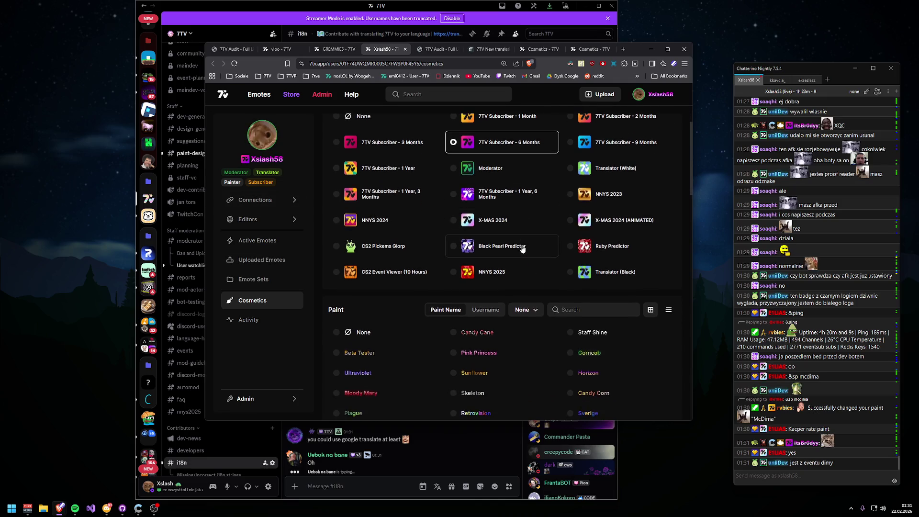
# Equip the Translator (White) badge, then switch the equipped badge to Translator (Black)
pyautogui.scroll(-1, 518, 248)
pyautogui.click(617, 280)
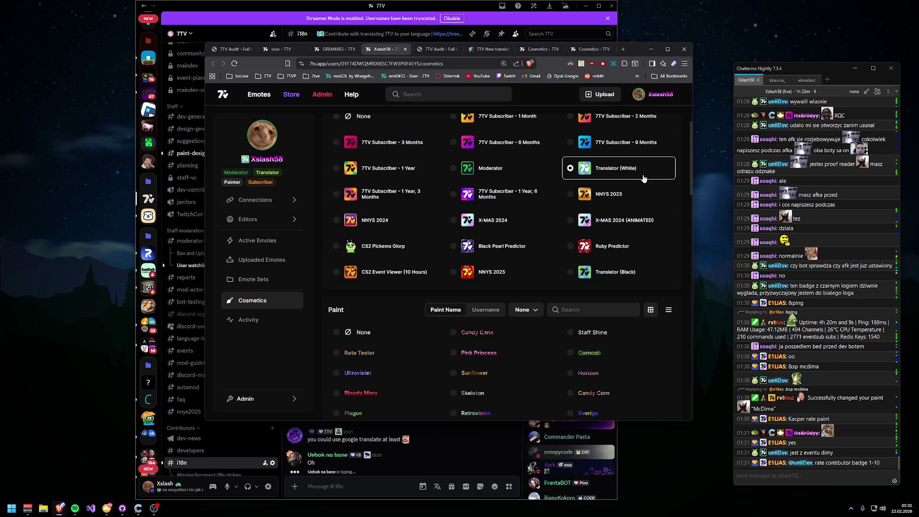
pyautogui.click(613, 273)
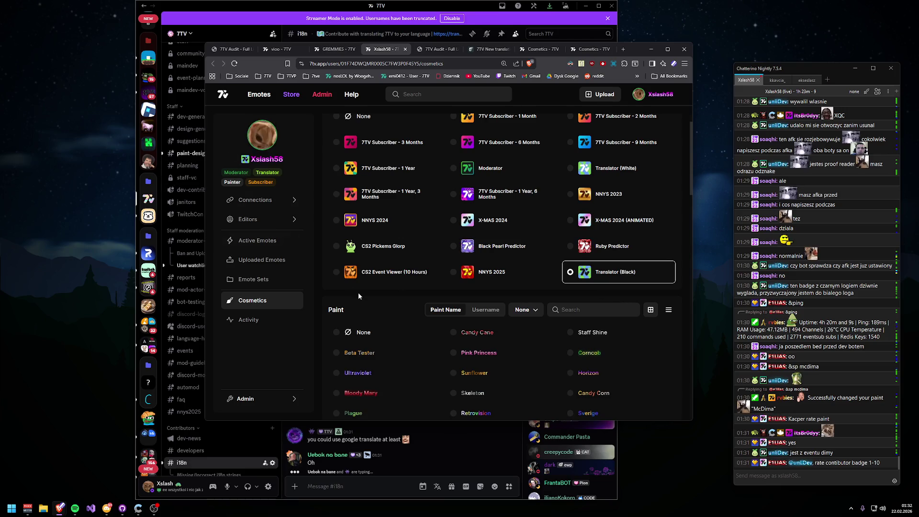
pyautogui.scroll(1, 362, 286)
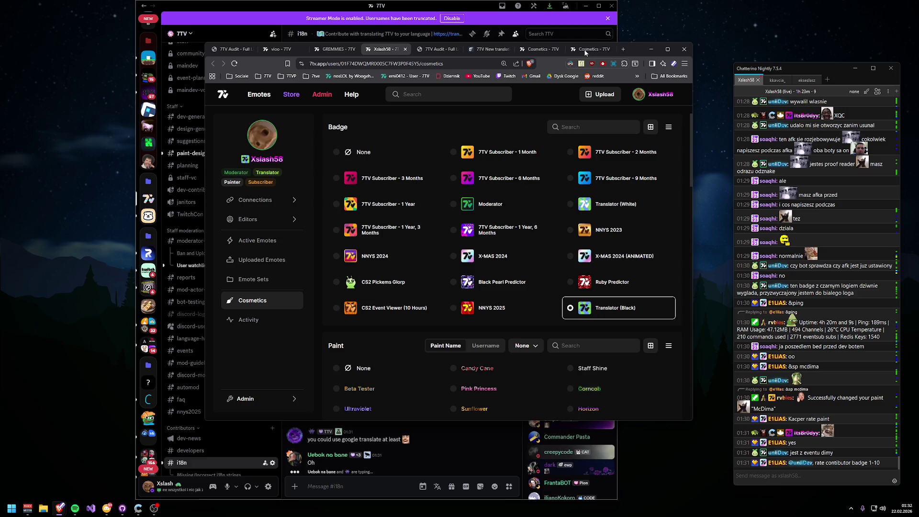
# Load cosmetics.xslash.ovh/CosmeticsShowcase in a new browser tab
pyautogui.click(623, 49)
pyautogui.write('cos')
pyautogui.press('Return')
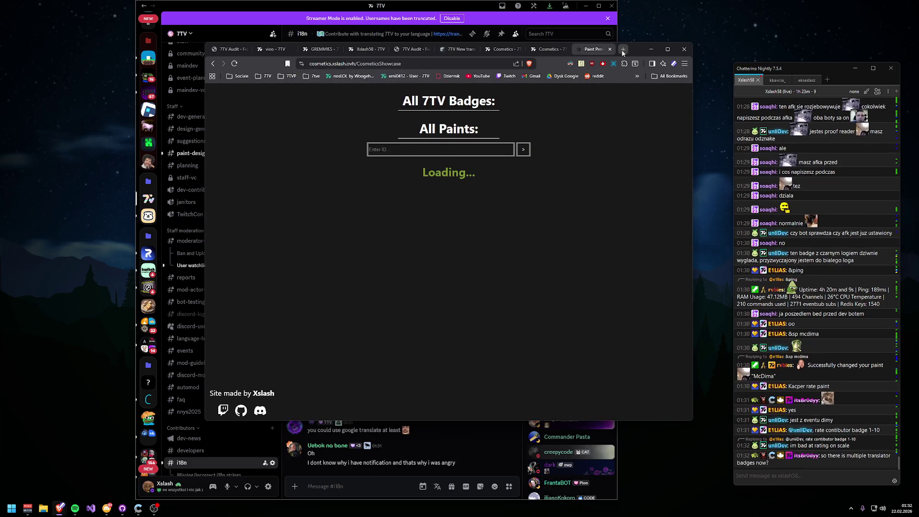
pyautogui.scroll(-3, 669, 205)
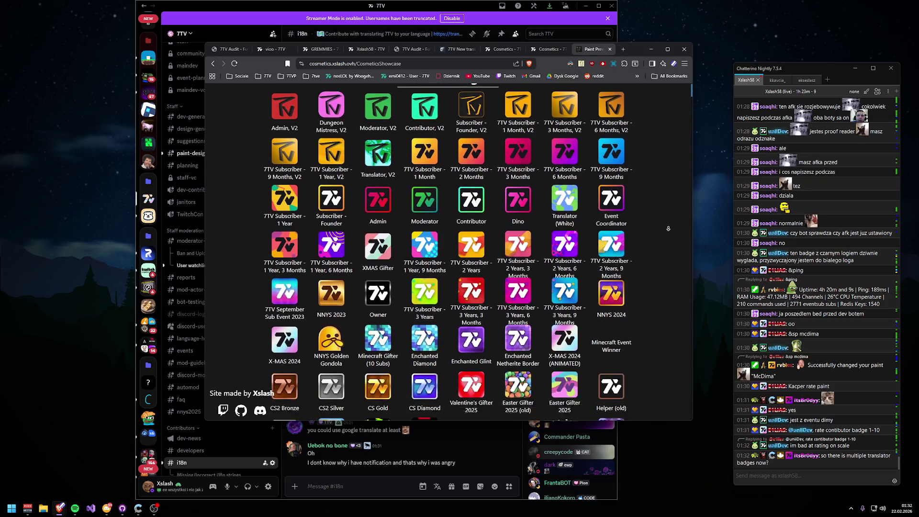
pyautogui.scroll(2, 666, 210)
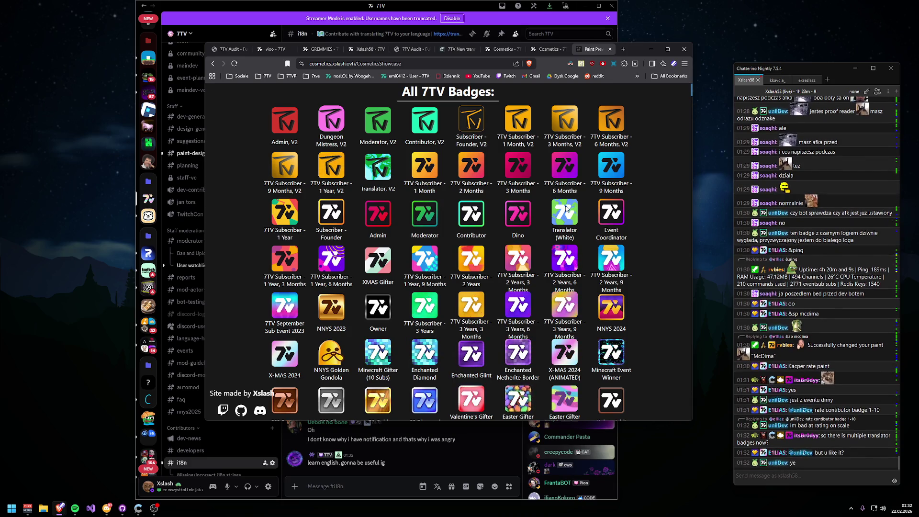
# Browse the All 7TV Badges grid from the V2 badges down to the Other section
pyautogui.scroll(-1, 567, 209)
pyautogui.scroll(-1, 547, 255)
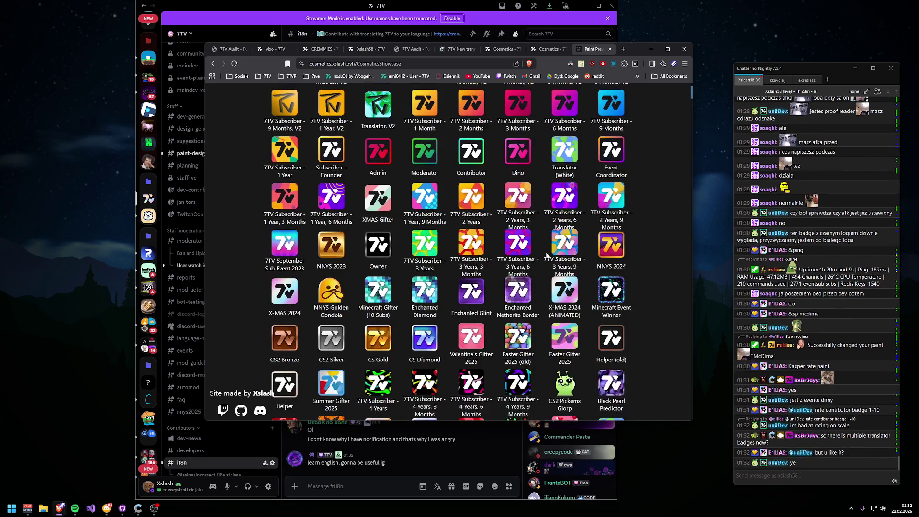
pyautogui.scroll(-4, 546, 255)
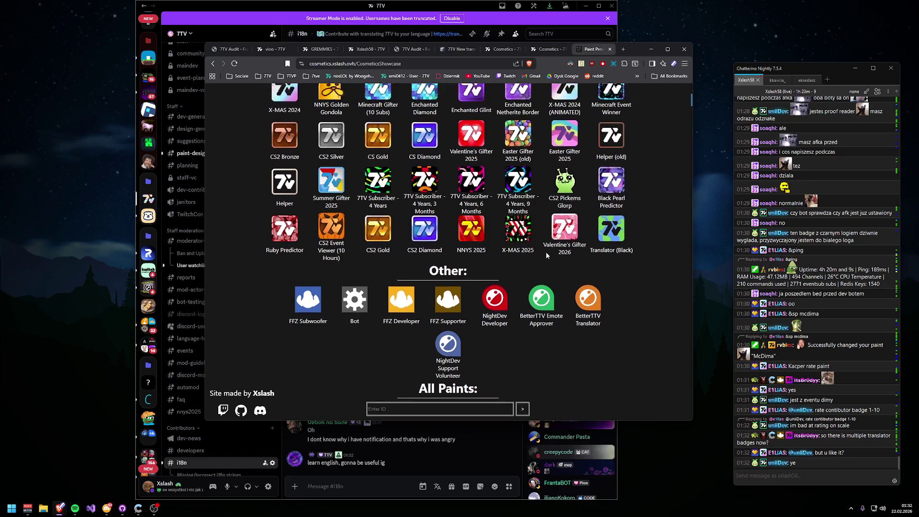
pyautogui.scroll(5, 546, 254)
pyautogui.scroll(-2, 546, 255)
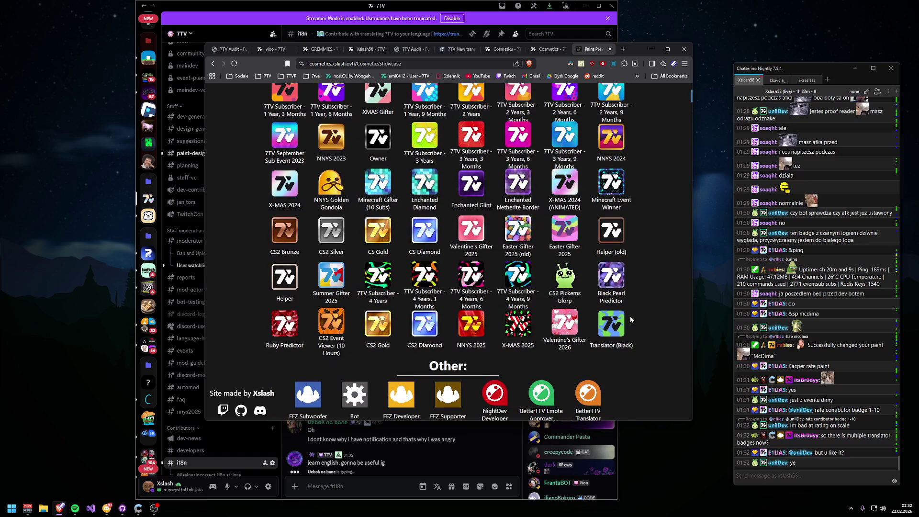
pyautogui.scroll(3, 622, 315)
pyautogui.scroll(-3, 612, 311)
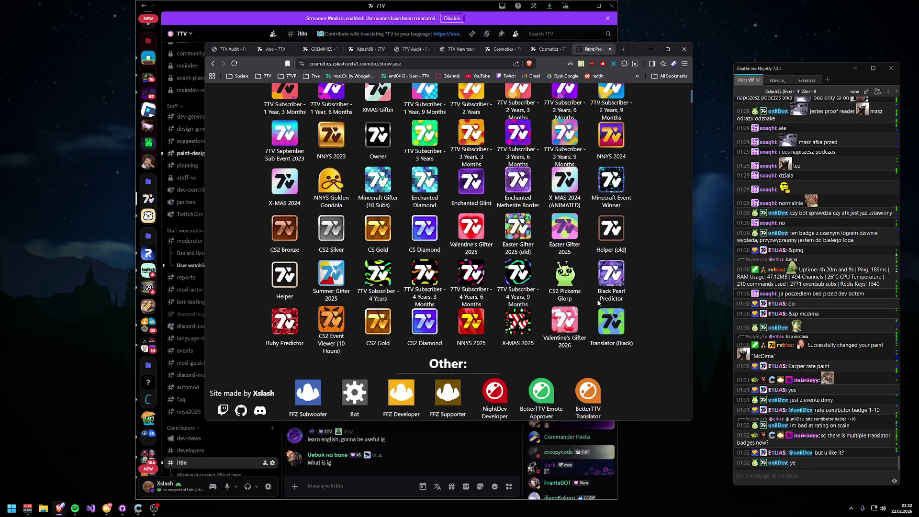
pyautogui.middleClick(649, 298)
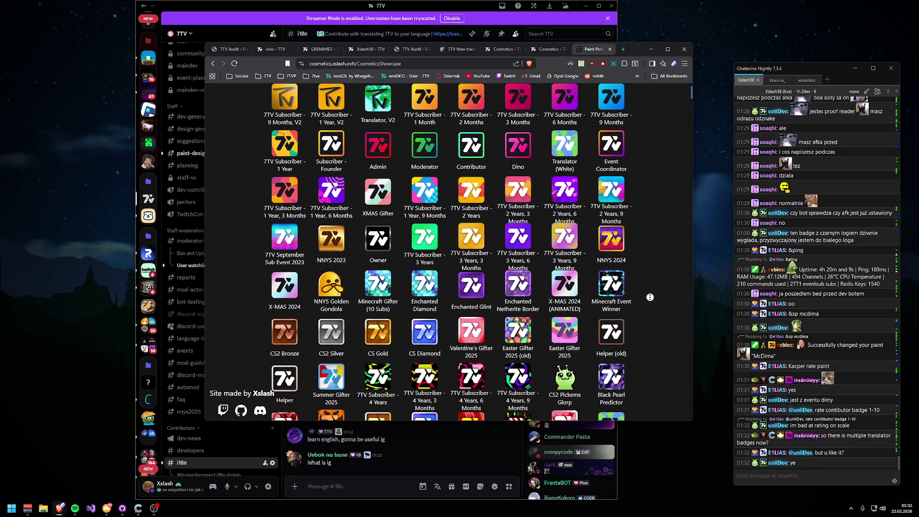
pyautogui.middleClick(620, 239)
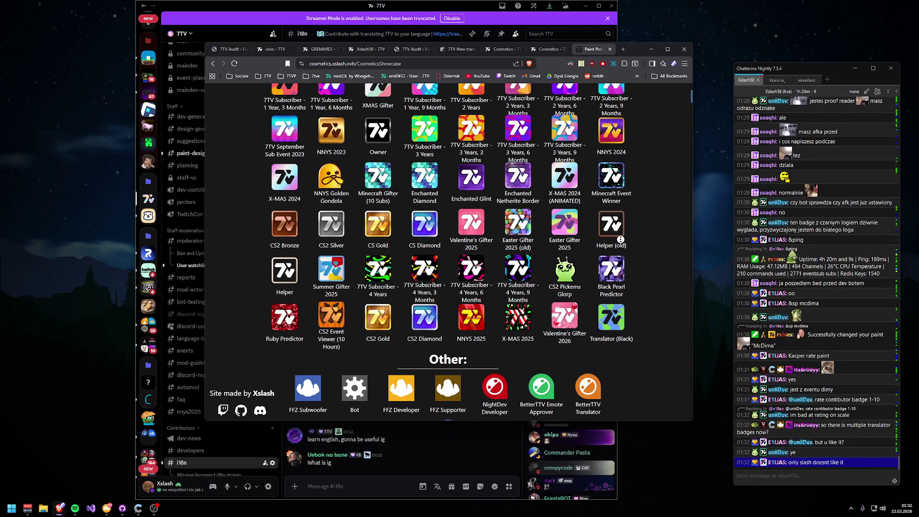
pyautogui.middleClick(483, 195)
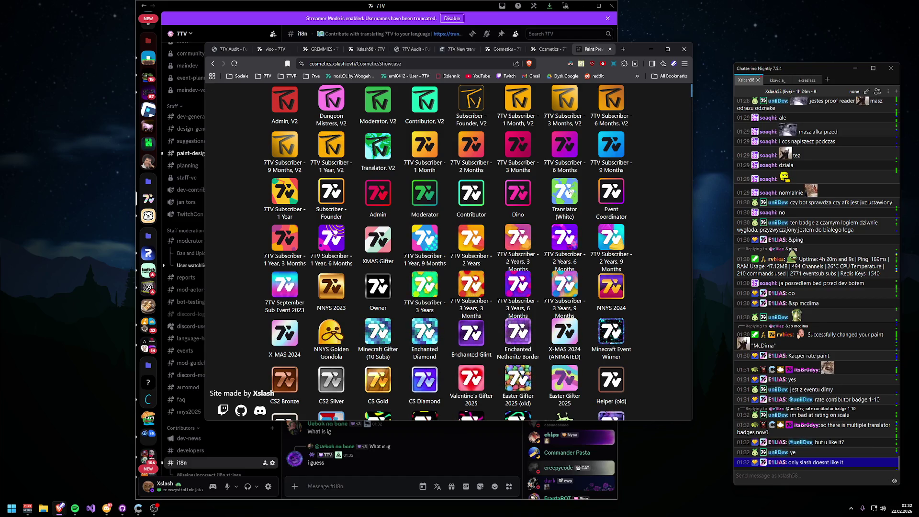
pyautogui.click(557, 35)
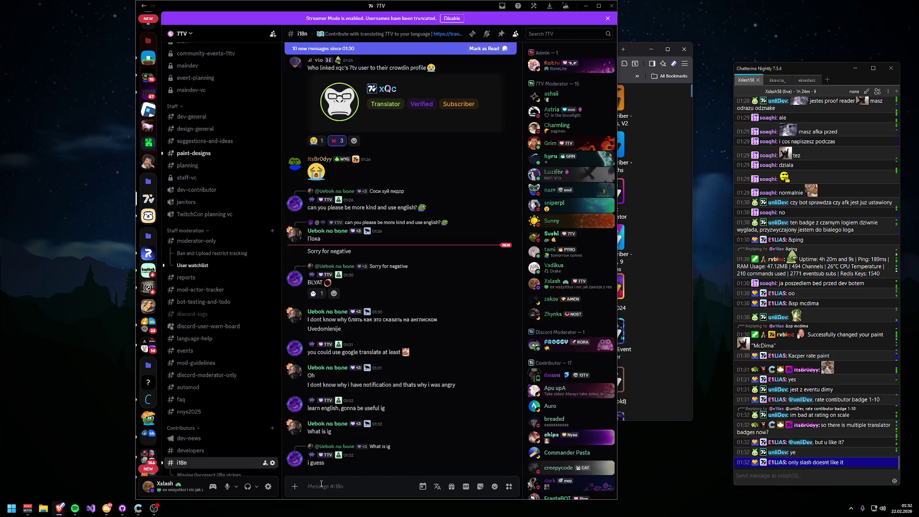
# Search the 7TV server for messages from the chosen user
pyautogui.click(556, 35)
pyautogui.write('from: pod')
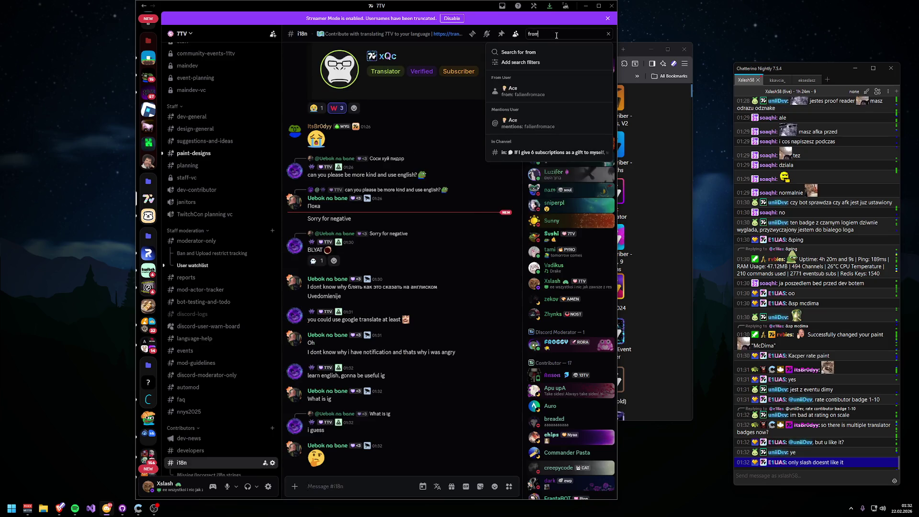
pyautogui.press('Return')
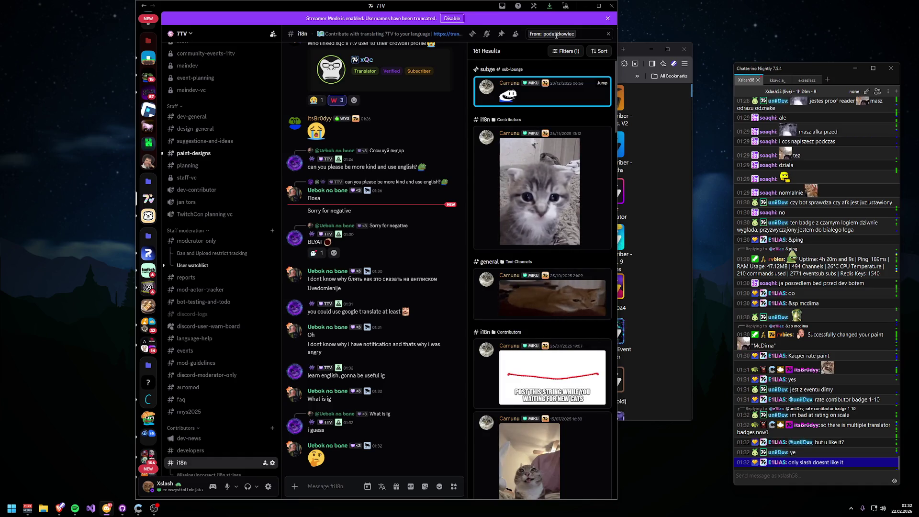
# Narrow the search with in:help and jump to the translator badge colour thread
pyautogui.write('in')
pyautogui.click(556, 35)
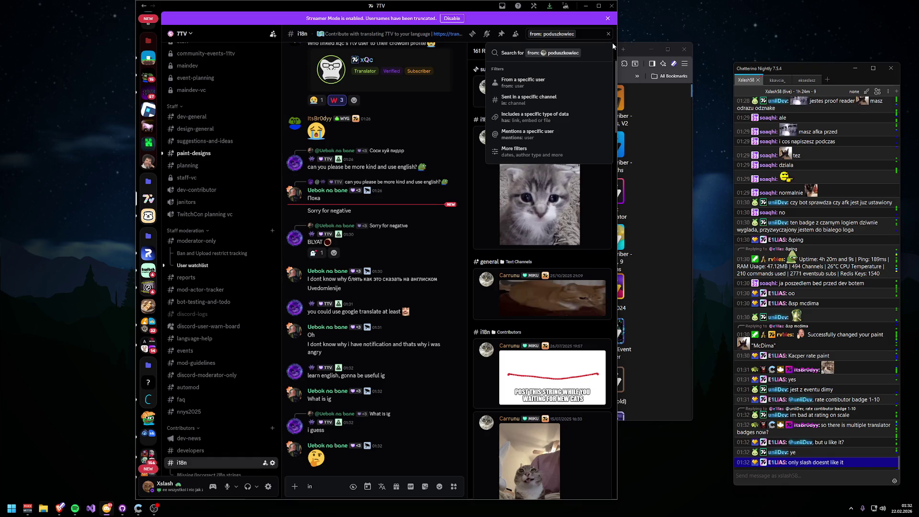
pyautogui.write('in:help')
pyautogui.press('Return')
pyautogui.press('Return')
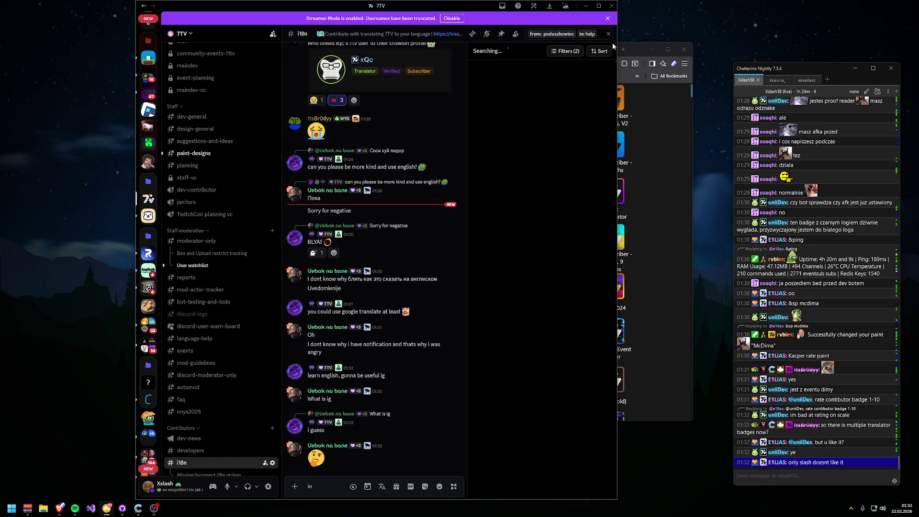
pyautogui.click(569, 185)
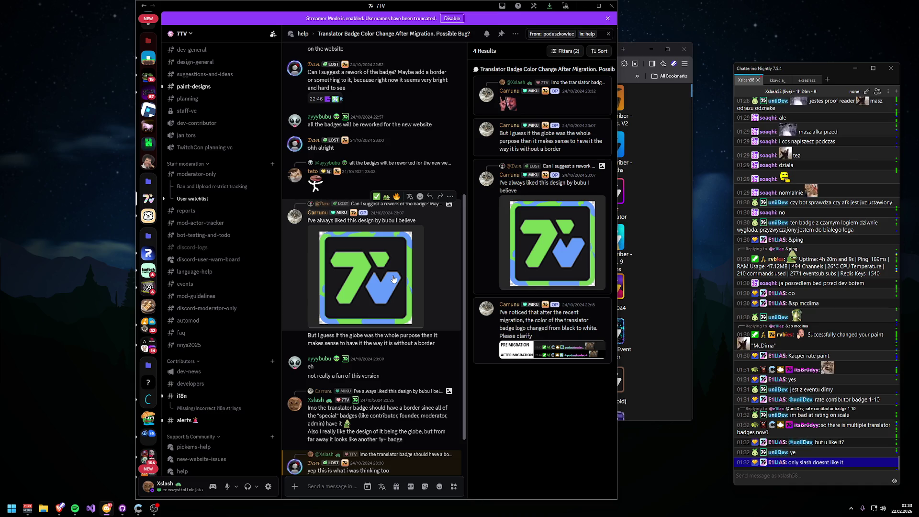
pyautogui.click(650, 271)
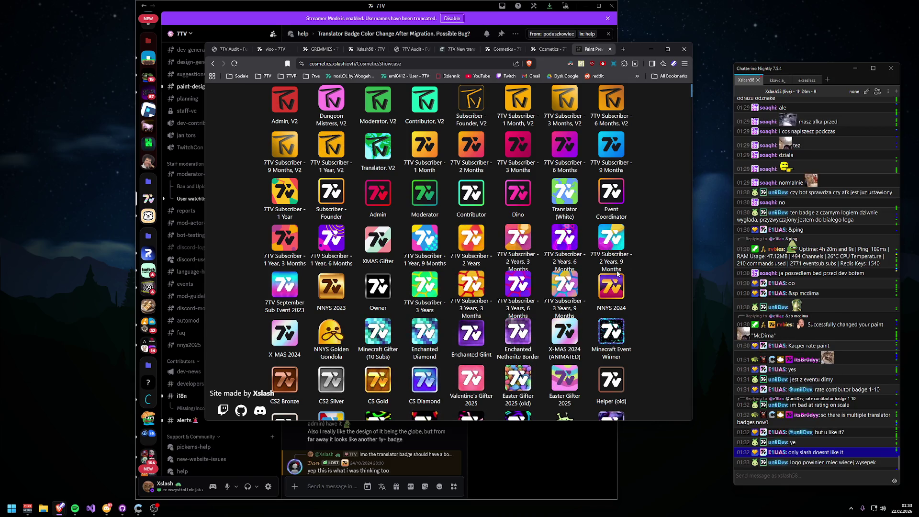
# Arrange Discord and the badge showcase browser to compare them side by side
pyautogui.moveTo(344, 2); pyautogui.dragTo(234, 3)
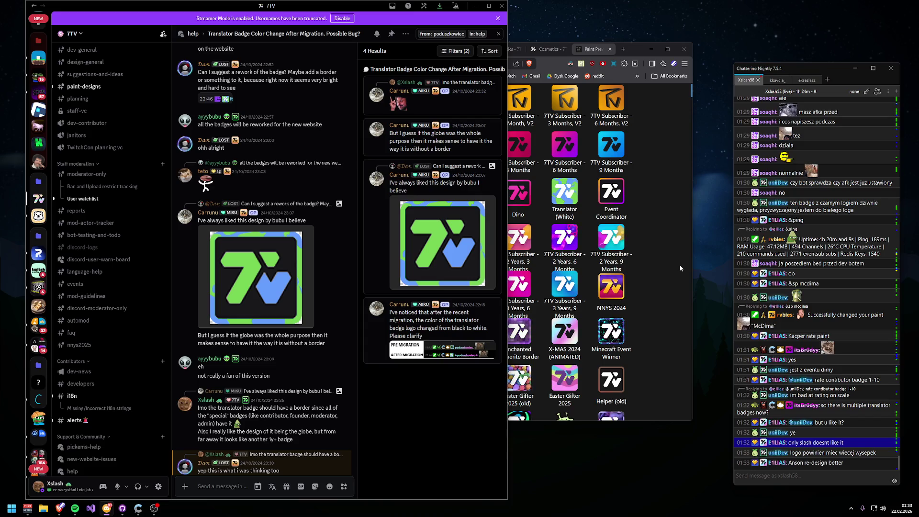
pyautogui.click(679, 265)
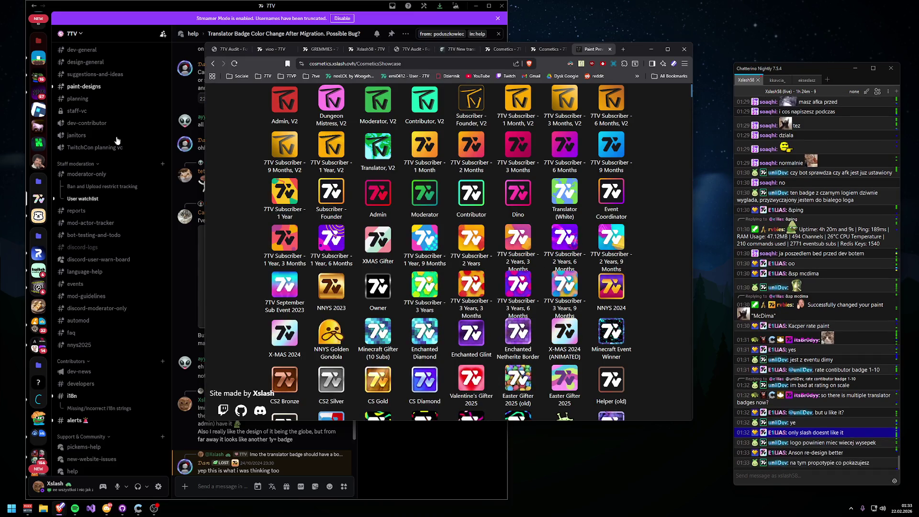
pyautogui.moveTo(209, 8); pyautogui.dragTo(198, 5)
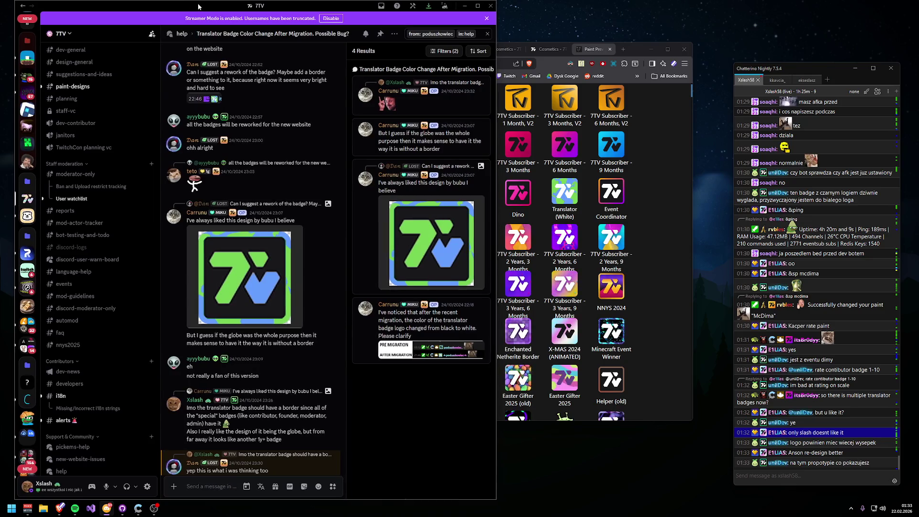
pyautogui.middleClick(658, 303)
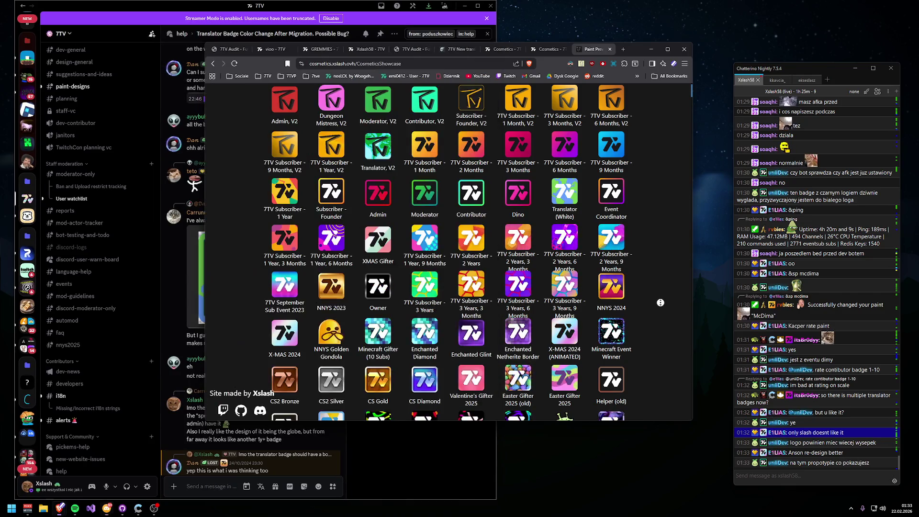
# Autoscroll the badge grid, then open the thread's globe badge image full size in Discord
pyautogui.scroll(1, 659, 303)
pyautogui.scroll(-2, 623, 365)
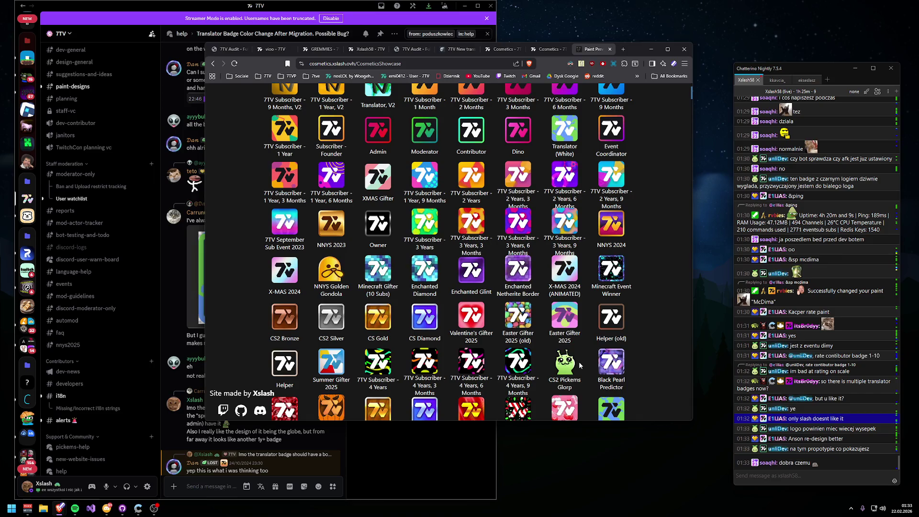
pyautogui.moveTo(756, 295)
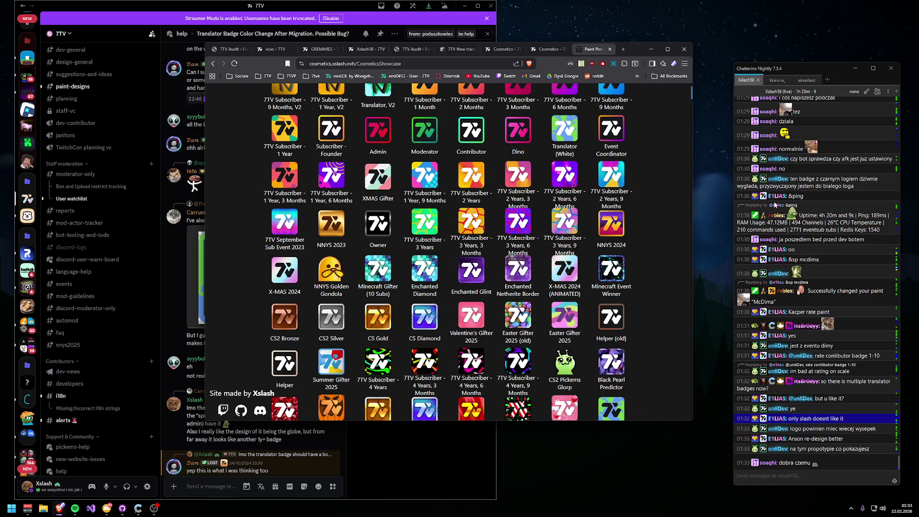
pyautogui.scroll(3, 681, 184)
pyautogui.scroll(-2, 678, 196)
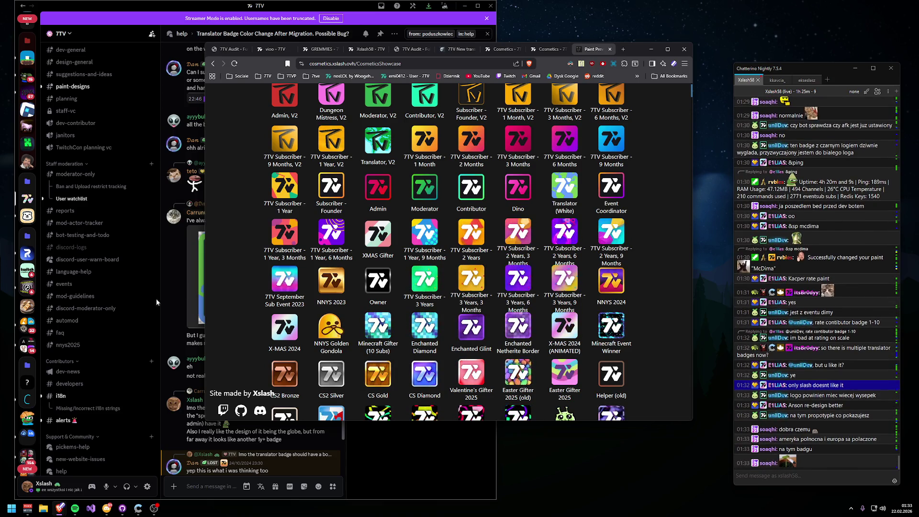
pyautogui.click(152, 22)
pyautogui.click(228, 294)
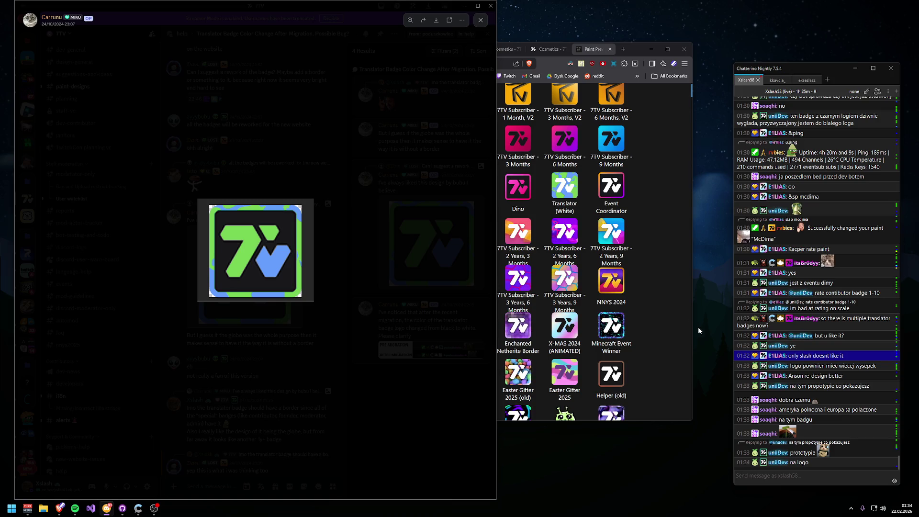
# Close Discord's full-size badge image viewer and minimize the Discord window
pyautogui.click(662, 271)
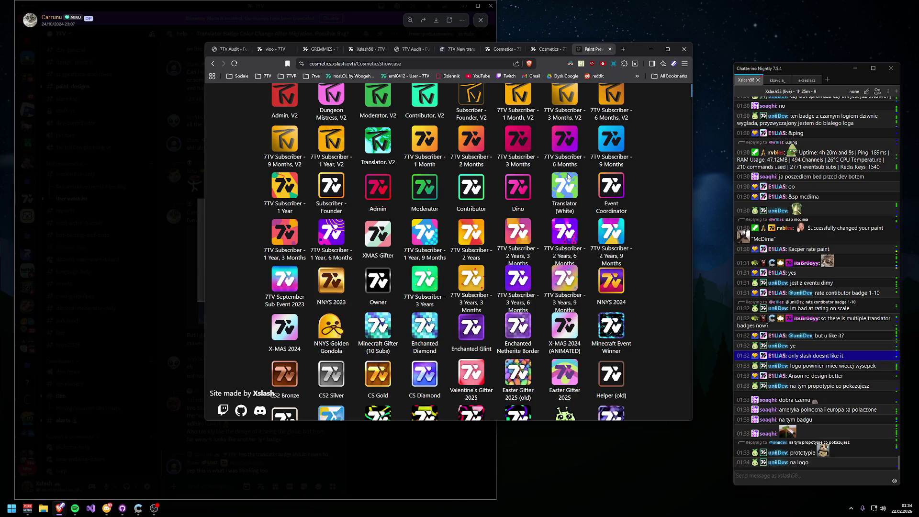
pyautogui.moveTo(568, 177); pyautogui.dragTo(166, 40)
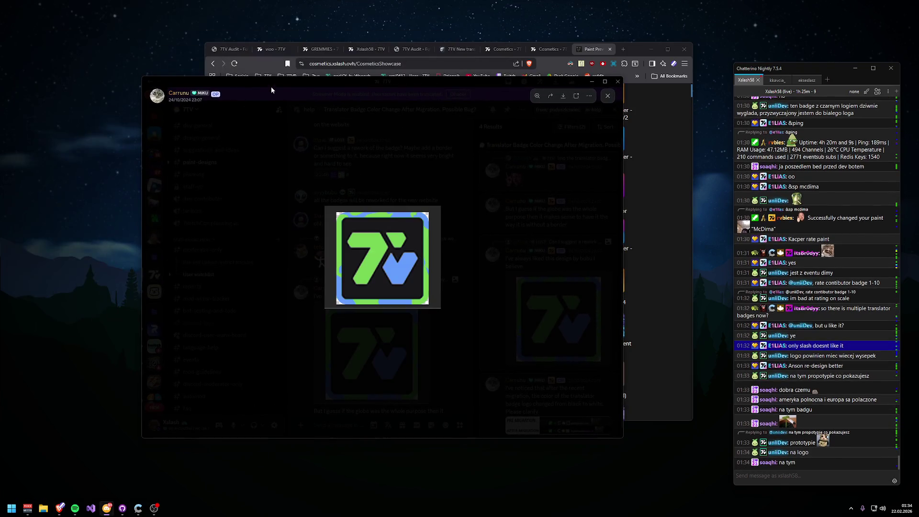
pyautogui.press('Escape')
pyautogui.press('super+Down')
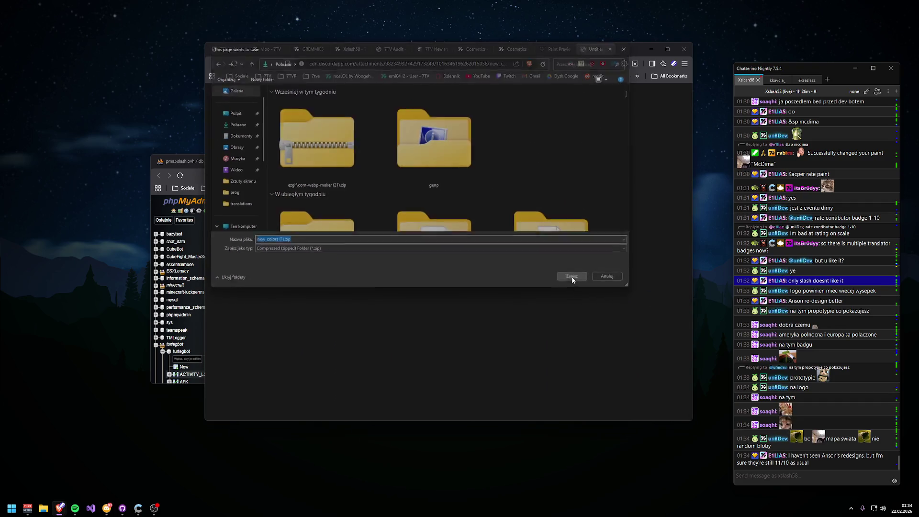
# Save new_colors (1).zip and open its new colors folder
pyautogui.click(571, 276)
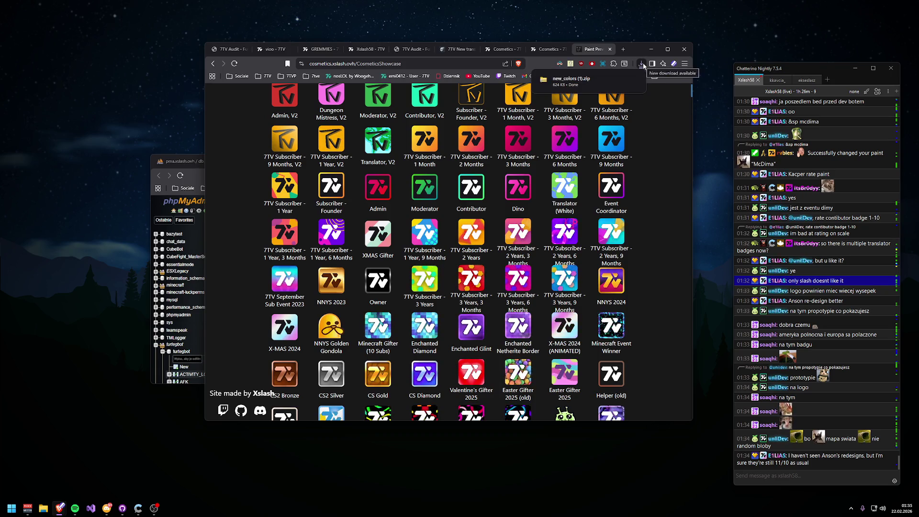
pyautogui.click(572, 79)
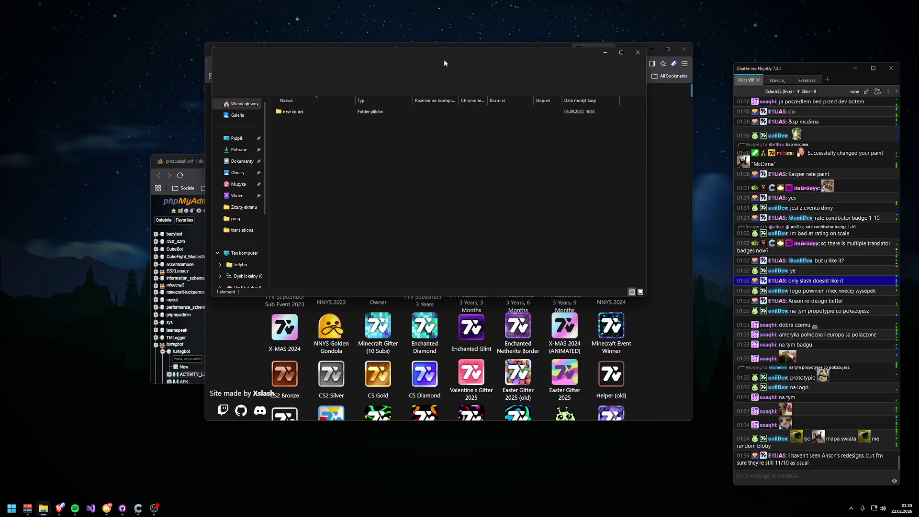
pyautogui.doubleClick(330, 111)
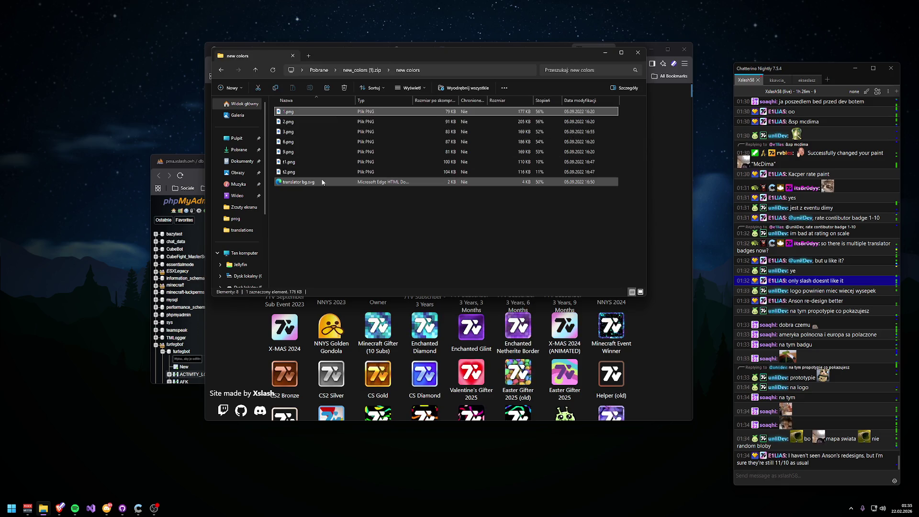
# Open translator bg.svg and move its window to see the globe map
pyautogui.click(317, 184)
pyautogui.doubleClick(318, 185)
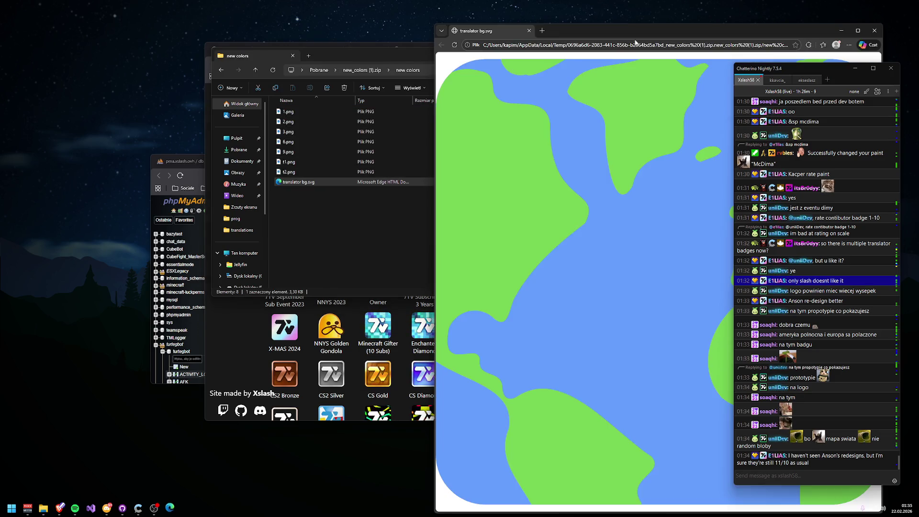
pyautogui.moveTo(635, 31); pyautogui.dragTo(337, 20)
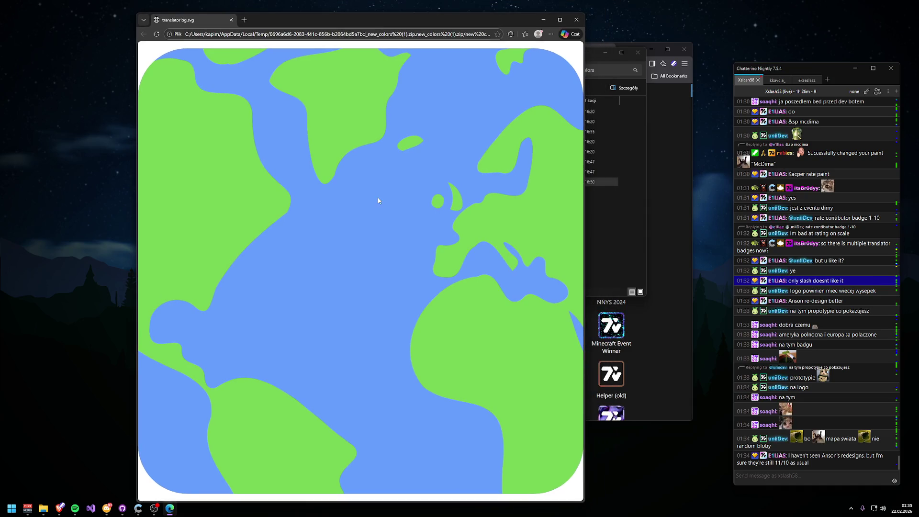
# Zoom Edge out to 80% and shift the window left so the whole globe fits
pyautogui.hotkey('ctrl', '-')
pyautogui.hotkey('ctrl', '-')
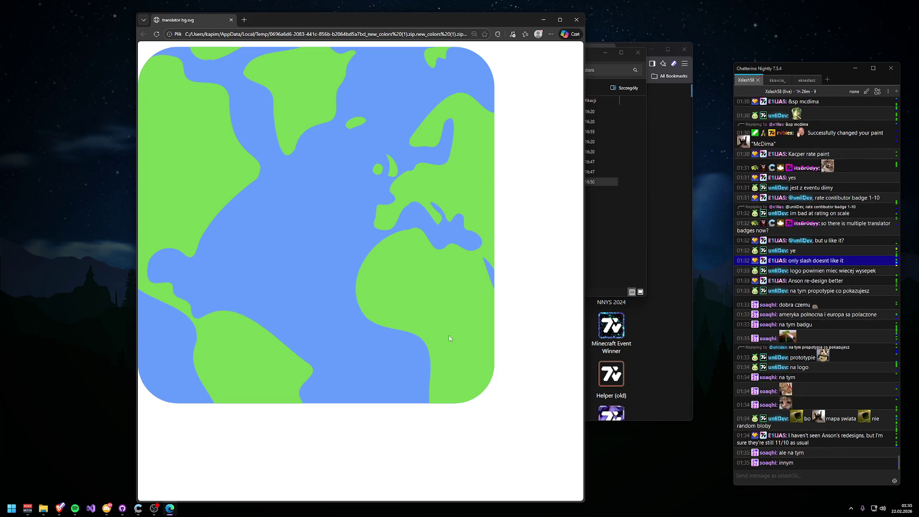
pyautogui.moveTo(335, 19)
pyautogui.mouseDown()
pyautogui.moveTo(226, 19)
pyautogui.moveTo(235, 20)
pyautogui.mouseUp()
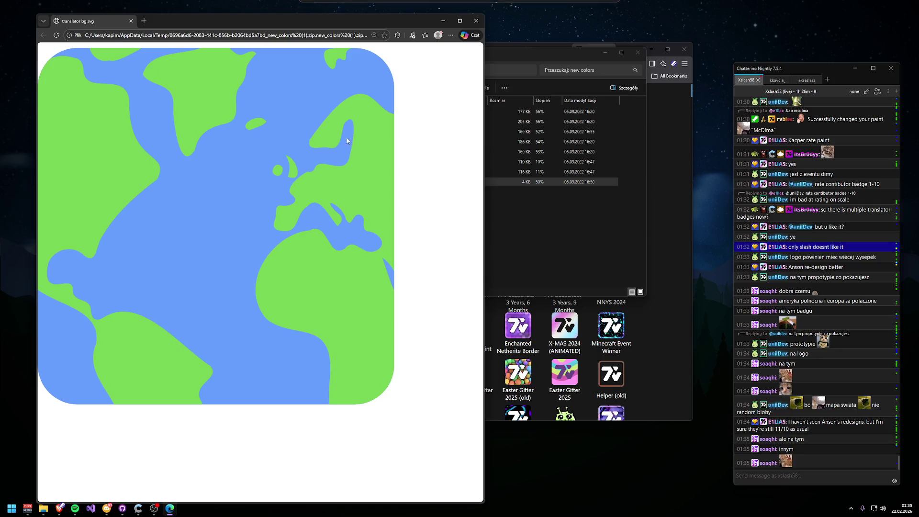
# Revisit the translator badge help thread in Discord, then minimize Discord
pyautogui.hotkey('alt', 'Tab')
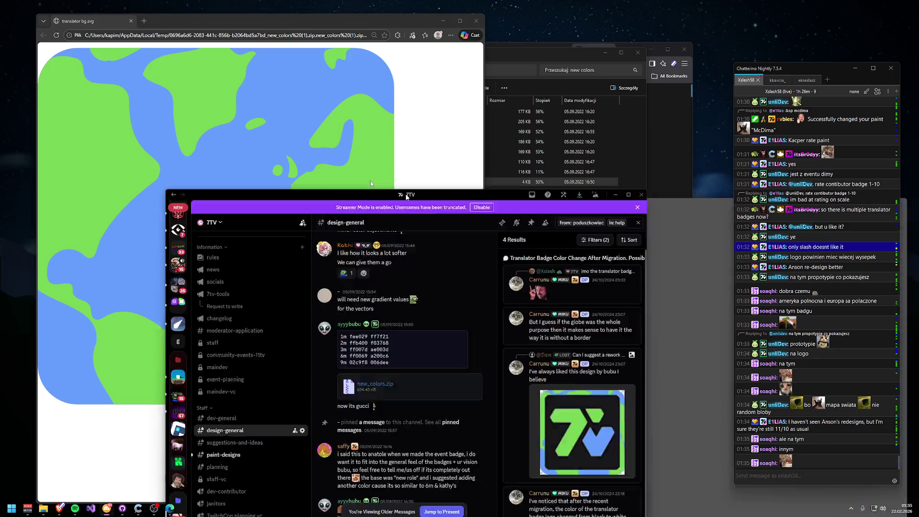
pyautogui.moveTo(407, 197); pyautogui.dragTo(338, 91)
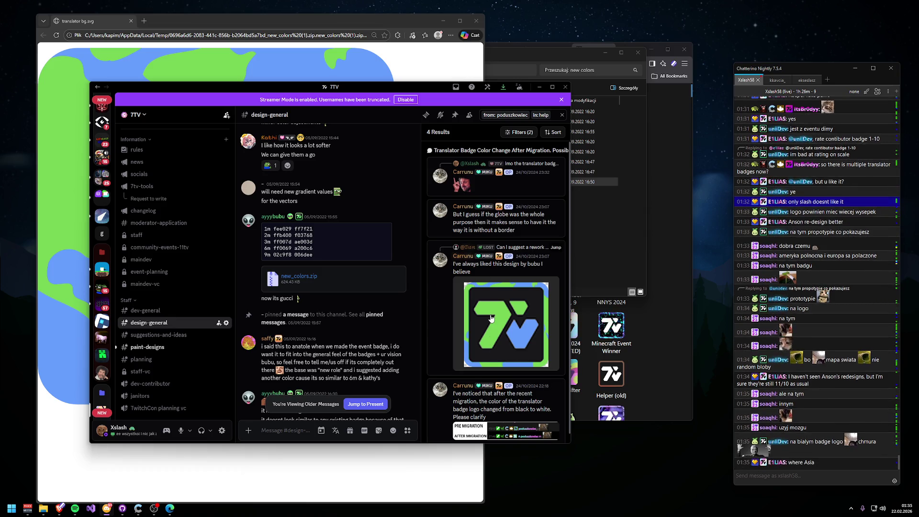
pyautogui.click(547, 270)
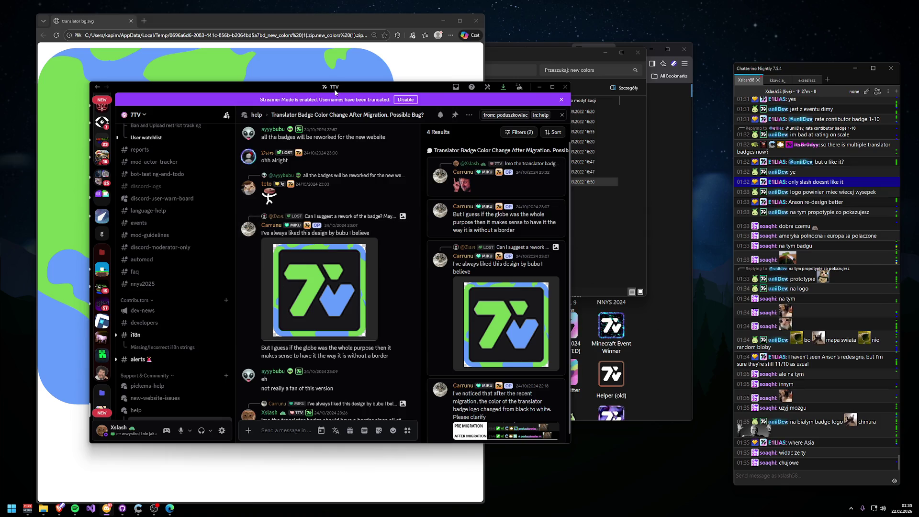
pyautogui.moveTo(335, 90)
pyautogui.mouseDown()
pyautogui.moveTo(533, 86)
pyautogui.moveTo(422, 78)
pyautogui.moveTo(390, 55)
pyautogui.mouseUp()
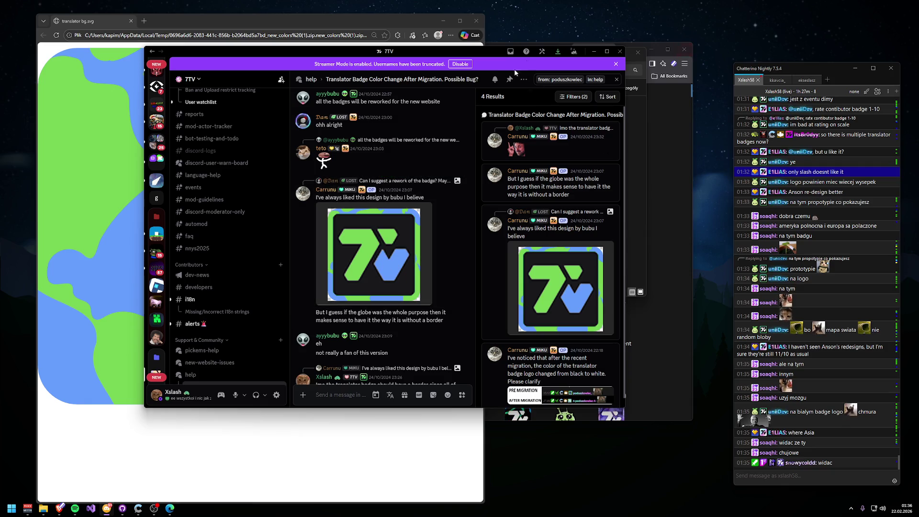
pyautogui.click(593, 52)
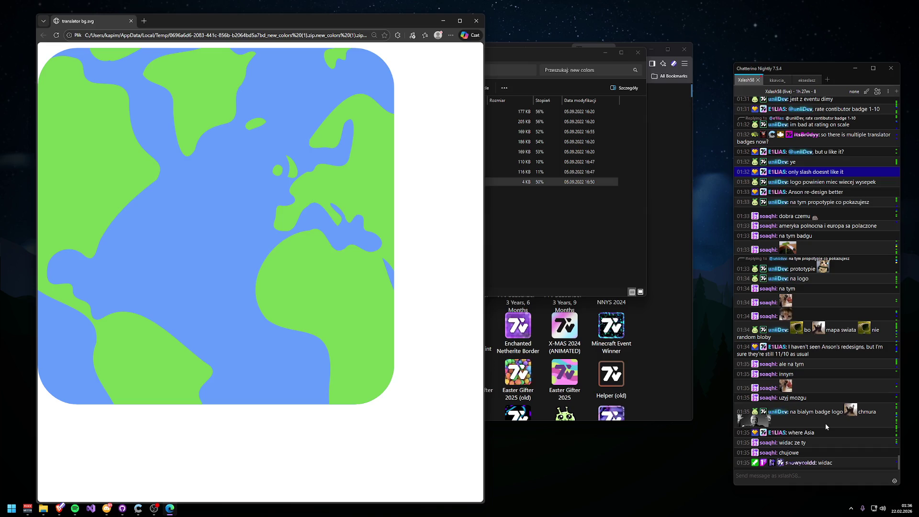
# Open t2.png from the new colors folder in an image viewer
pyautogui.click(565, 293)
pyautogui.doubleClick(310, 170)
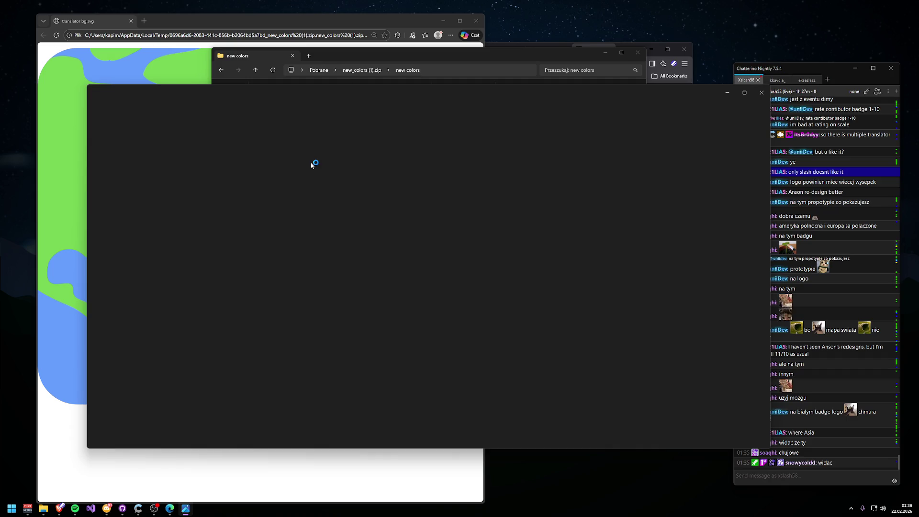
pyautogui.moveTo(338, 88); pyautogui.dragTo(294, 187)
# View the white-logo t1.png, then close both Photos windows
pyautogui.click(349, 136)
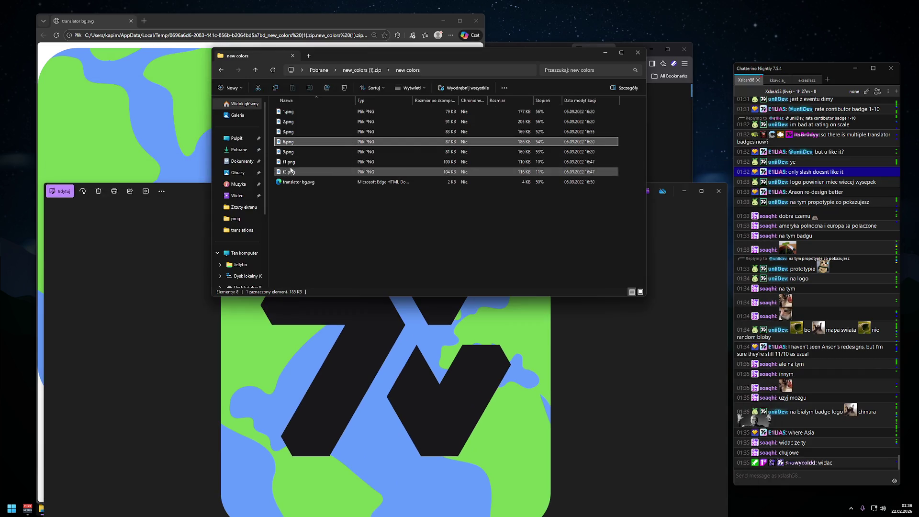
pyautogui.click(291, 162)
pyautogui.doubleClick(291, 164)
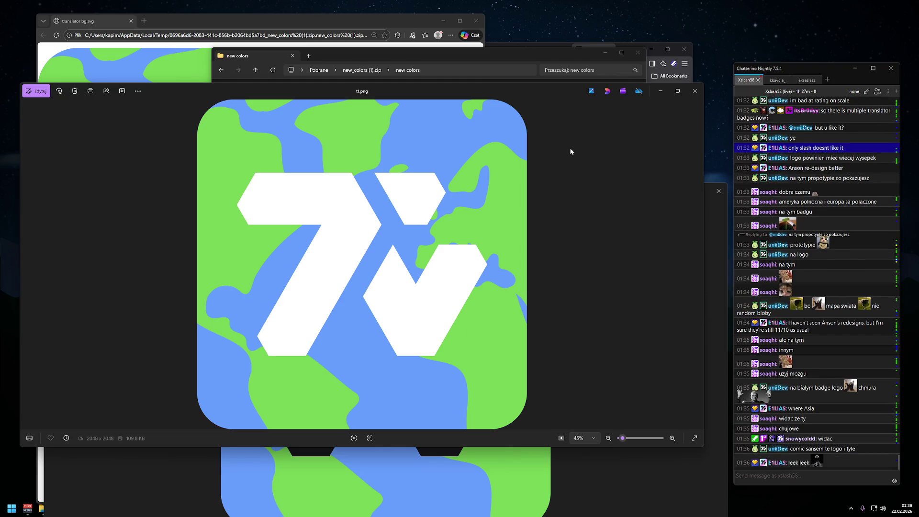
pyautogui.click(694, 91)
pyautogui.click(718, 191)
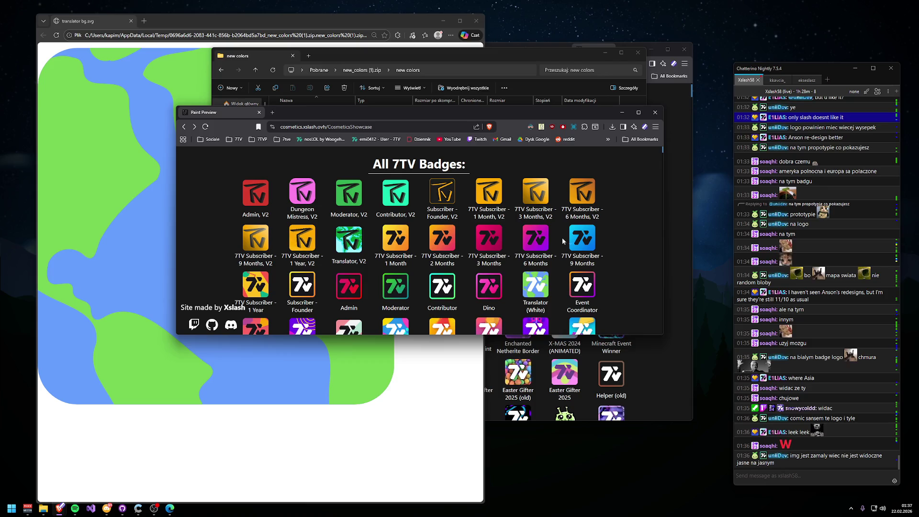
# Open and zoom into the Translator (White) badge image, then return to All 7TV Badges
pyautogui.click(541, 293)
pyautogui.keyDown('ctrl'); pyautogui.scroll(-5, 426, 282); pyautogui.keyUp('ctrl')
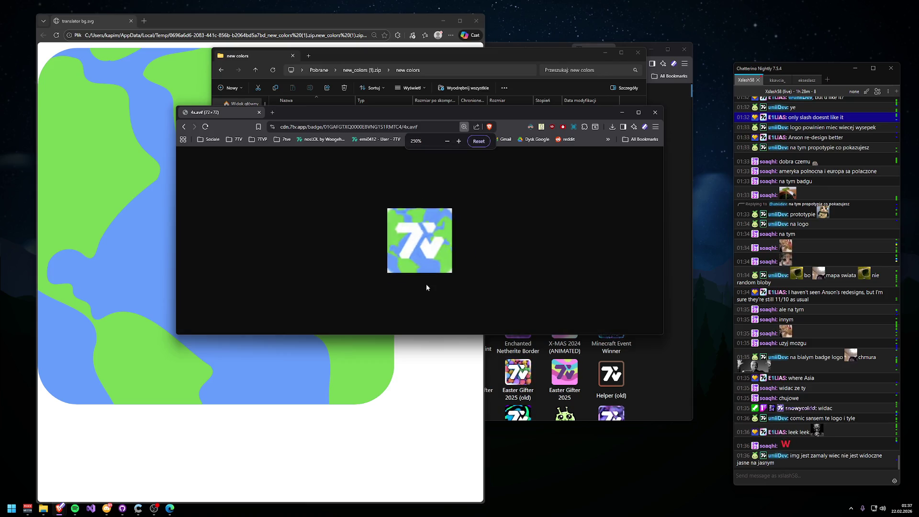
pyautogui.keyDown('ctrl'); pyautogui.scroll(-9, 427, 284); pyautogui.keyUp('ctrl')
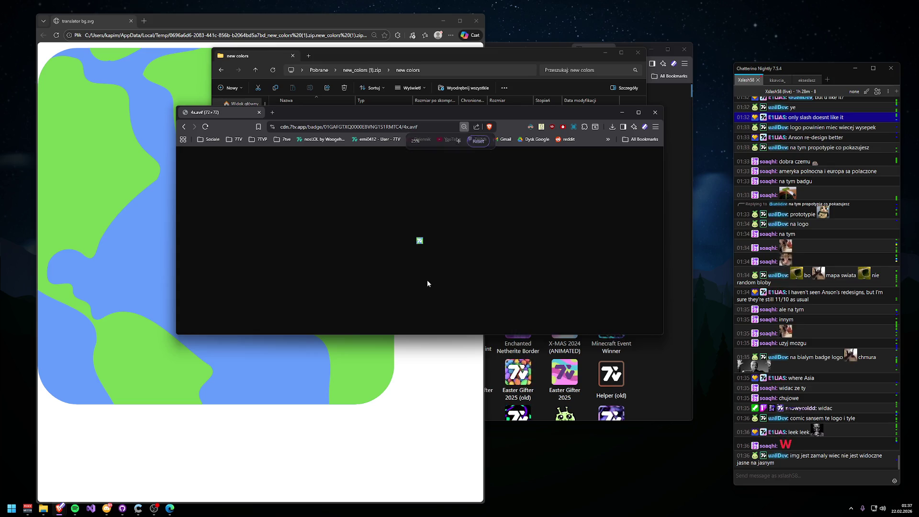
pyautogui.keyDown('ctrl'); pyautogui.scroll(1, 427, 284); pyautogui.keyUp('ctrl')
pyautogui.click(184, 127)
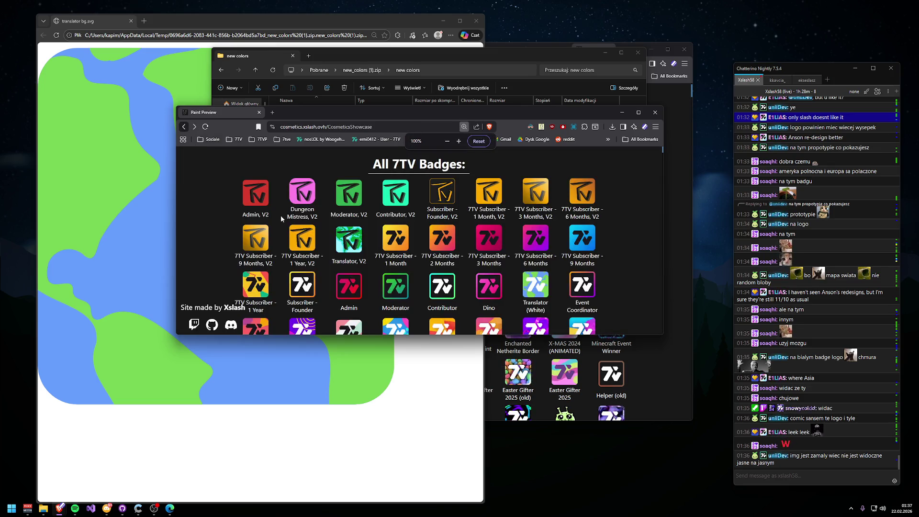
pyautogui.click(525, 311)
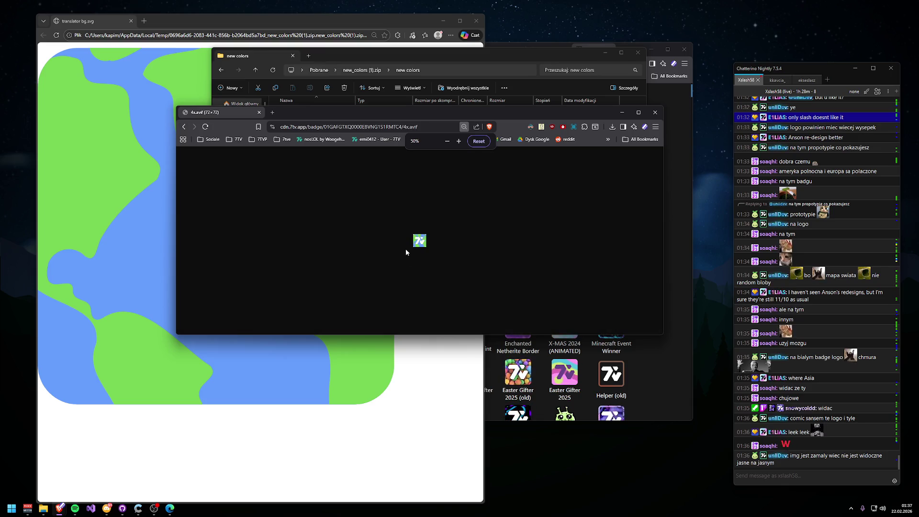
pyautogui.keyDown('ctrl'); pyautogui.scroll(13, 406, 252); pyautogui.keyUp('ctrl')
pyautogui.keyDown('ctrl'); pyautogui.scroll(1, 412, 254); pyautogui.keyUp('ctrl')
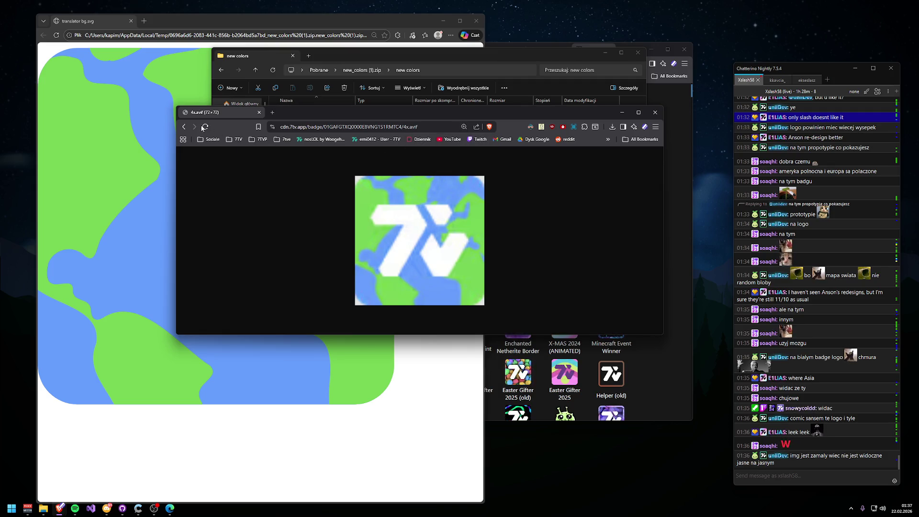
pyautogui.click(185, 128)
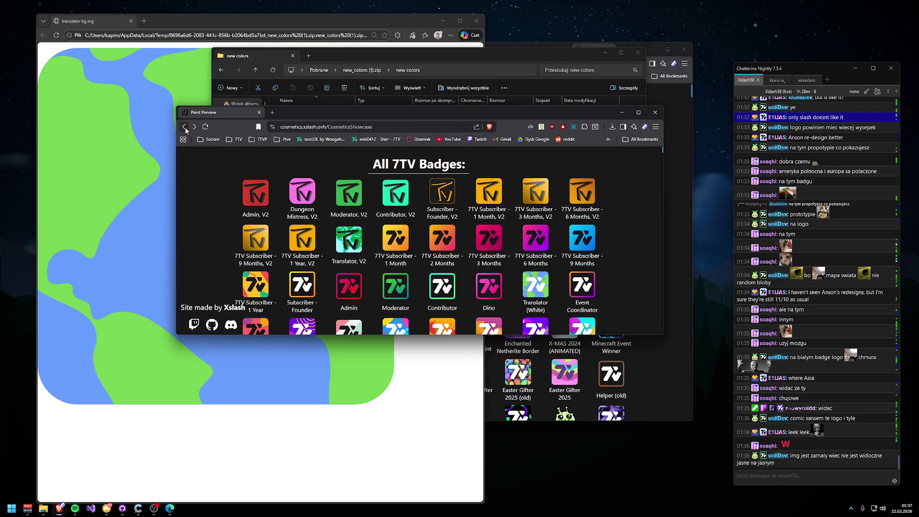
# Select the Moderator and Contributor badges on the grid, then clear the selection
pyautogui.scroll(-1, 482, 224)
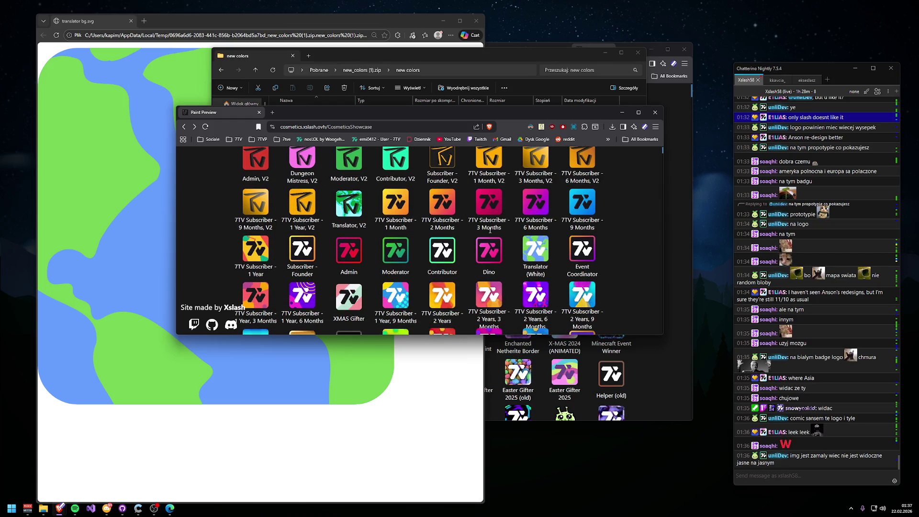
pyautogui.moveTo(482, 247)
pyautogui.mouseDown()
pyautogui.moveTo(486, 238)
pyautogui.moveTo(448, 249)
pyautogui.moveTo(359, 238)
pyautogui.mouseUp()
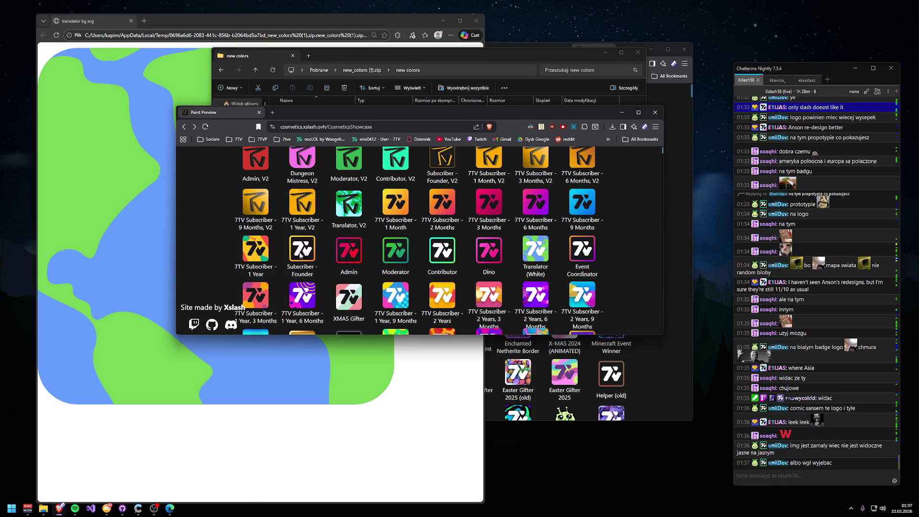
pyautogui.moveTo(437, 253)
pyautogui.mouseDown()
pyautogui.moveTo(589, 301)
pyautogui.moveTo(574, 246)
pyautogui.moveTo(528, 236)
pyautogui.mouseUp()
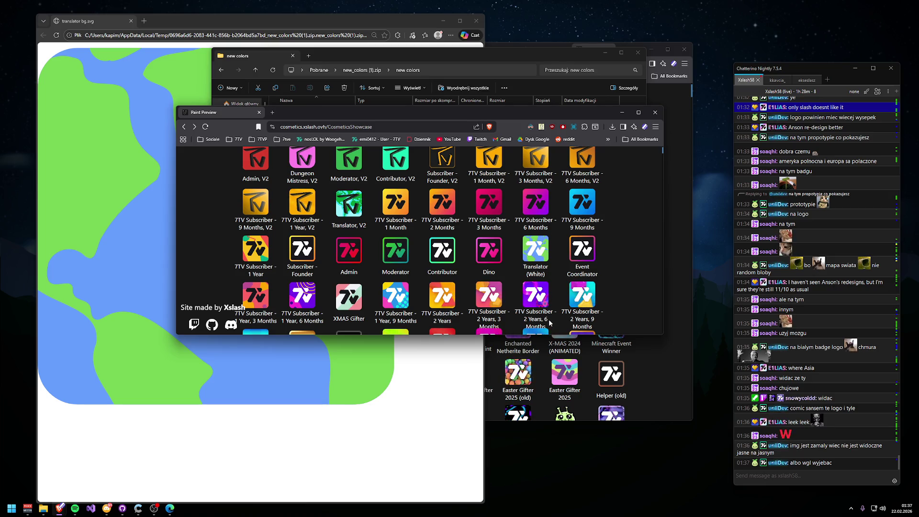
pyautogui.moveTo(415, 242); pyautogui.dragTo(465, 264)
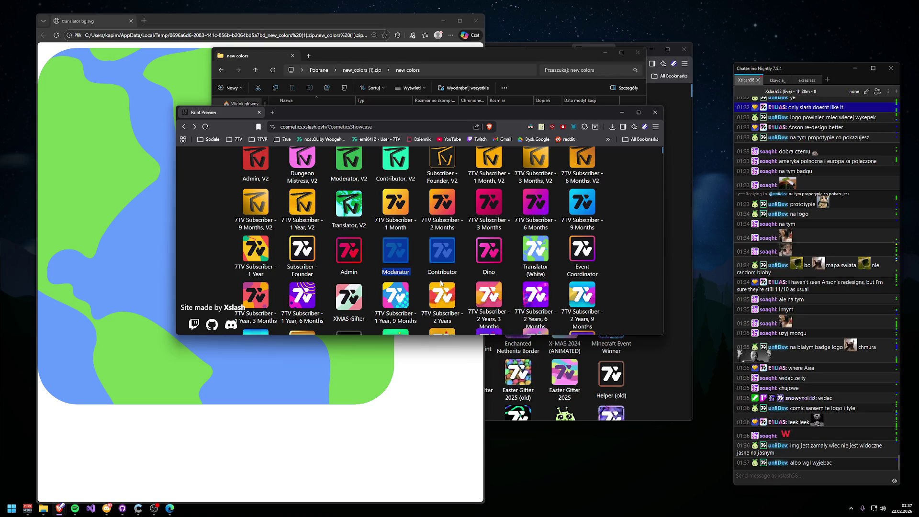
pyautogui.click(465, 257)
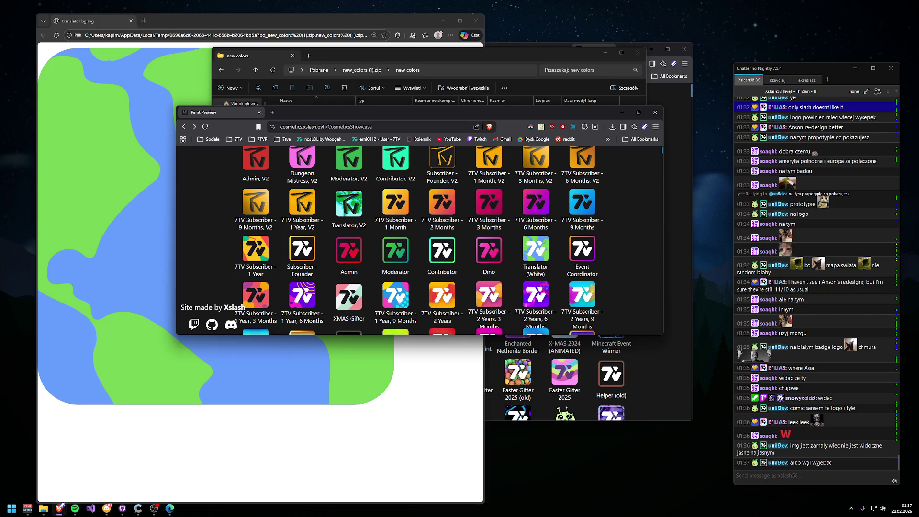
# Close the badge showcase browser window and the new colors folder
pyautogui.click(654, 112)
pyautogui.click(637, 52)
pyautogui.click(685, 50)
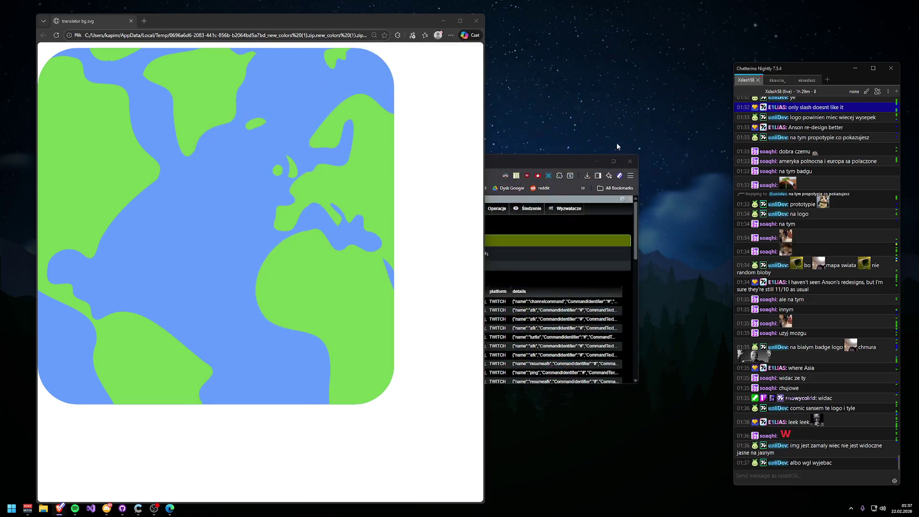
# Bring phpMyAdmin forward and open both kappa.lol screenshot links (i9hVVd and t0QmoS) from chat
pyautogui.click(609, 139)
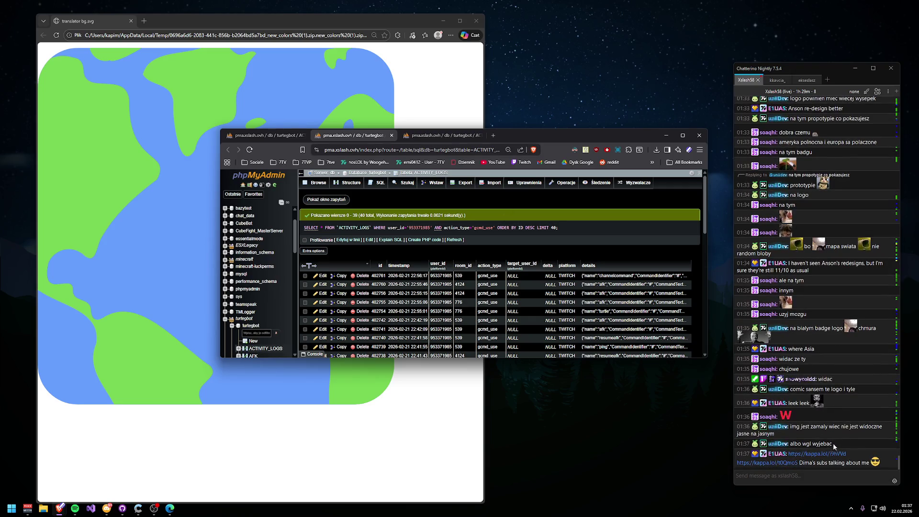
pyautogui.click(816, 453)
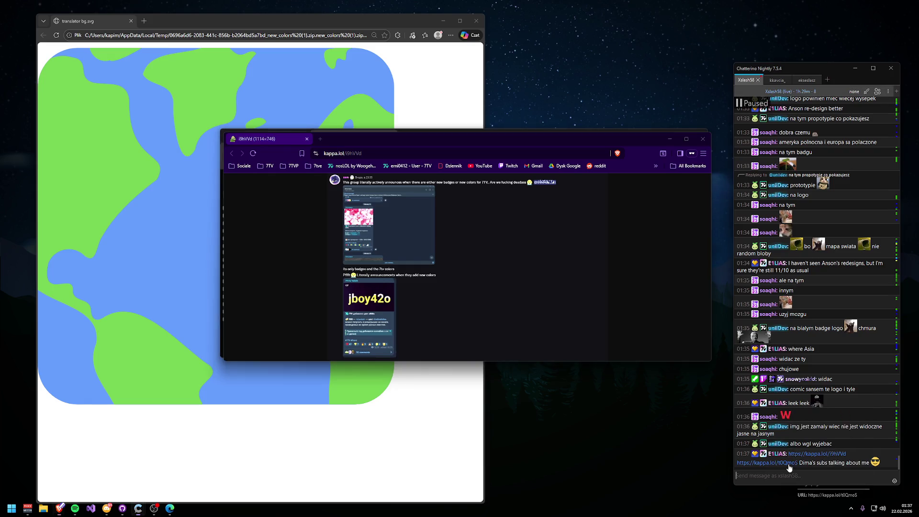
pyautogui.click(788, 463)
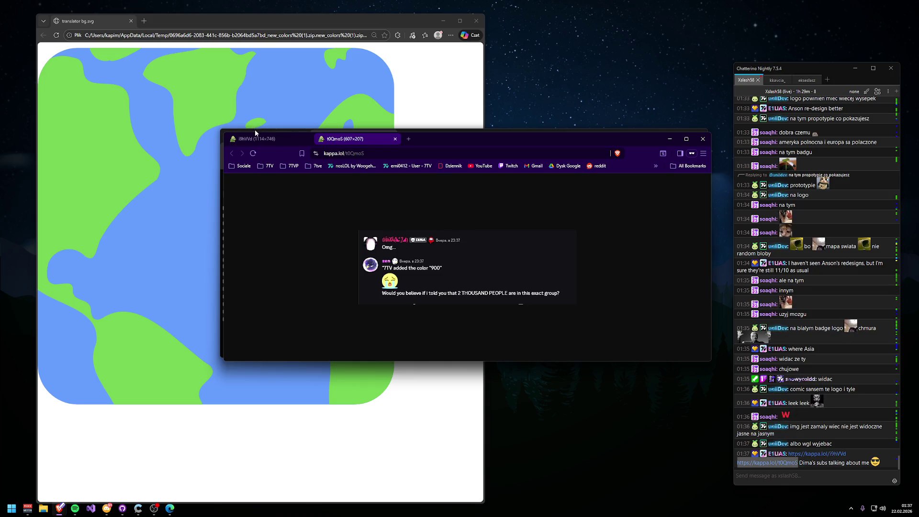
# Scroll around the i9hVVd screenshot, then close the kappa.lol screenshot window
pyautogui.click(263, 139)
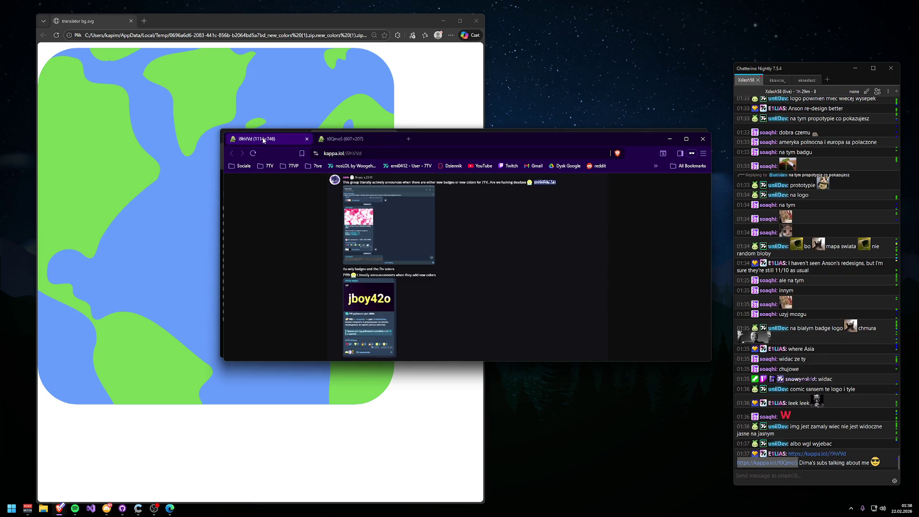
pyautogui.scroll(6, 416, 195)
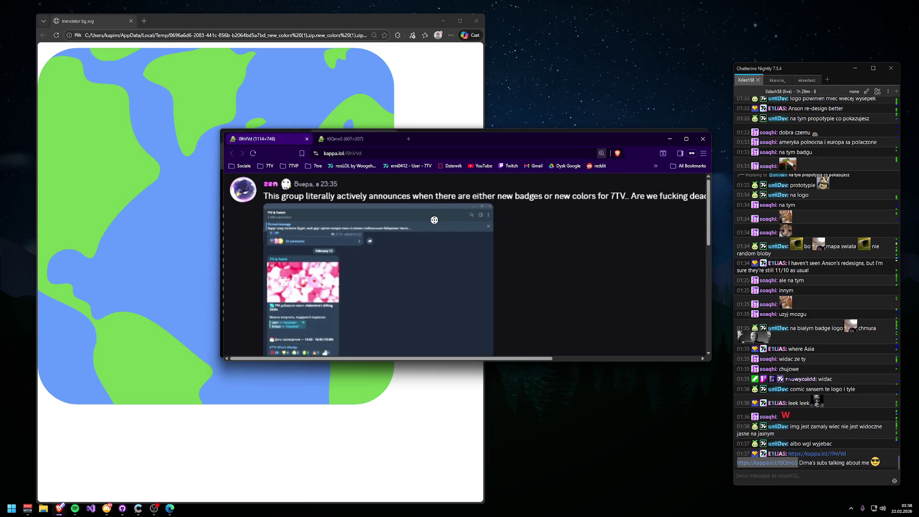
pyautogui.hscroll(5, 421, 220)
pyautogui.hscroll(-4, 317, 250)
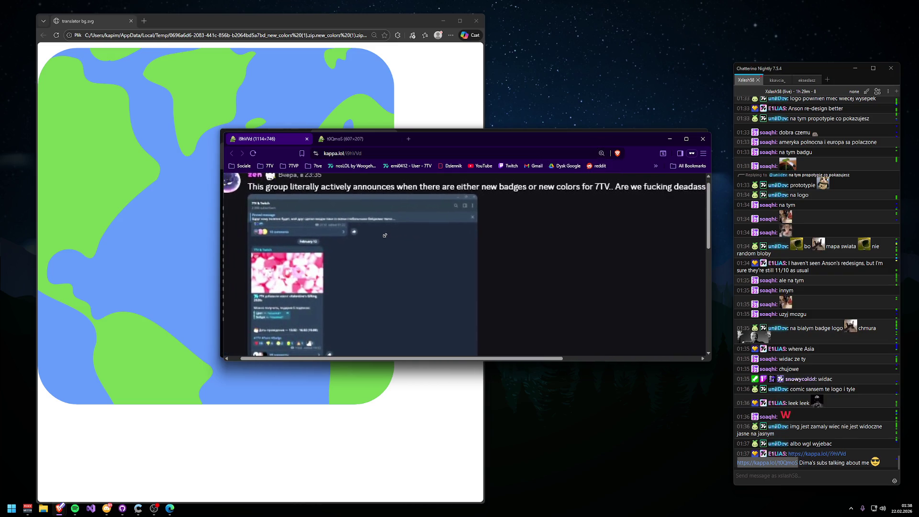
pyautogui.scroll(-3, 394, 240)
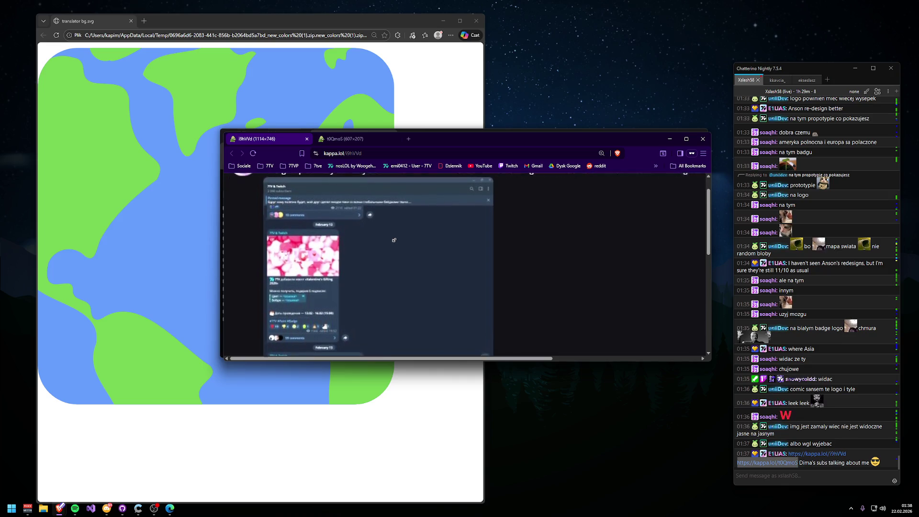
pyautogui.scroll(-3, 392, 288)
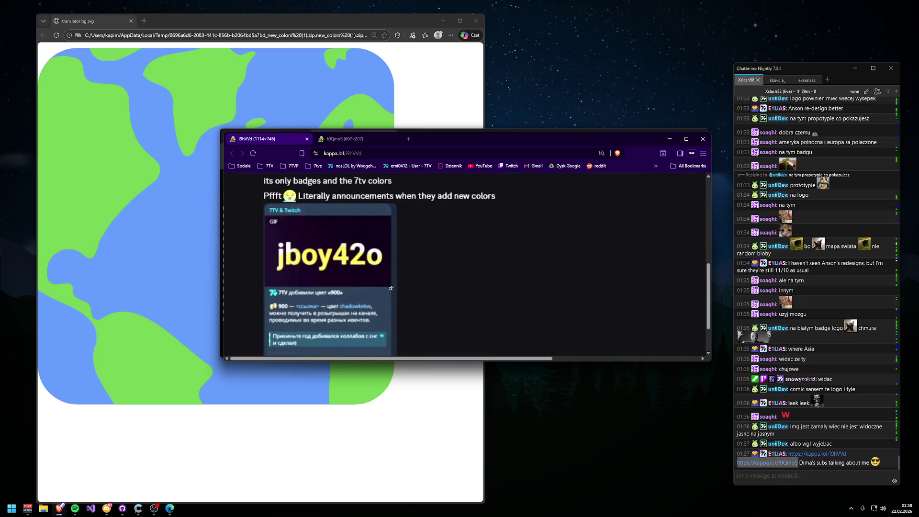
pyautogui.scroll(10, 398, 197)
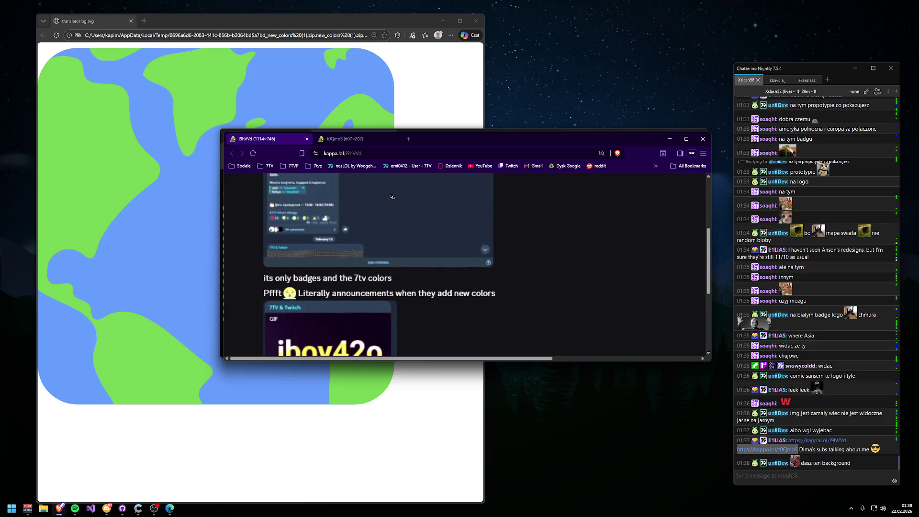
pyautogui.scroll(-2, 403, 335)
pyautogui.scroll(-5, 405, 356)
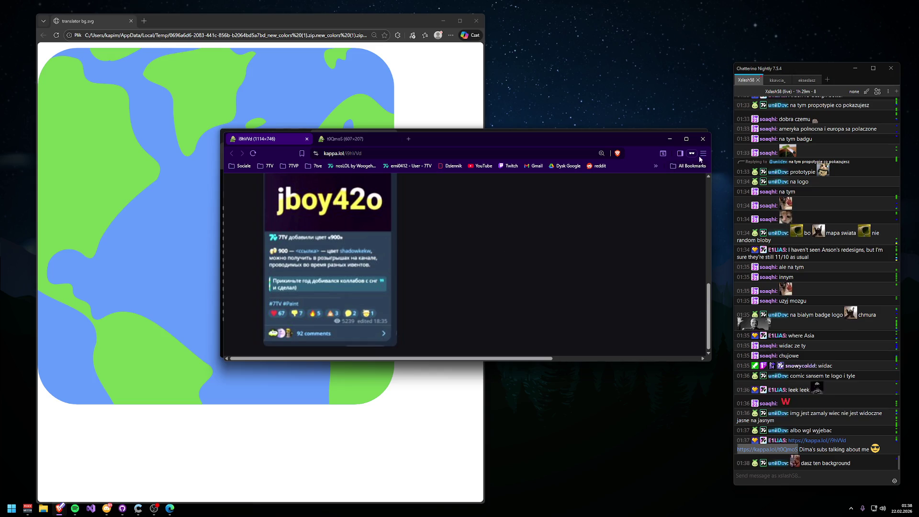
pyautogui.click(702, 139)
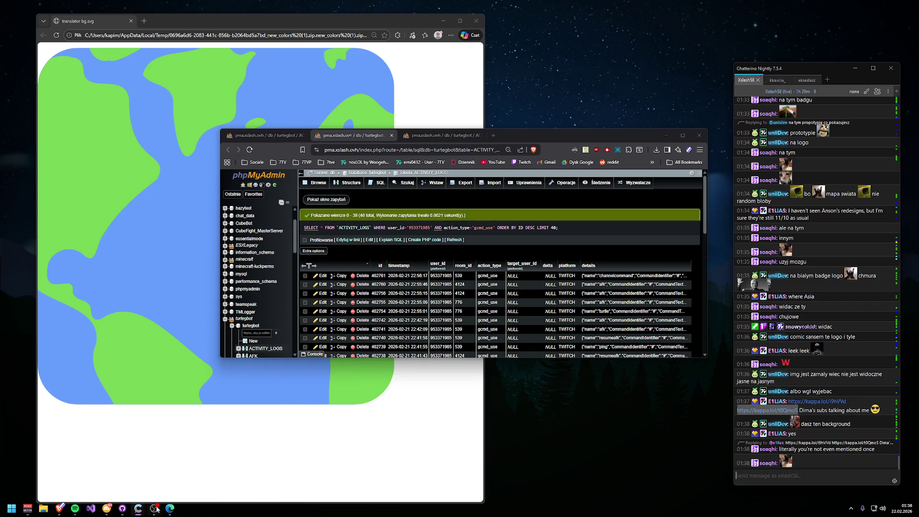
# Close the Edge globe SVG window, then bring up Discord and minimise it
pyautogui.click(258, 410)
pyautogui.click(476, 21)
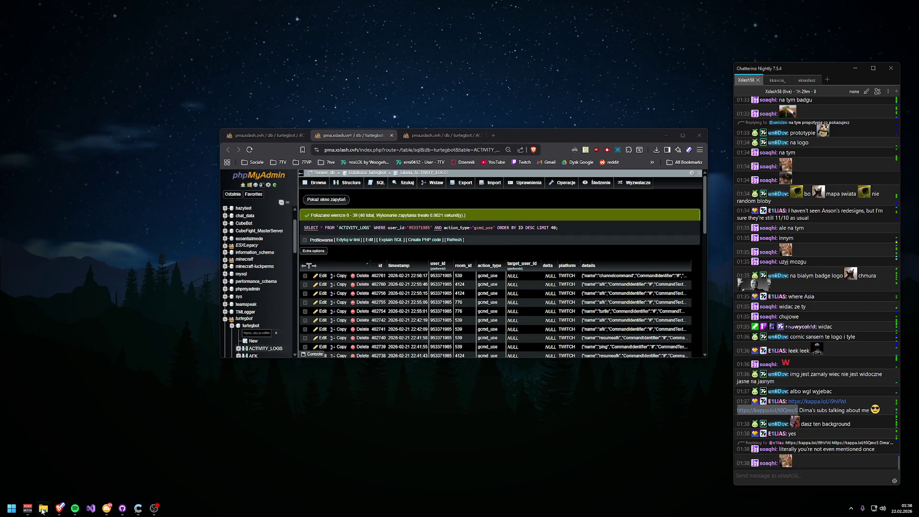
pyautogui.click(107, 508)
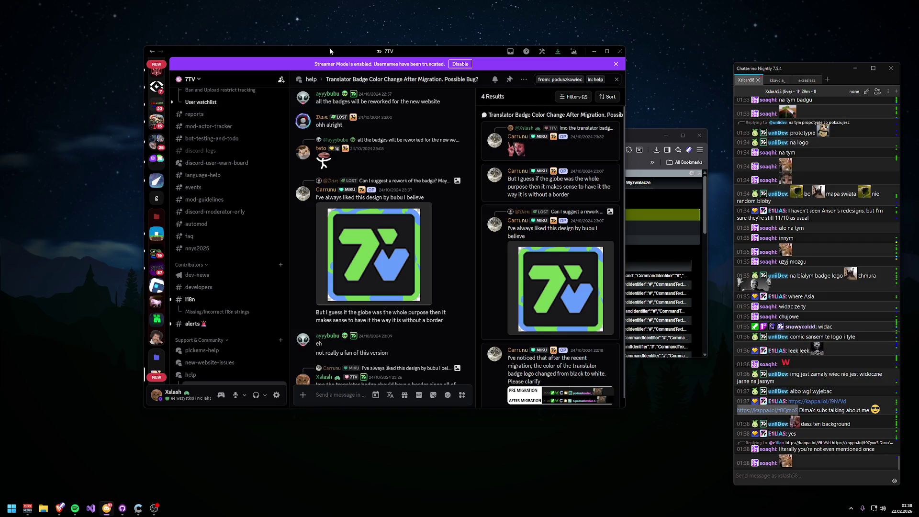
pyautogui.click(593, 52)
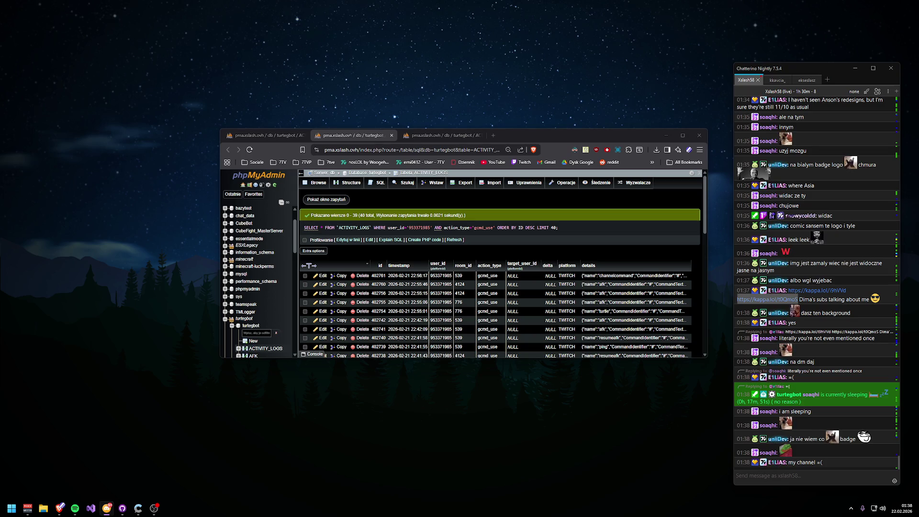
# Minimise Discord again and load old.7tv.app in a new, maximised Brave window split off from a new tab
pyautogui.hotkey('alt', 'Tab')
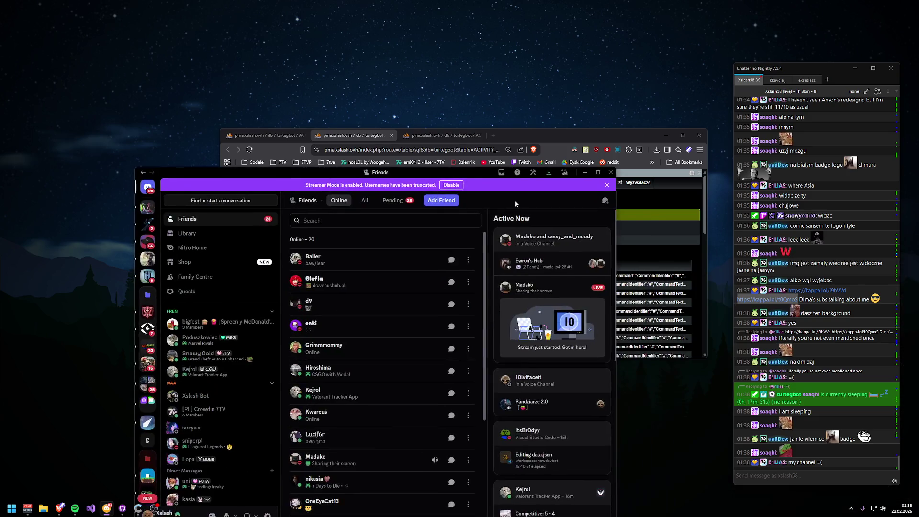
pyautogui.click(584, 173)
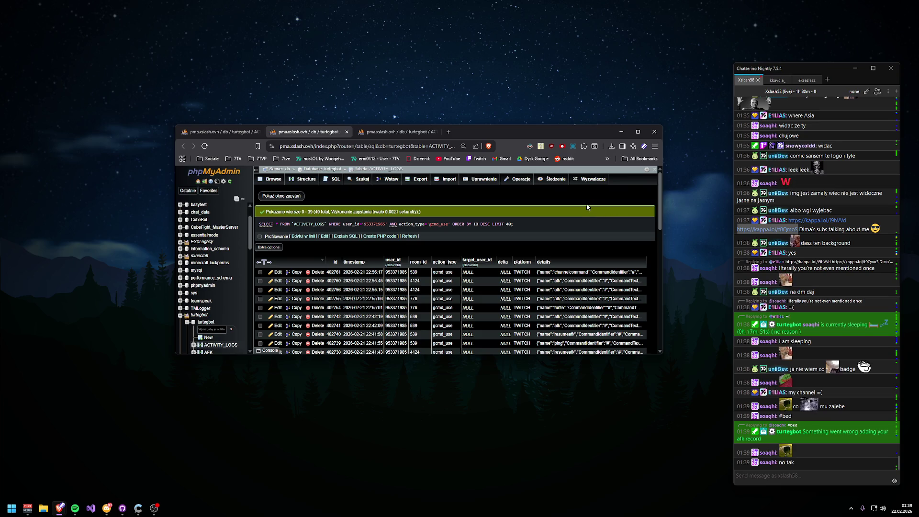
pyautogui.click(448, 131)
pyautogui.moveTo(448, 271); pyautogui.dragTo(186, 271)
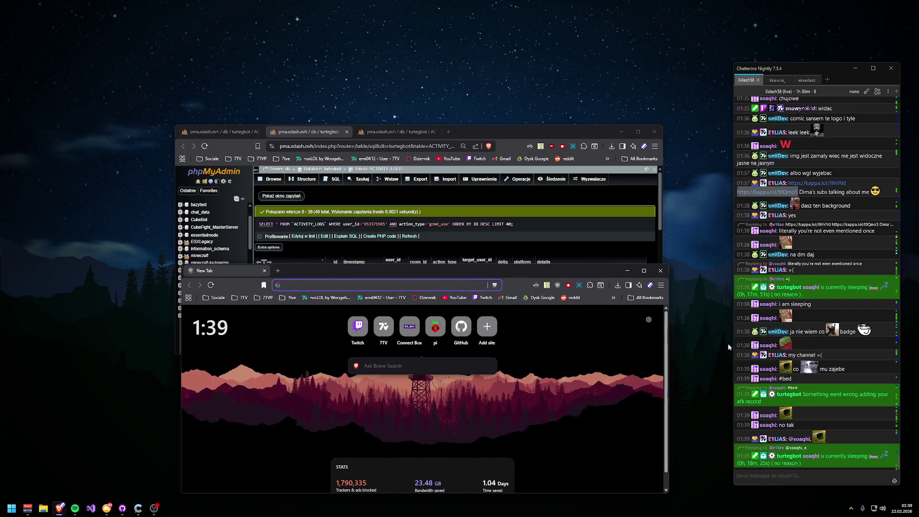
pyautogui.write('old.7tv.app')
pyautogui.press('Return')
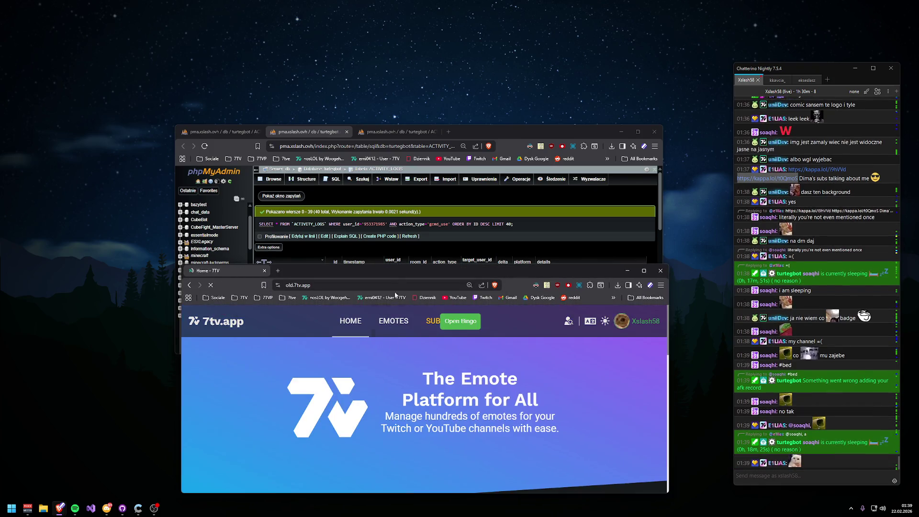
pyautogui.moveTo(359, 270); pyautogui.dragTo(330, 3)
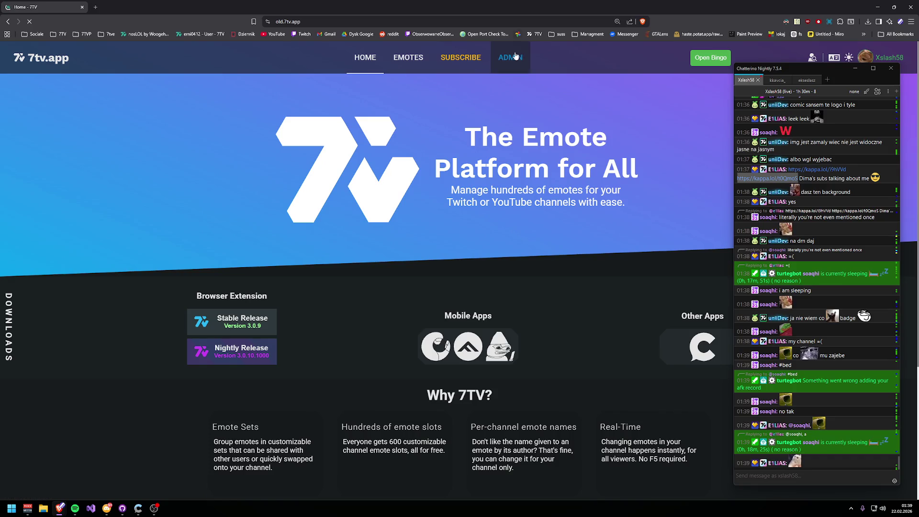
# Open the 7TV admin area's Reports list and skim it
pyautogui.click(515, 56)
pyautogui.click(25, 128)
pyautogui.click(30, 155)
pyautogui.click(24, 127)
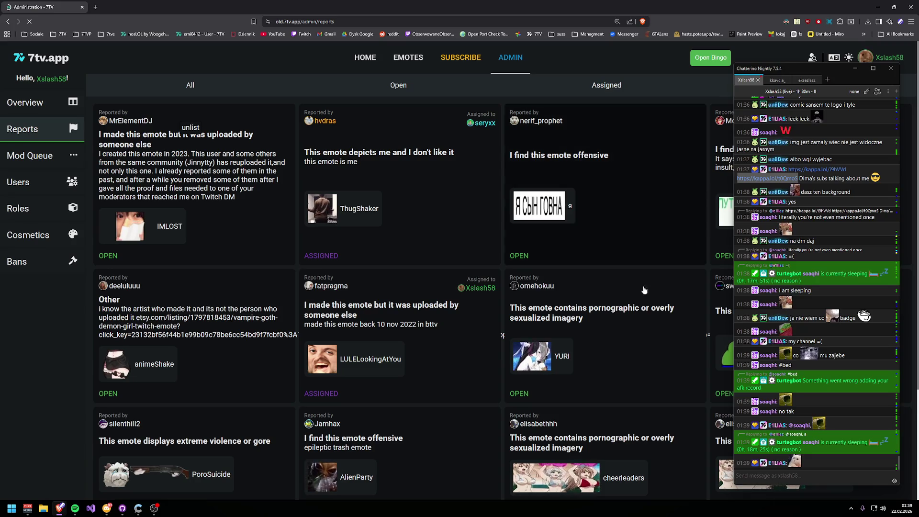
pyautogui.scroll(-3, 467, 263)
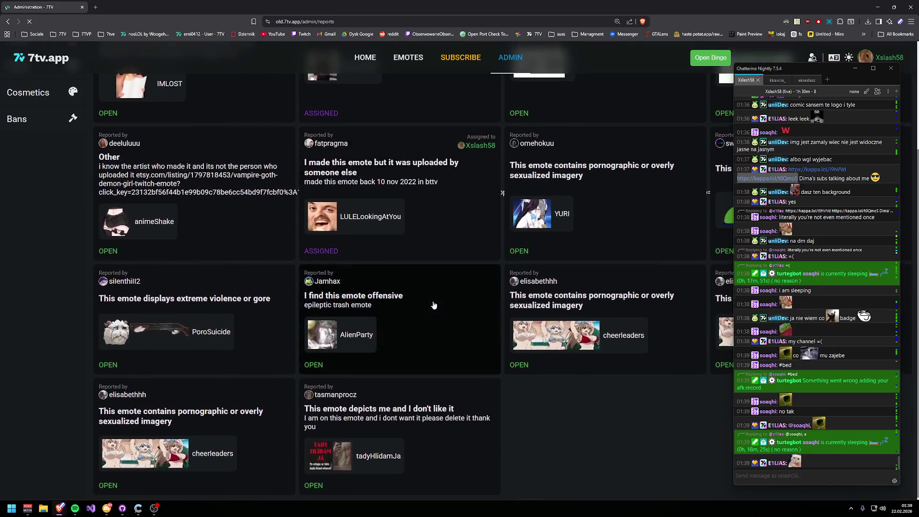
pyautogui.scroll(3, 416, 364)
# Move Chatterino to the right edge and resize the browser to fill the left side
pyautogui.moveTo(792, 68)
pyautogui.mouseDown()
pyautogui.moveTo(639, 62)
pyautogui.moveTo(690, 31)
pyautogui.moveTo(800, 67)
pyautogui.moveTo(809, 50)
pyautogui.mouseUp()
pyautogui.moveTo(636, 6)
pyautogui.mouseDown()
pyautogui.moveTo(605, 65)
pyautogui.moveTo(463, 164)
pyautogui.moveTo(578, 227)
pyautogui.moveTo(585, 250)
pyautogui.mouseUp()
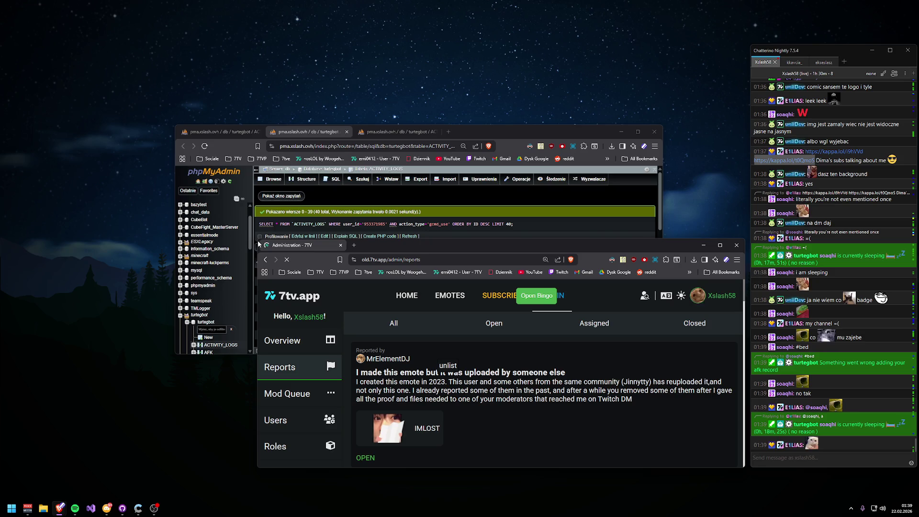
pyautogui.moveTo(257, 241)
pyautogui.mouseDown()
pyautogui.moveTo(58, 82)
pyautogui.moveTo(1, 1)
pyautogui.mouseUp()
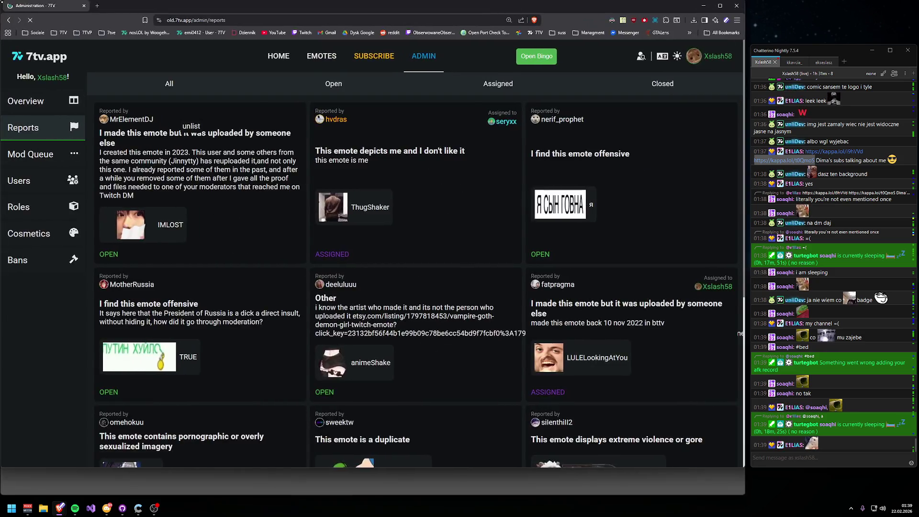
pyautogui.moveTo(741, 408); pyautogui.dragTo(745, 311)
# Scroll the reports and open the duplicate-emote report on SLORPGLORPIN
pyautogui.scroll(-2, 668, 262)
pyautogui.scroll(-3, 668, 262)
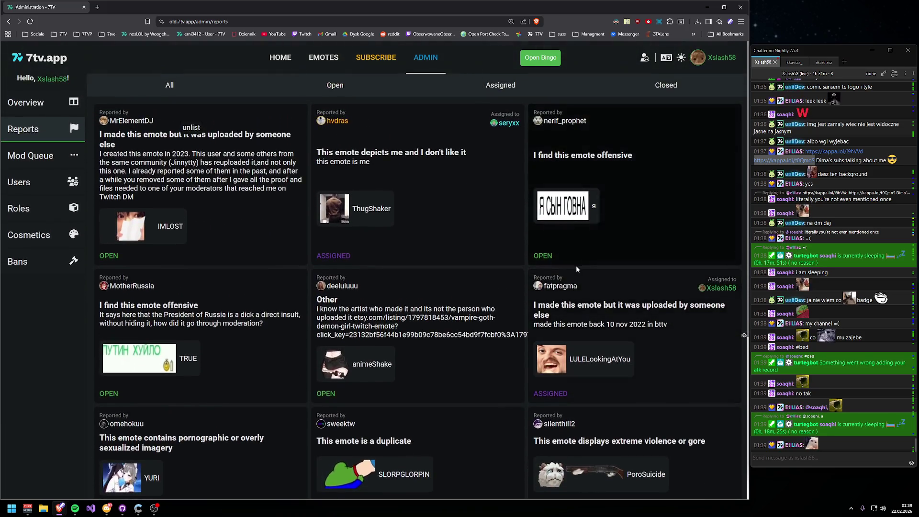
pyautogui.scroll(-1, 459, 268)
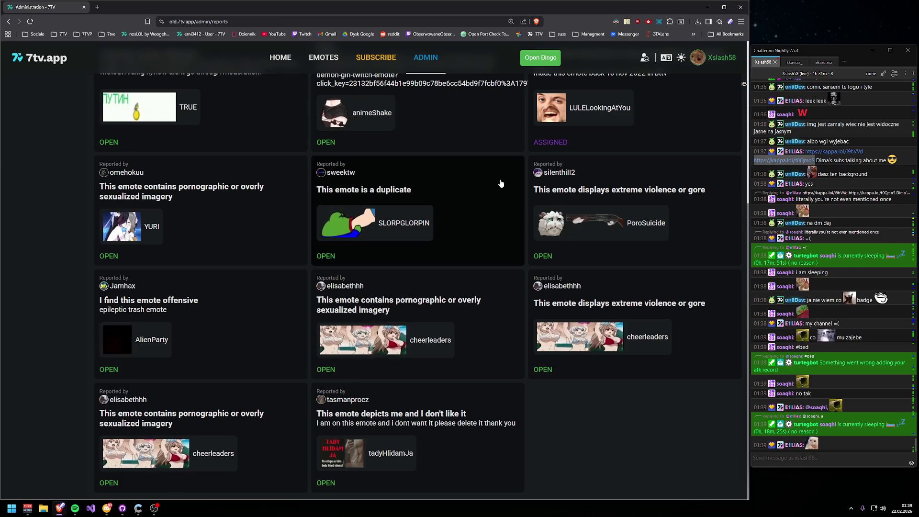
pyautogui.scroll(2, 501, 183)
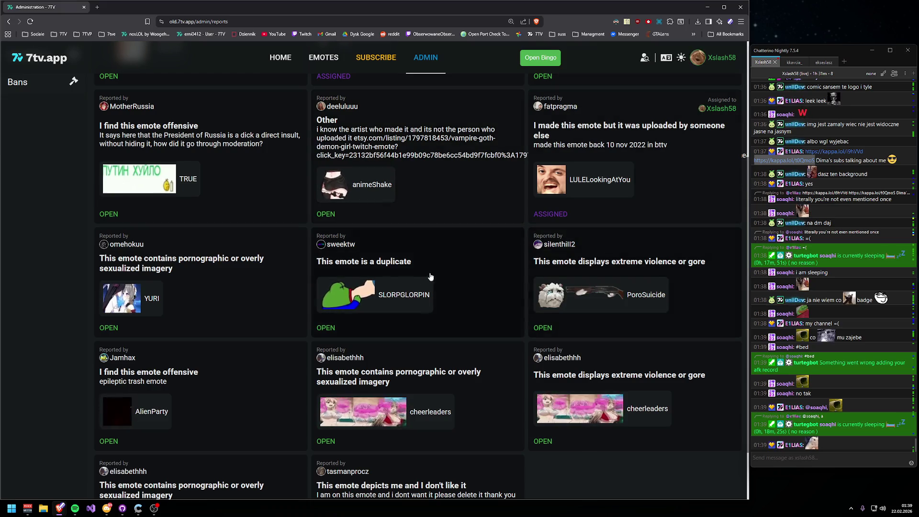
pyautogui.click(417, 292)
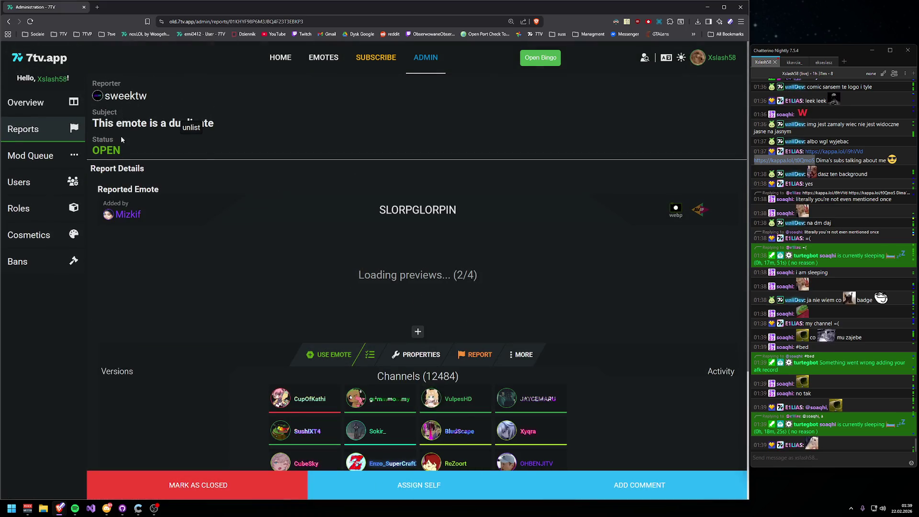
# Check the duplicate report's reporter profile, then return to the reports list
pyautogui.click(126, 96)
pyautogui.click(125, 173)
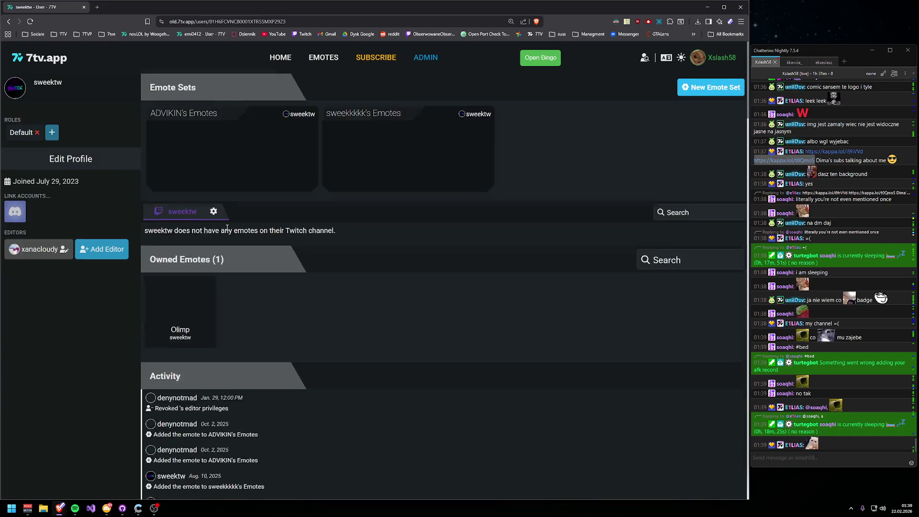
pyautogui.scroll(-3, 175, 201)
pyautogui.click(8, 21)
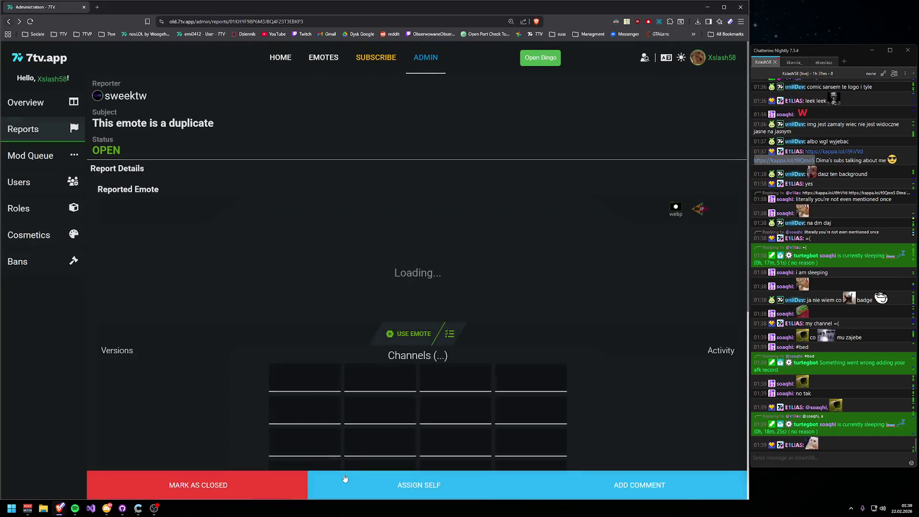
pyautogui.click(26, 119)
# Open the PoroSuicide violence report and inspect the emote's properties editor
pyautogui.scroll(-1, 460, 203)
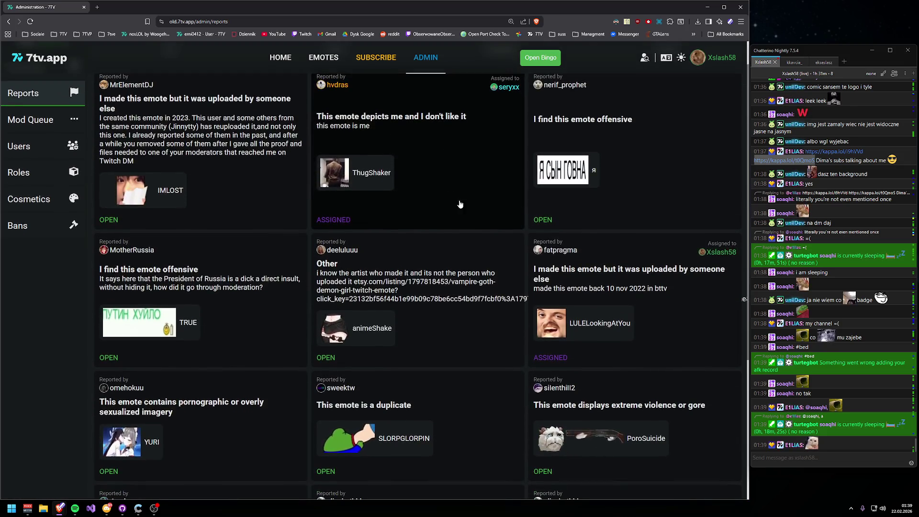
pyautogui.scroll(-2, 403, 323)
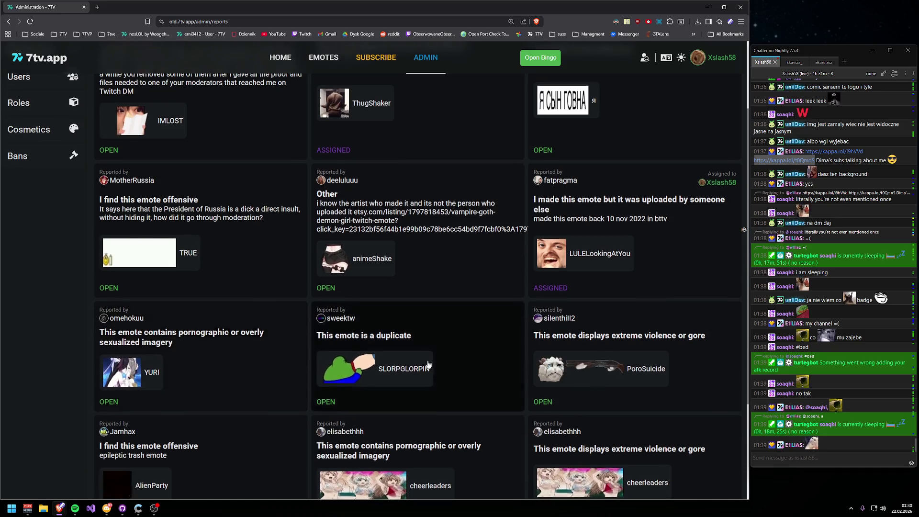
pyautogui.scroll(-1, 421, 363)
pyautogui.scroll(1, 429, 365)
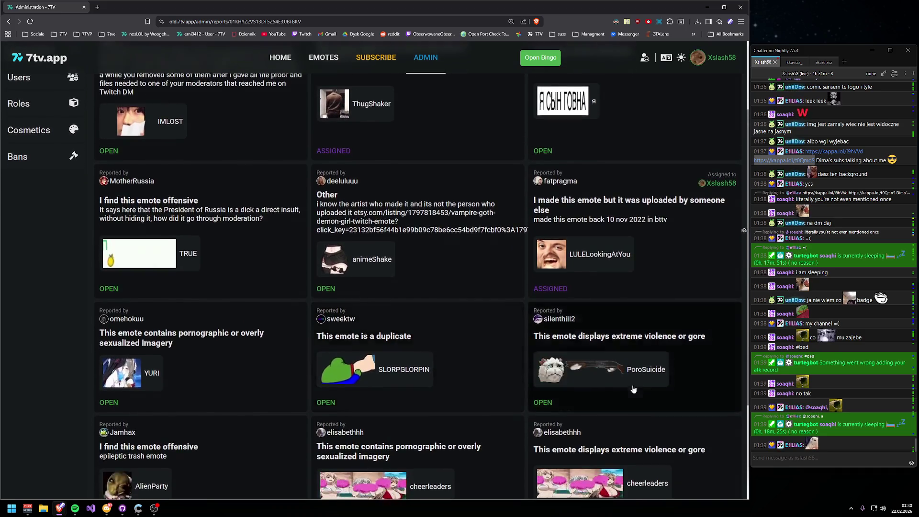
pyautogui.click(598, 354)
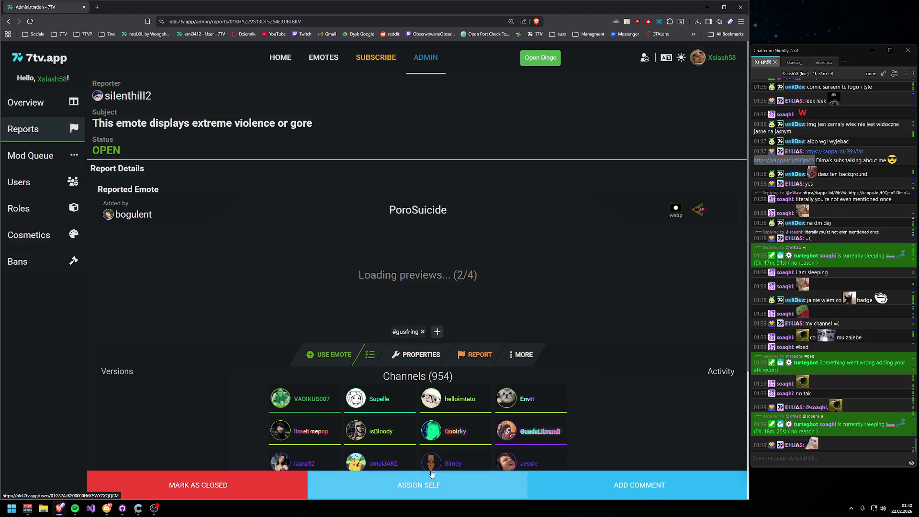
pyautogui.click(429, 330)
pyautogui.click(527, 322)
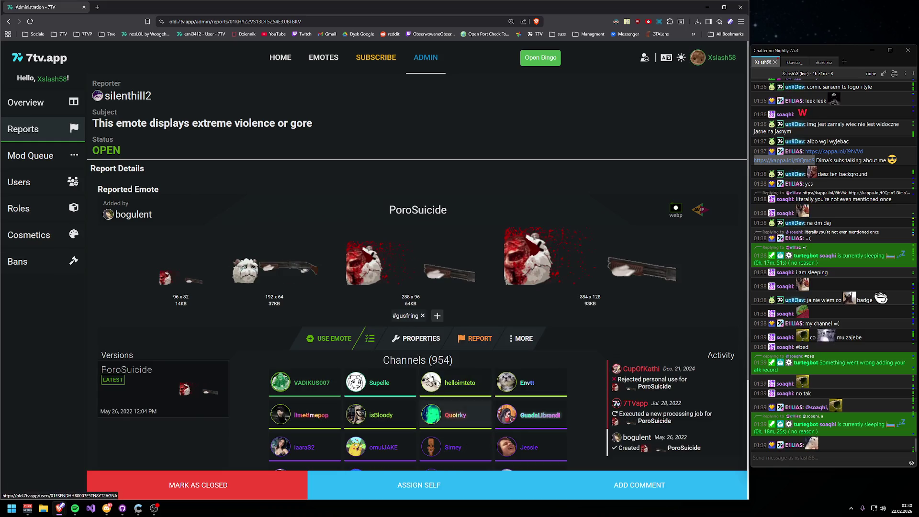
pyautogui.click(428, 337)
pyautogui.click(352, 492)
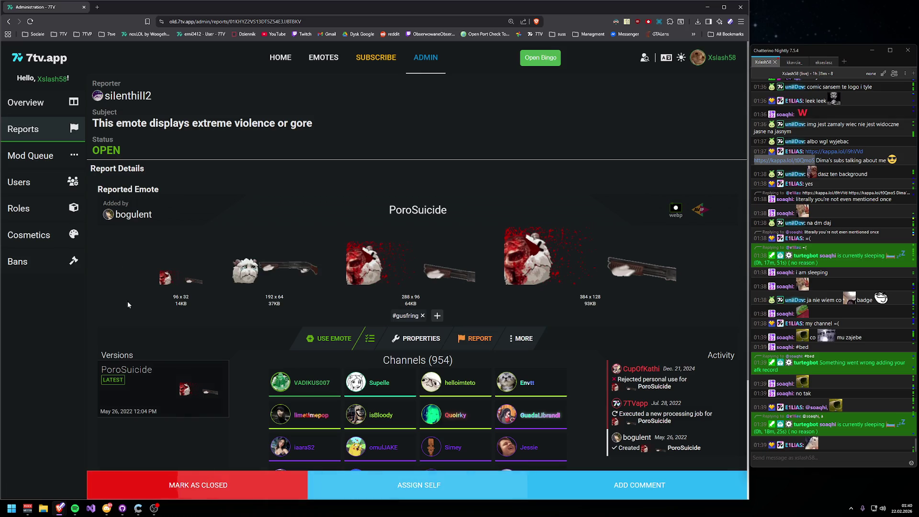
# Return to the reports list and open the AlienParty 'I find this emote offensive' report
pyautogui.click(198, 485)
pyautogui.scroll(-5, 422, 343)
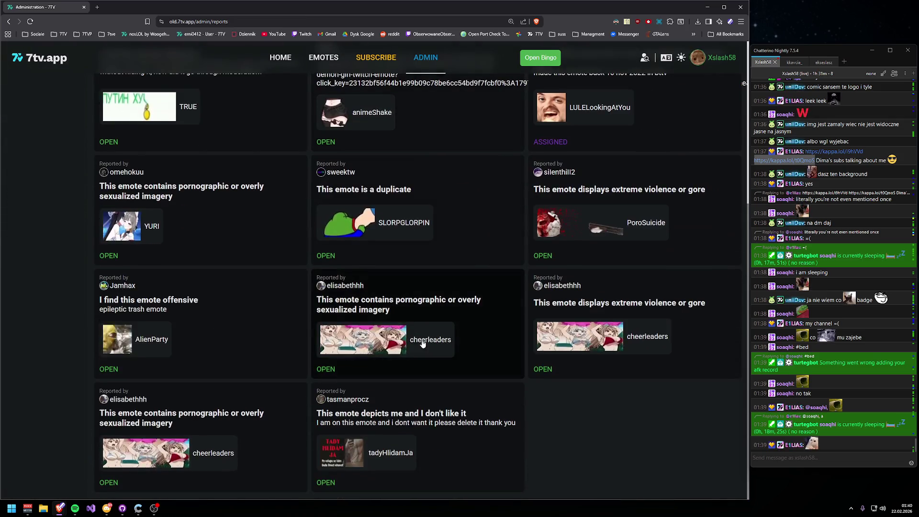
pyautogui.click(252, 372)
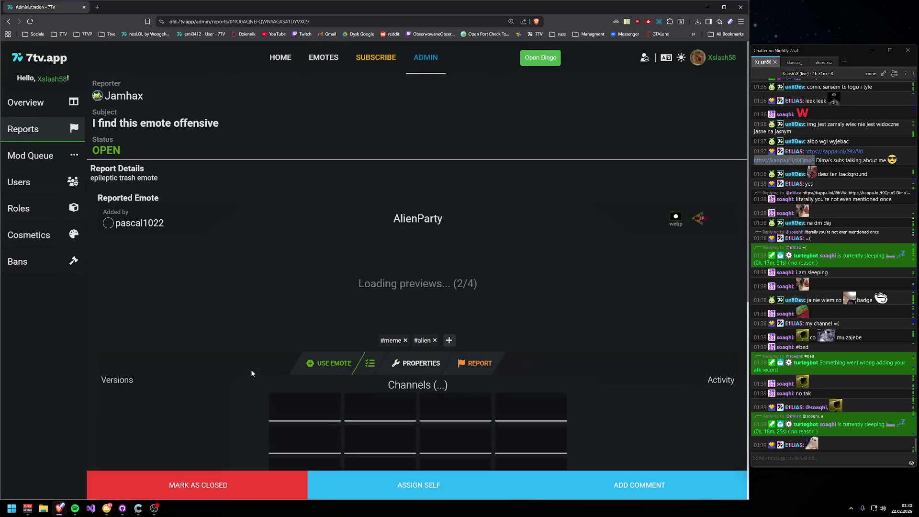
# Check AlienParty's properties and assign the offensive-emote report to yourself
pyautogui.click(414, 366)
pyautogui.click(557, 255)
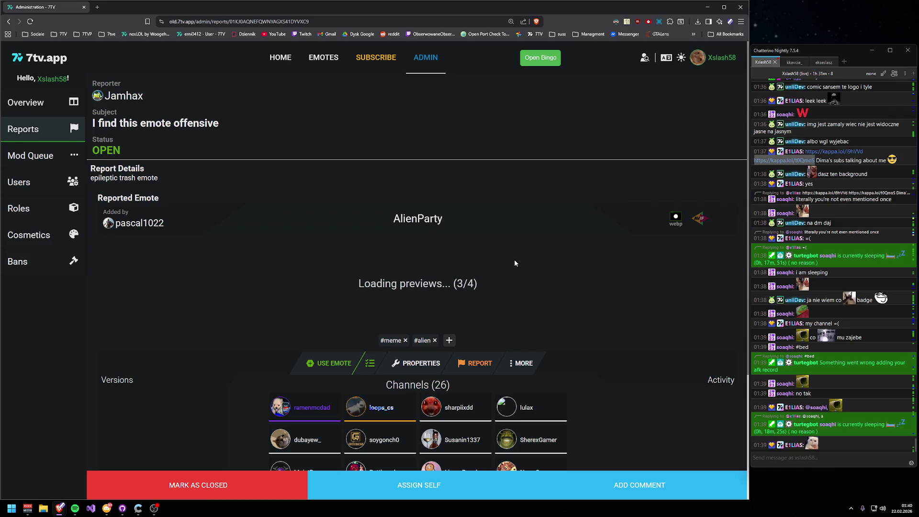
pyautogui.click(421, 484)
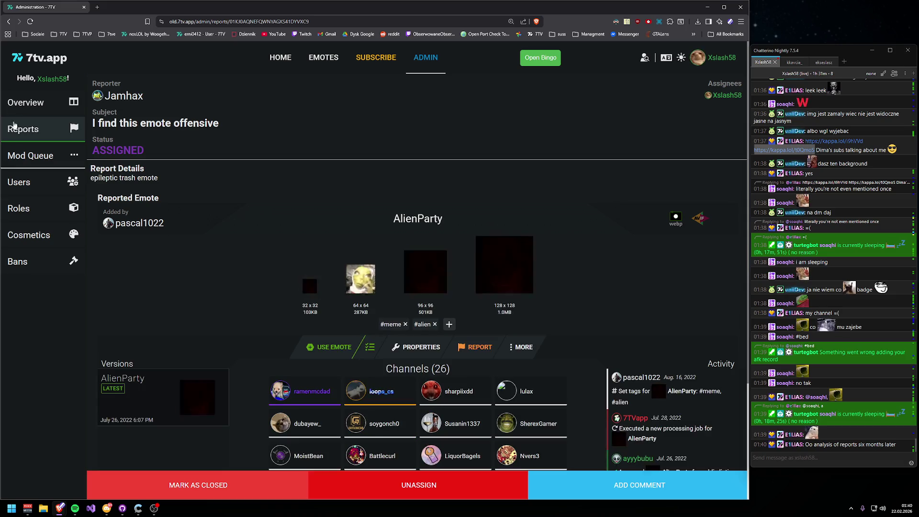
# Open the 128x128 AlienParty image in new tabs and view it enlarged
pyautogui.rightClick(491, 265)
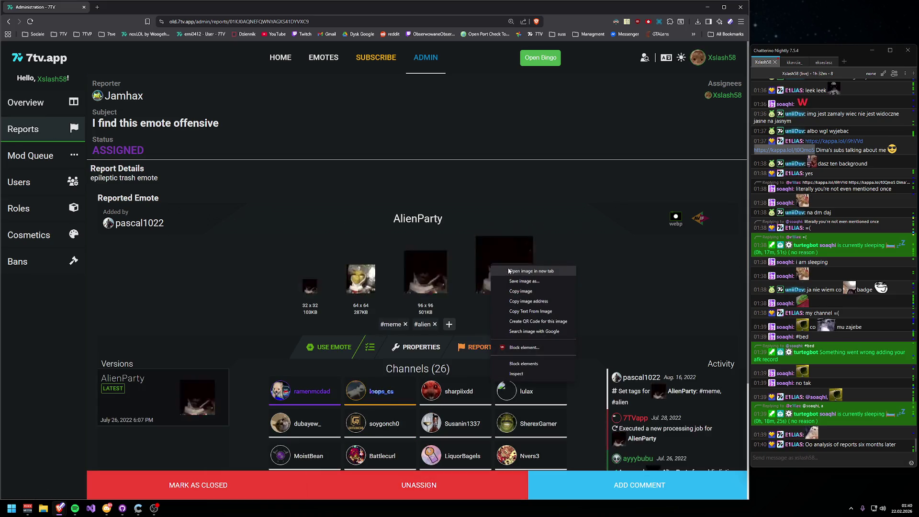
pyautogui.click(522, 271)
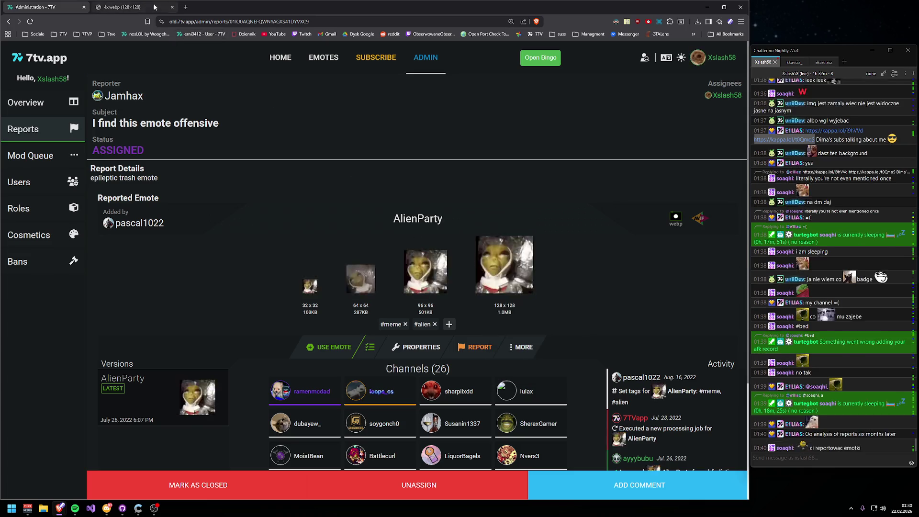
pyautogui.rightClick(517, 263)
pyautogui.click(545, 268)
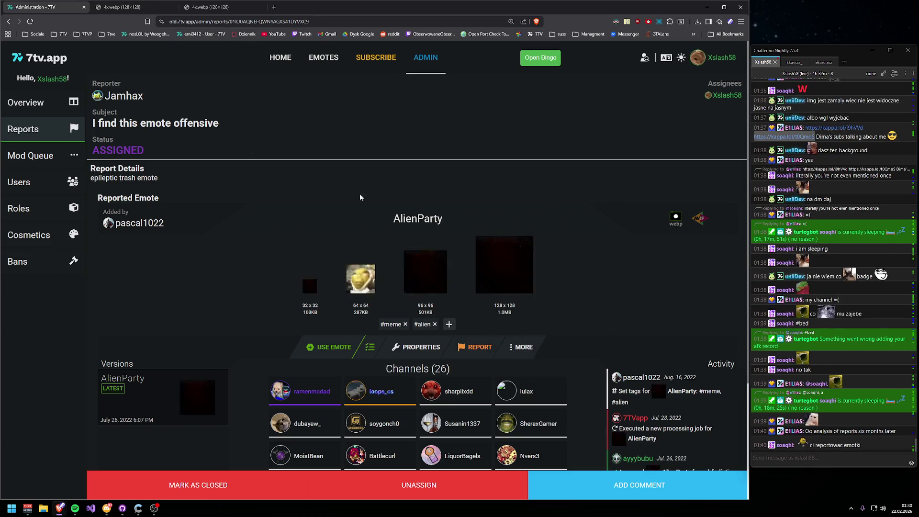
pyautogui.click(509, 247)
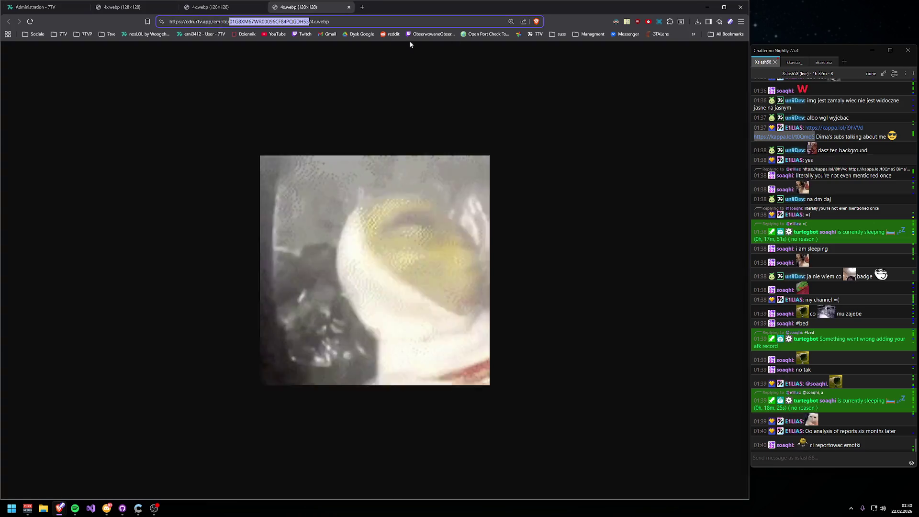
# Load the AlienParty page via 7tv.app/emotes/ plus its ID and unlist the emote
pyautogui.write('7tv.app/emotes/')
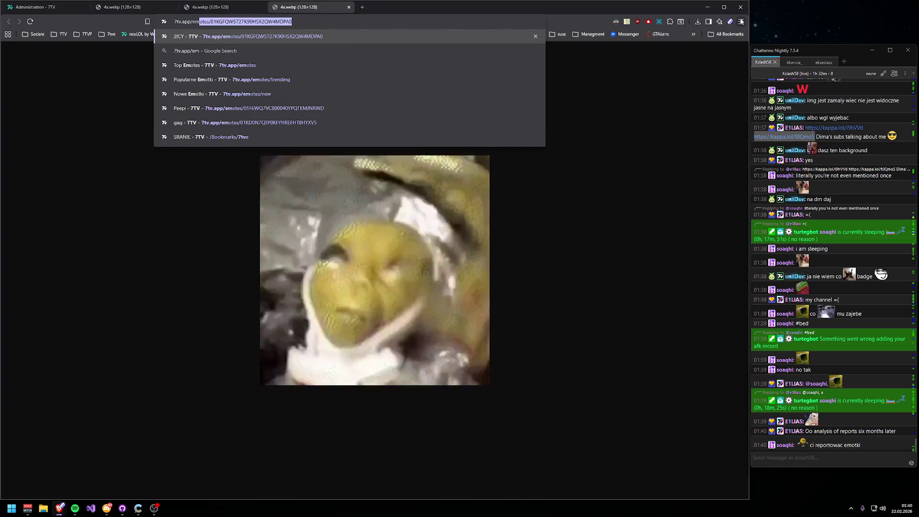
pyautogui.write('01G0XM67WR00096CF84PQGDHS3')
pyautogui.press('Return')
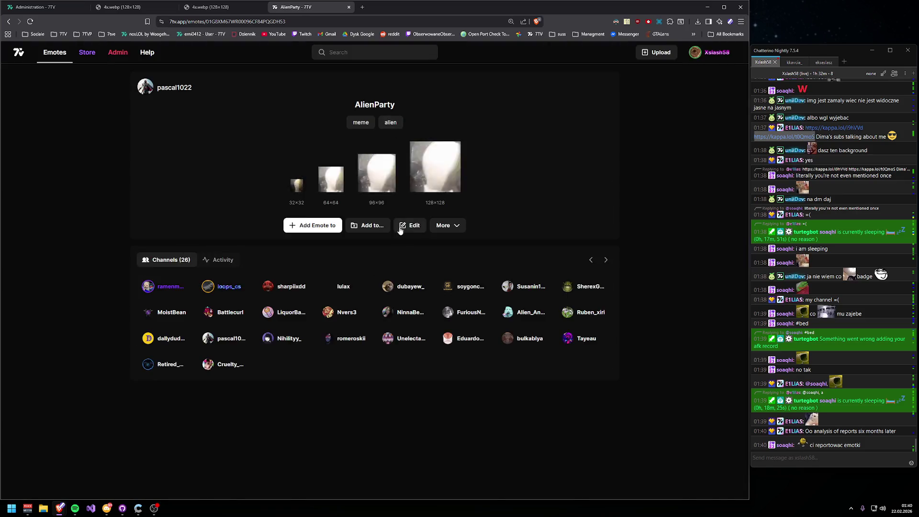
pyautogui.click(410, 225)
pyautogui.click(319, 311)
pyautogui.click(433, 338)
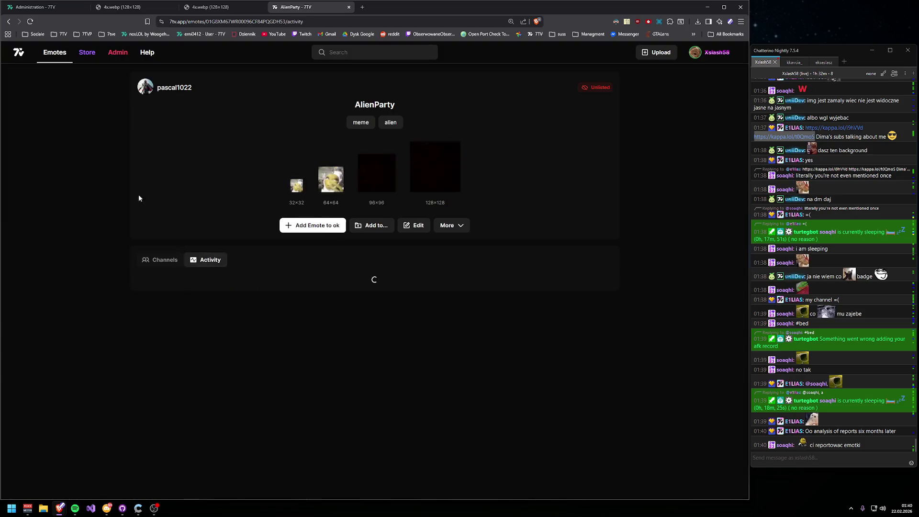
# Go back to the AlienParty report and then to the full reports list
pyautogui.hotkey('ctrl', '1')
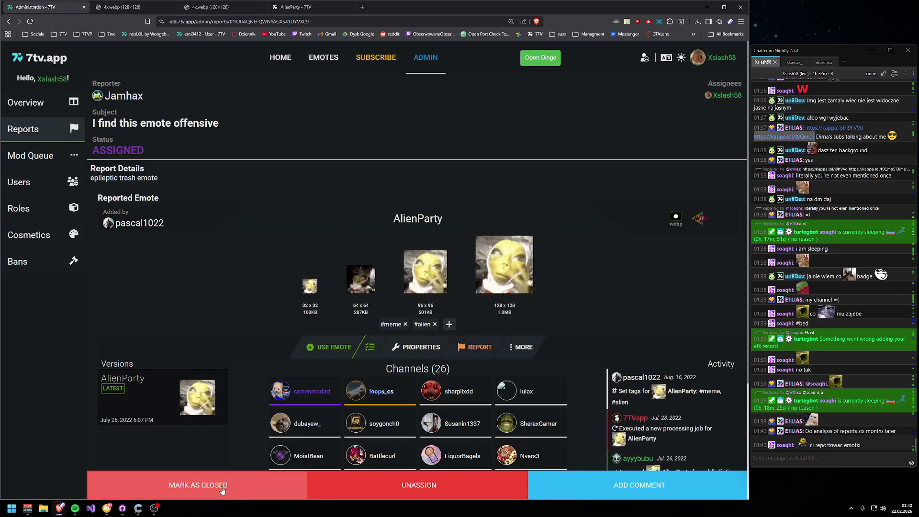
pyautogui.click(42, 132)
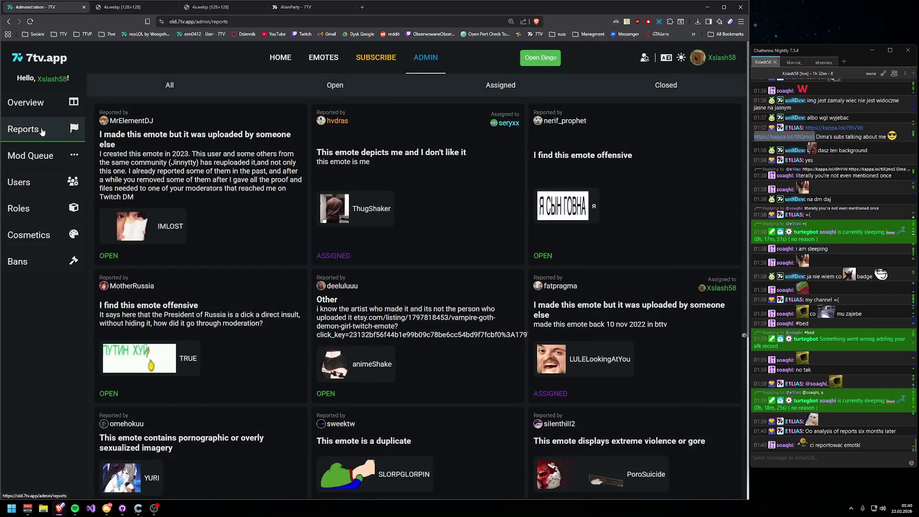
pyautogui.scroll(-1, 316, 297)
pyautogui.scroll(1, 324, 305)
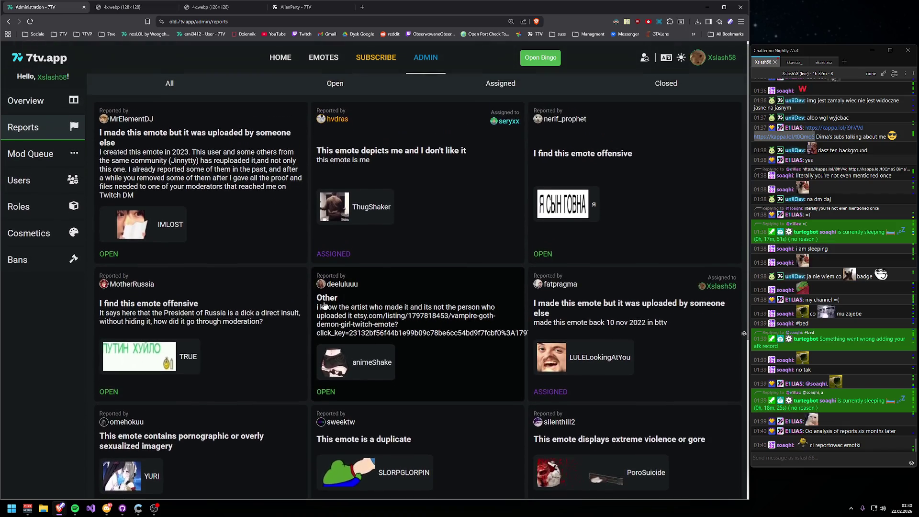
pyautogui.click(142, 216)
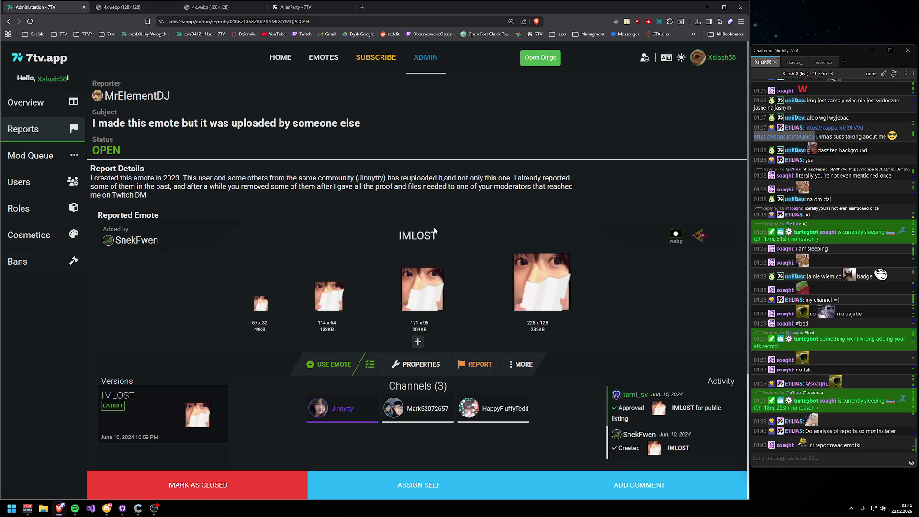
pyautogui.moveTo(333, 187); pyautogui.dragTo(572, 187)
pyautogui.click(44, 142)
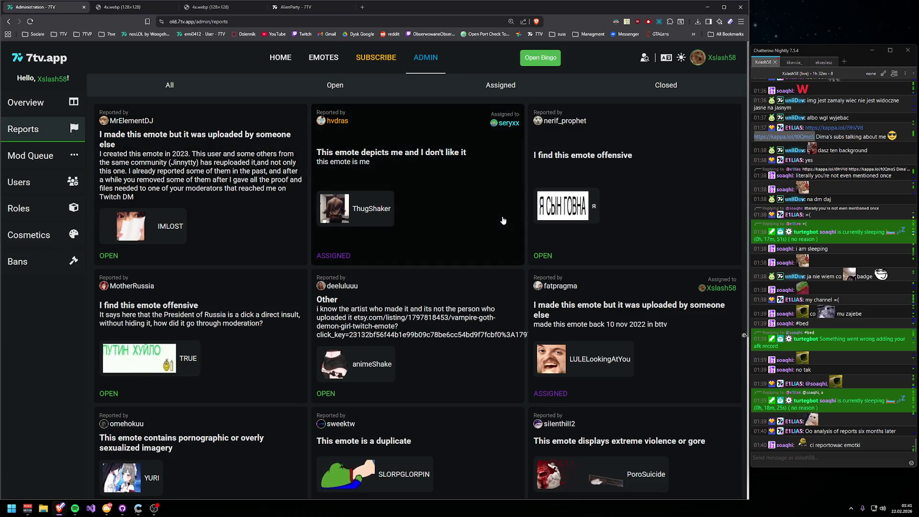
pyautogui.scroll(-1, 460, 217)
pyautogui.scroll(1, 488, 227)
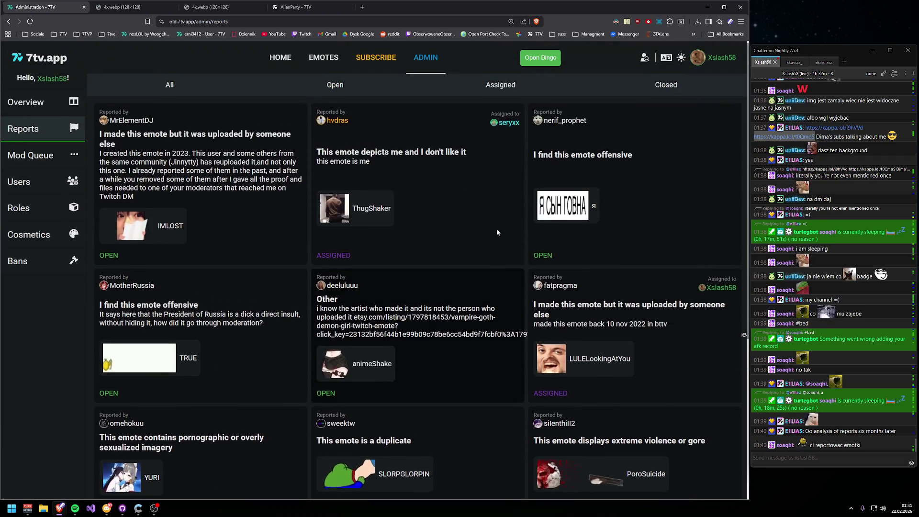
pyautogui.scroll(-1, 490, 233)
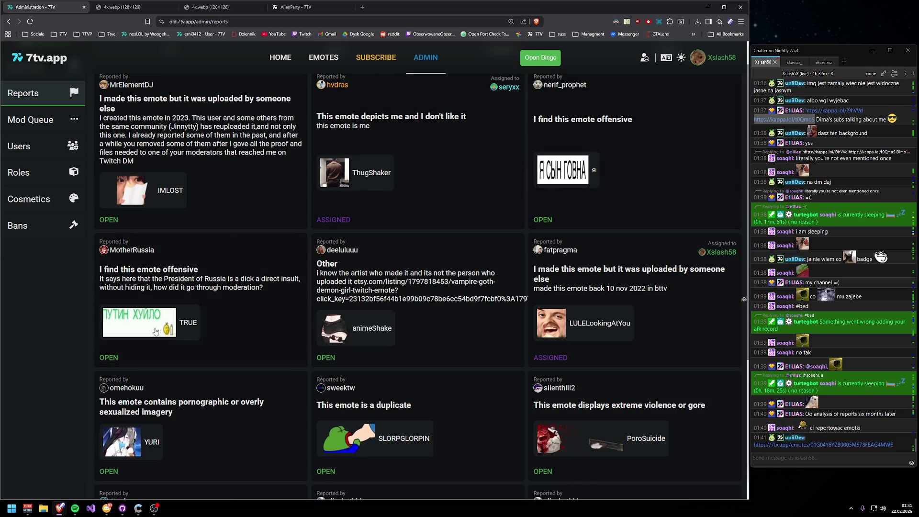
pyautogui.scroll(-2, 351, 433)
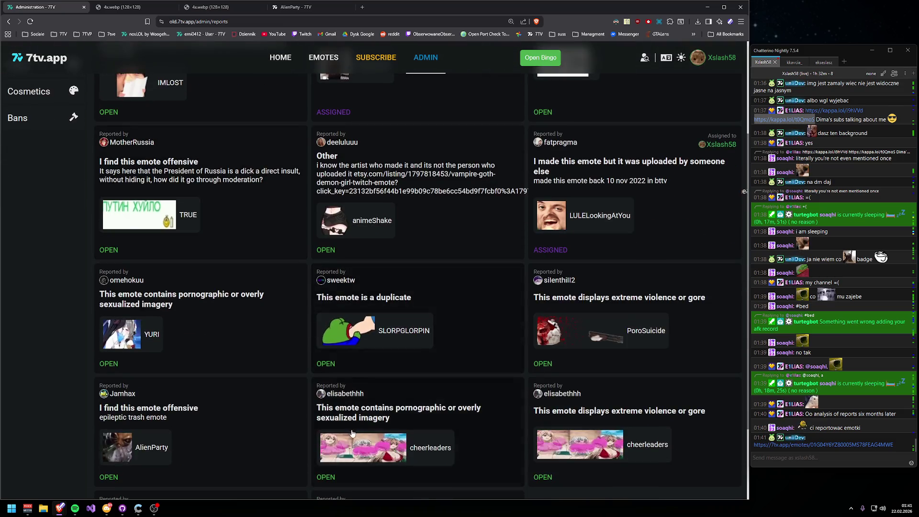
pyautogui.click(385, 206)
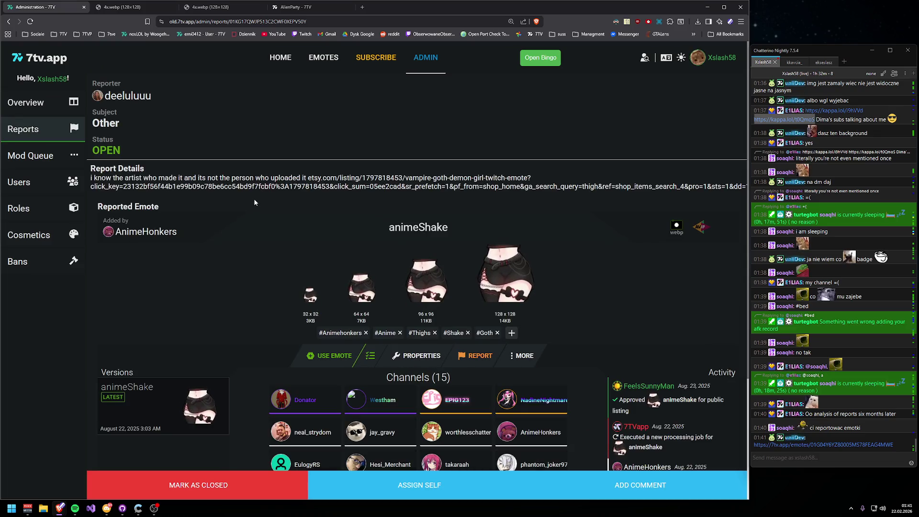
pyautogui.hotkey('alt', 'Left')
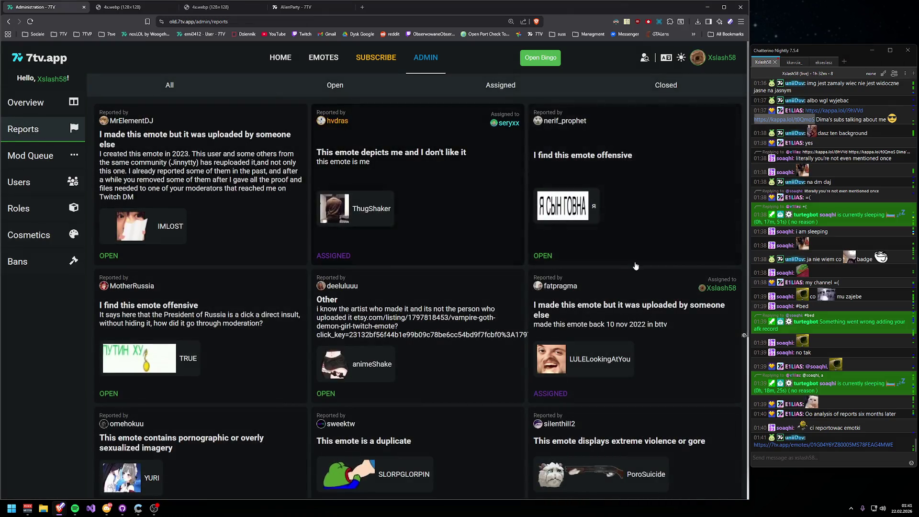
pyautogui.scroll(-3, 626, 279)
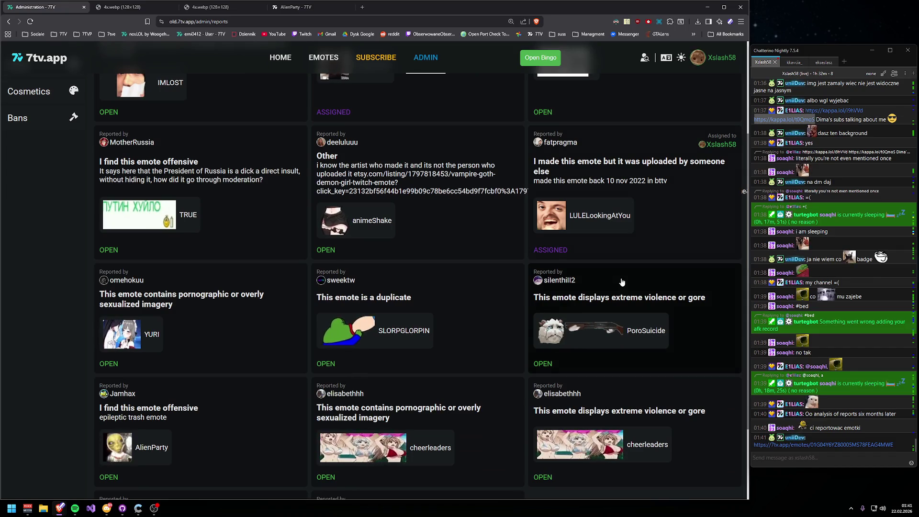
pyautogui.doubleClick(817, 445)
pyautogui.hotkey('ctrl', 'c')
pyautogui.click(818, 445)
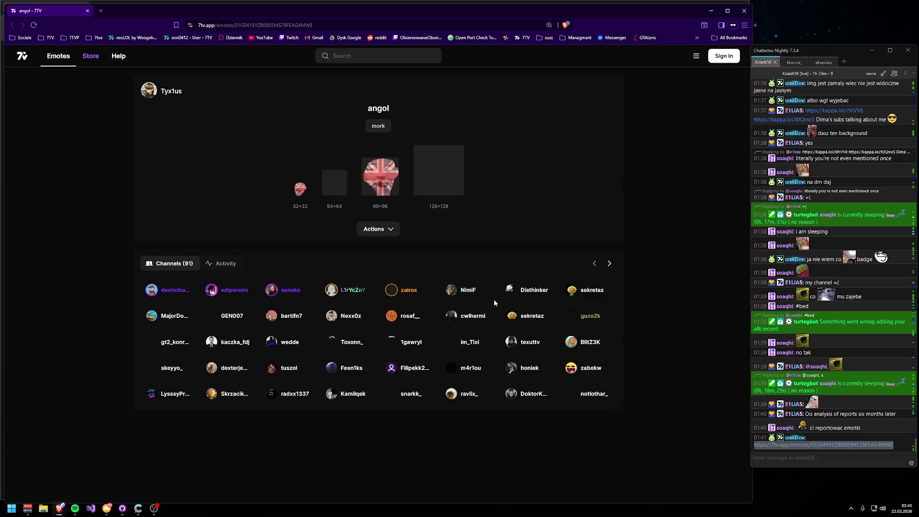
pyautogui.click(218, 261)
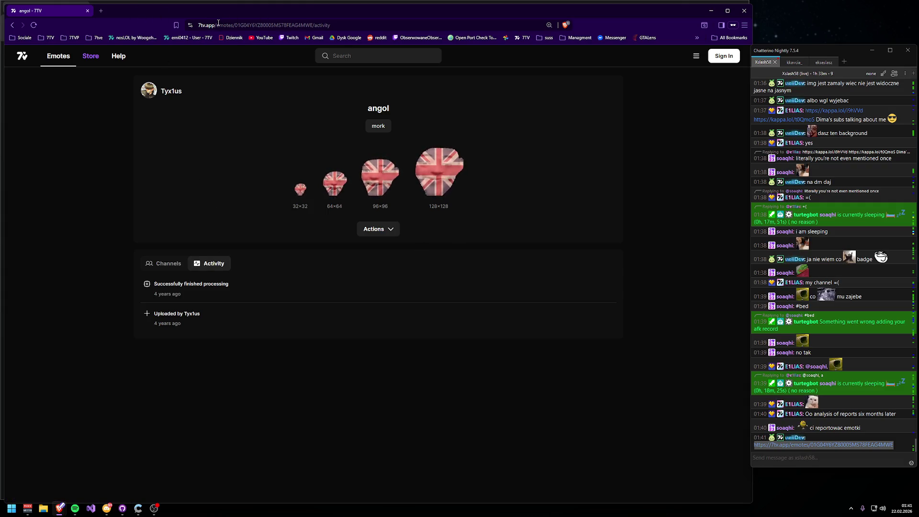
pyautogui.click(218, 24)
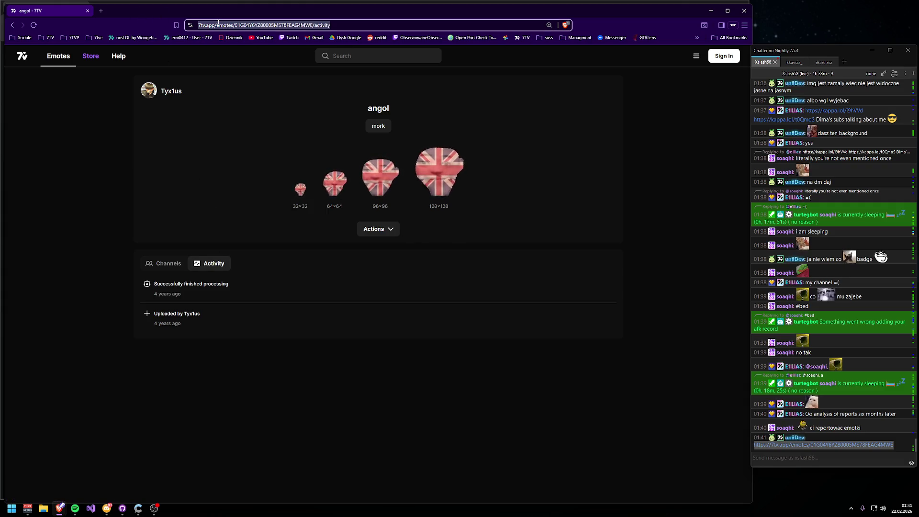
pyautogui.click(87, 10)
# Send '#add <angol emote link>/activity #silent' in Chatterino to add the angol emote
pyautogui.write('#add')
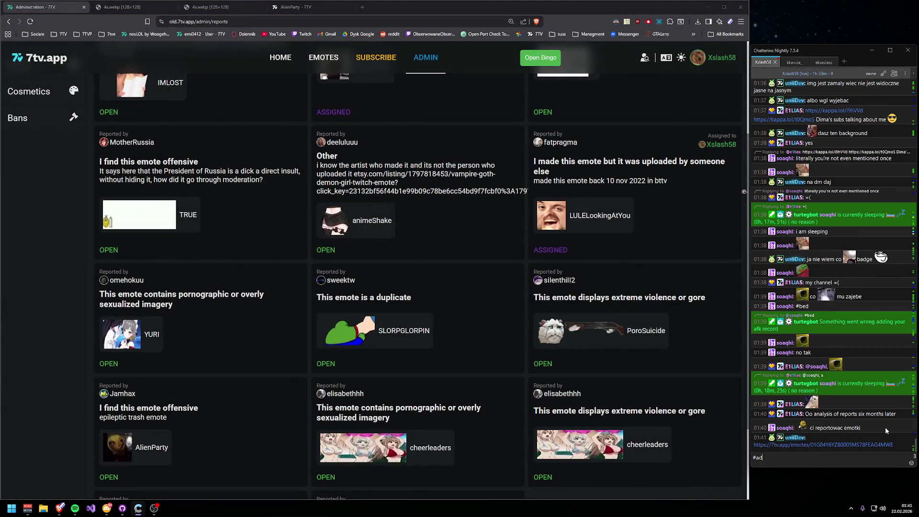
pyautogui.hotkey('ctrl', 'v')
pyautogui.write('/activity #silent')
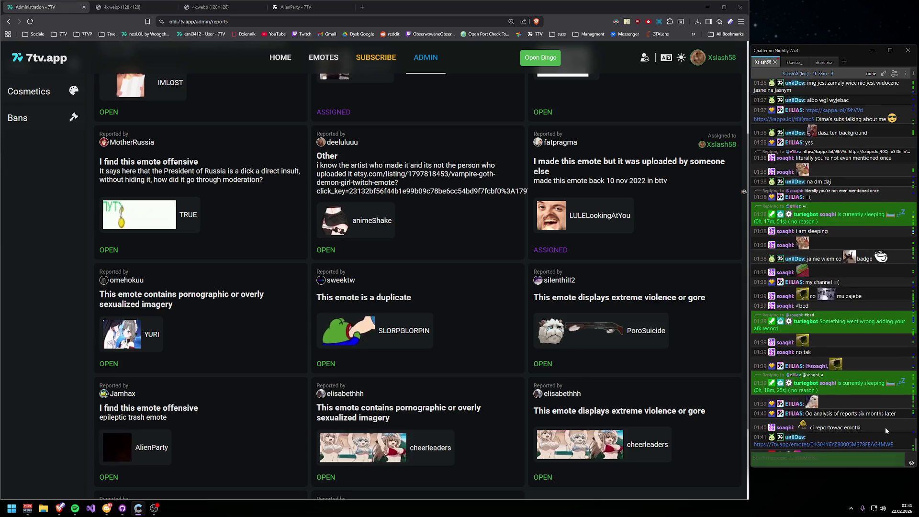
pyautogui.press('Return')
pyautogui.scroll(-2, 421, 311)
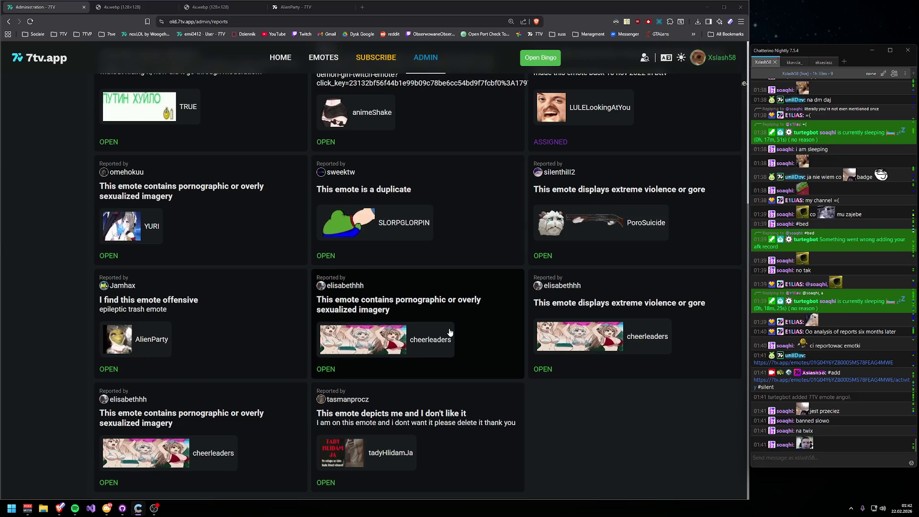
# Open the AlienParty report, leave it, and reload the reports list
pyautogui.click(217, 324)
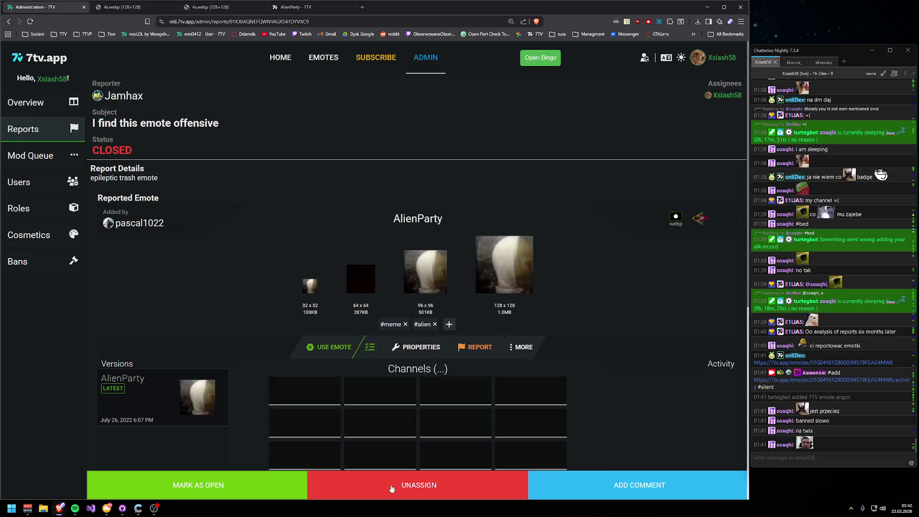
pyautogui.click(26, 149)
pyautogui.click(32, 22)
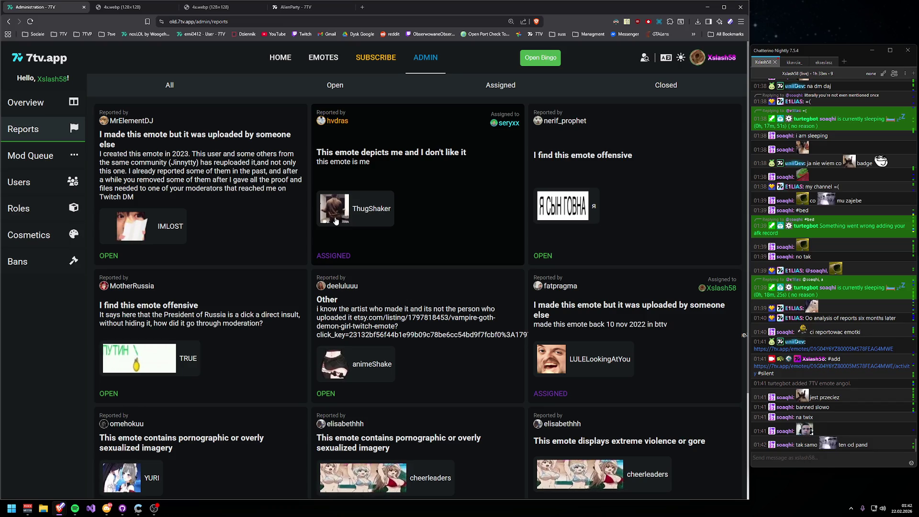
pyautogui.scroll(-2, 364, 228)
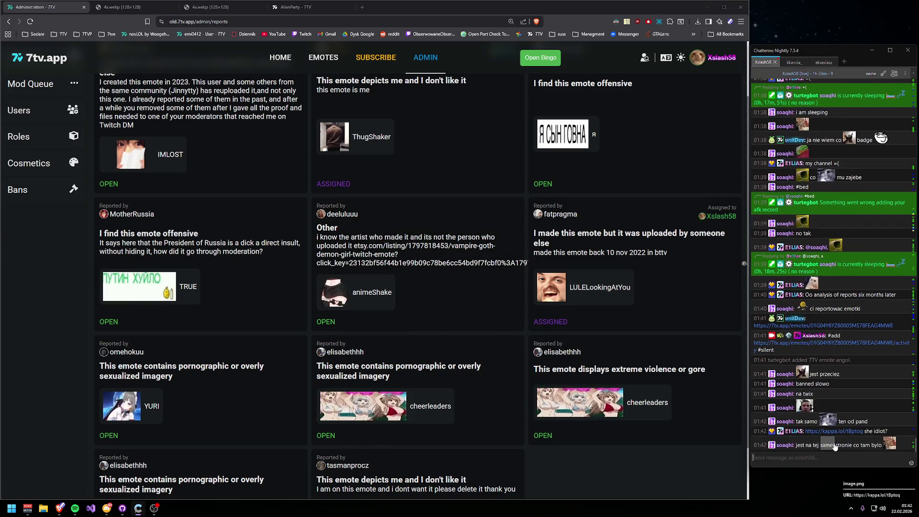
# View the kappa.lol screenshot of the underlined reports, then close its tab
pyautogui.click(835, 431)
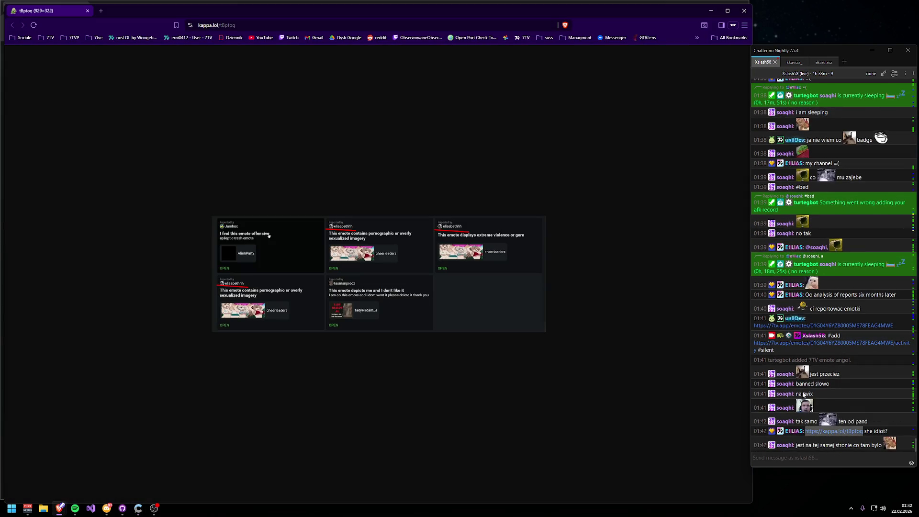
pyautogui.keyDown('ctrl'); pyautogui.scroll(5, 351, 252); pyautogui.keyUp('ctrl')
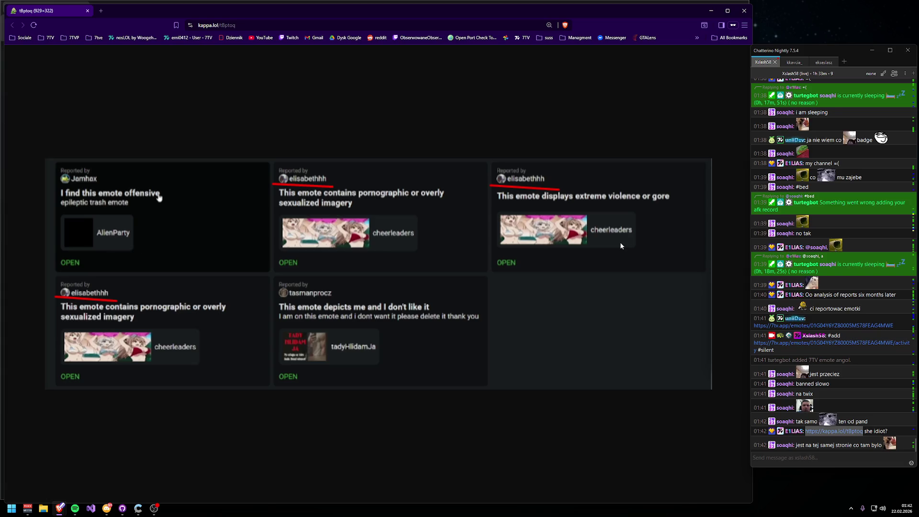
pyautogui.click(89, 11)
pyautogui.scroll(-2, 527, 335)
# Glance at the extreme violence or gore report and return to the reports list
pyautogui.click(531, 369)
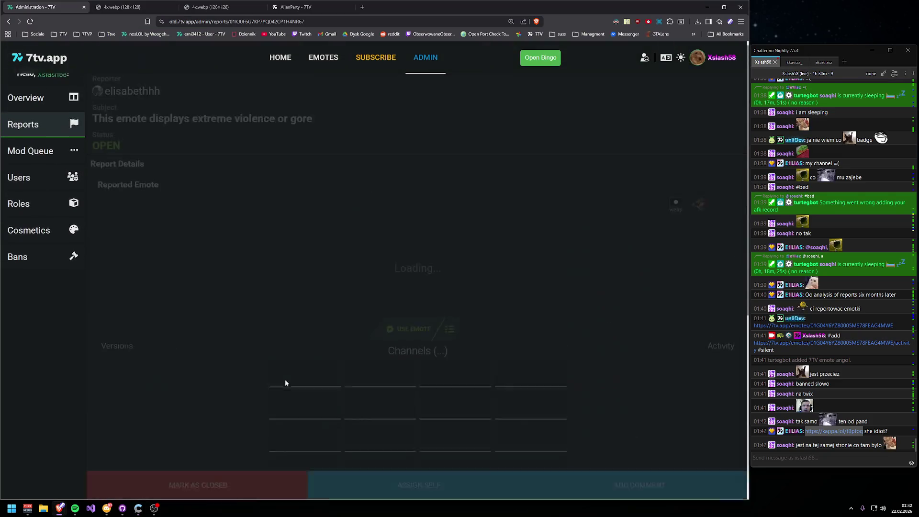
pyautogui.click(50, 140)
pyautogui.scroll(-2, 166, 335)
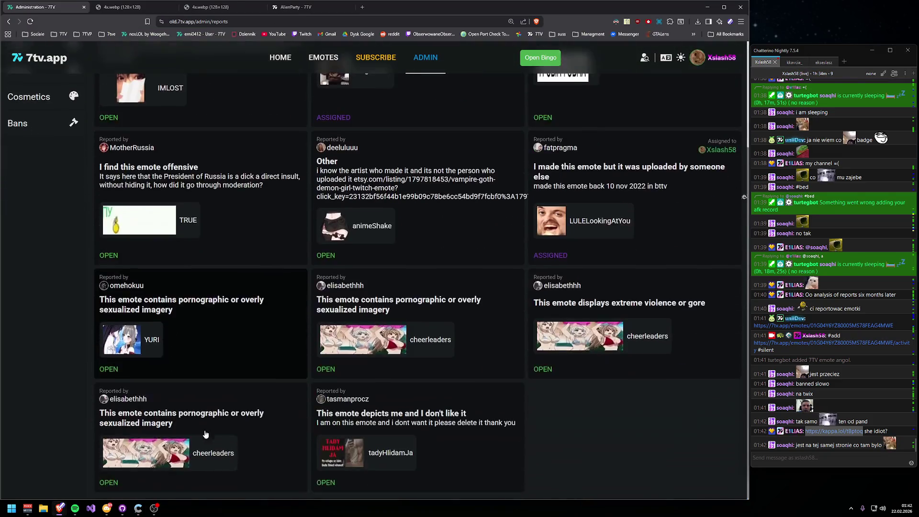
pyautogui.click(166, 387)
pyautogui.click(168, 490)
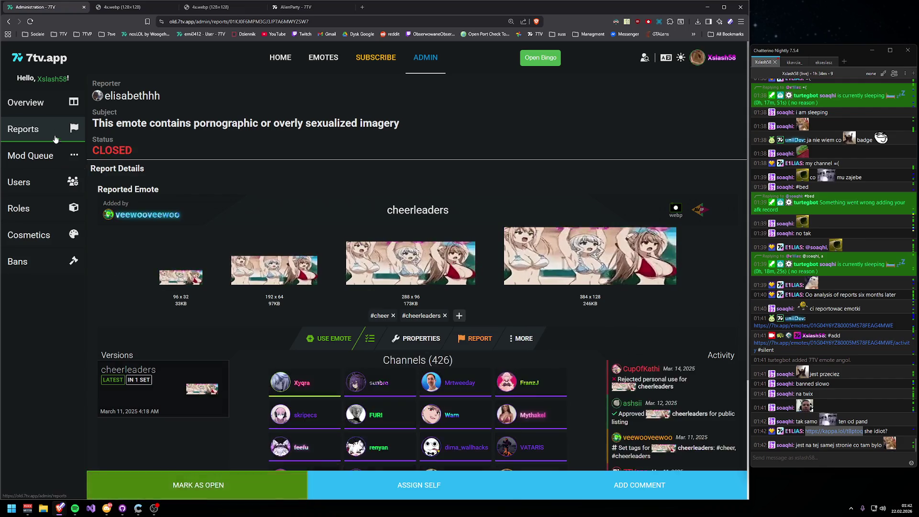
pyautogui.click(30, 21)
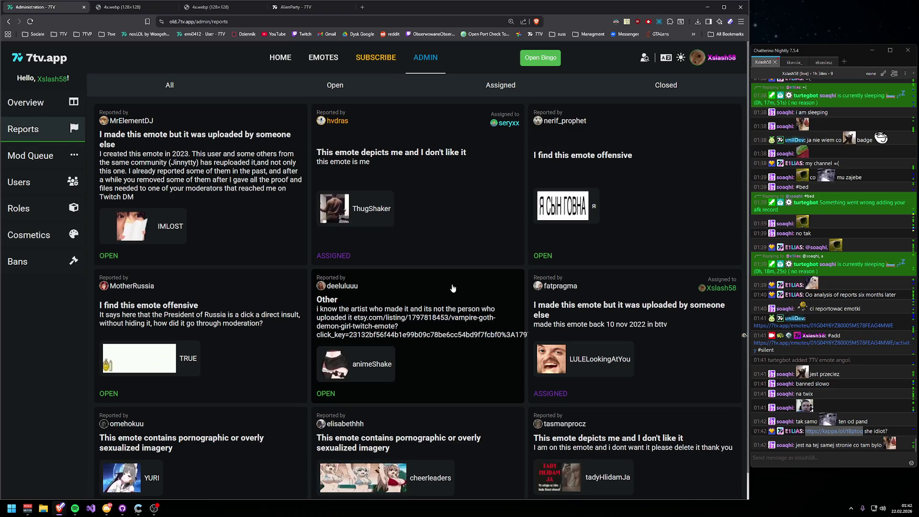
pyautogui.scroll(-1, 451, 293)
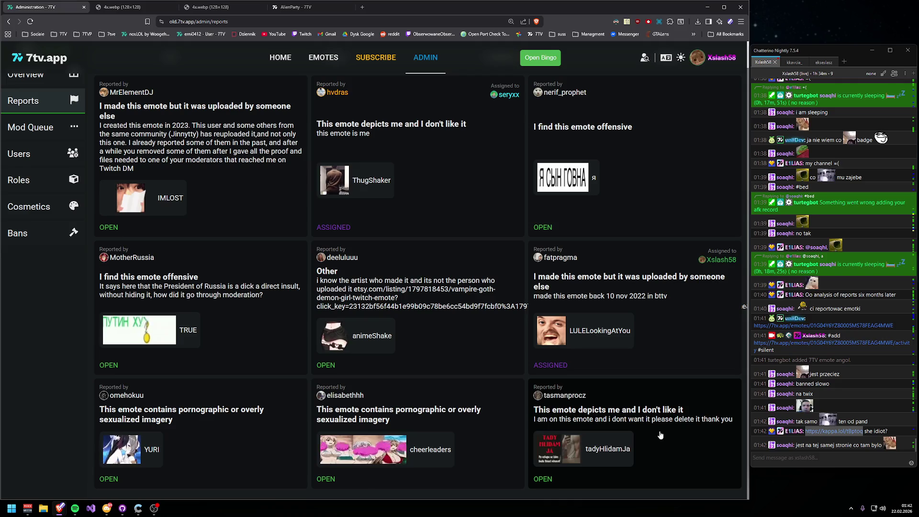
pyautogui.click(641, 434)
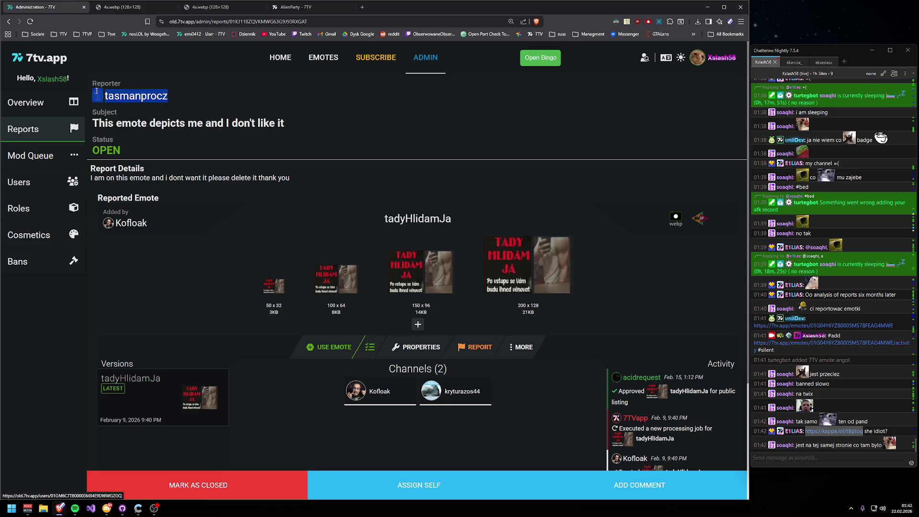
# Load the reporter's Twitch channel in a new browser tab
pyautogui.click(360, 8)
pyautogui.write('twitcht')
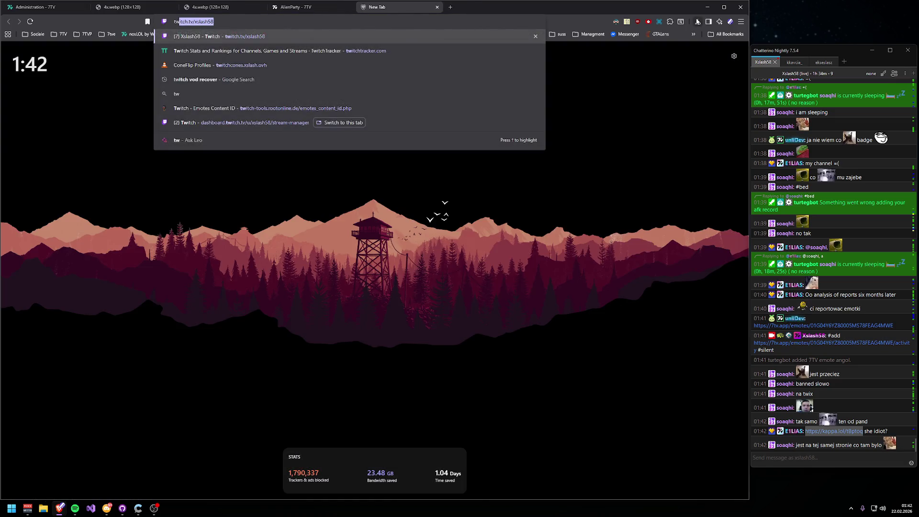
pyautogui.press('BackSpace')
pyautogui.write('.tv/tasmanprocz')
pyautogui.press('Return')
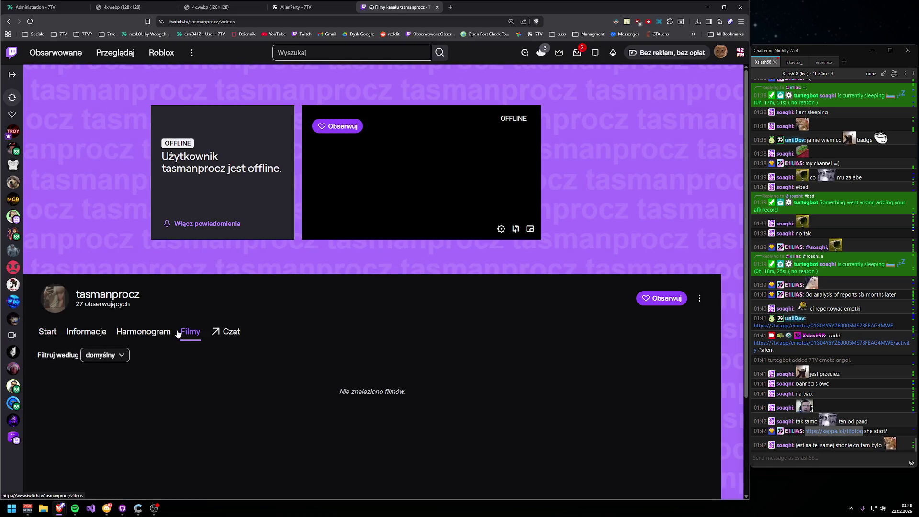
# Filter the channel's videos to top clips from all time
pyautogui.click(113, 361)
pyautogui.click(126, 420)
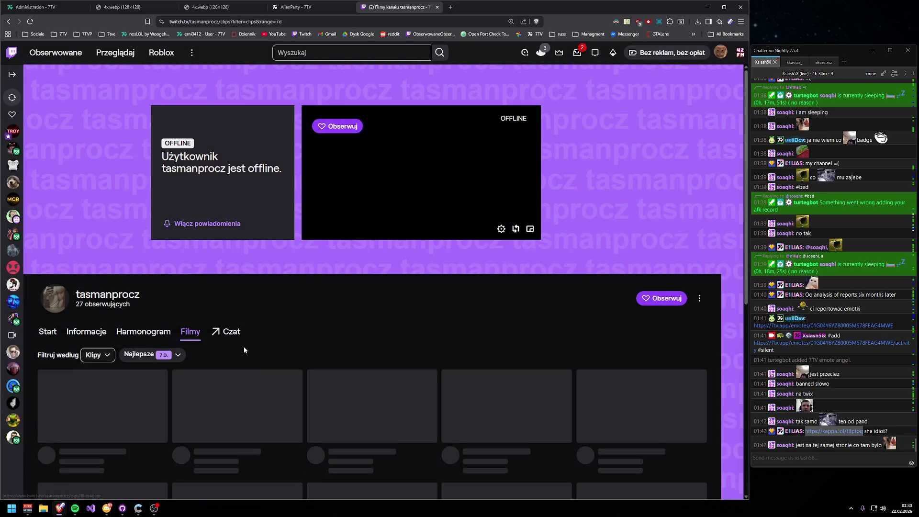
pyautogui.click(152, 354)
pyautogui.click(144, 425)
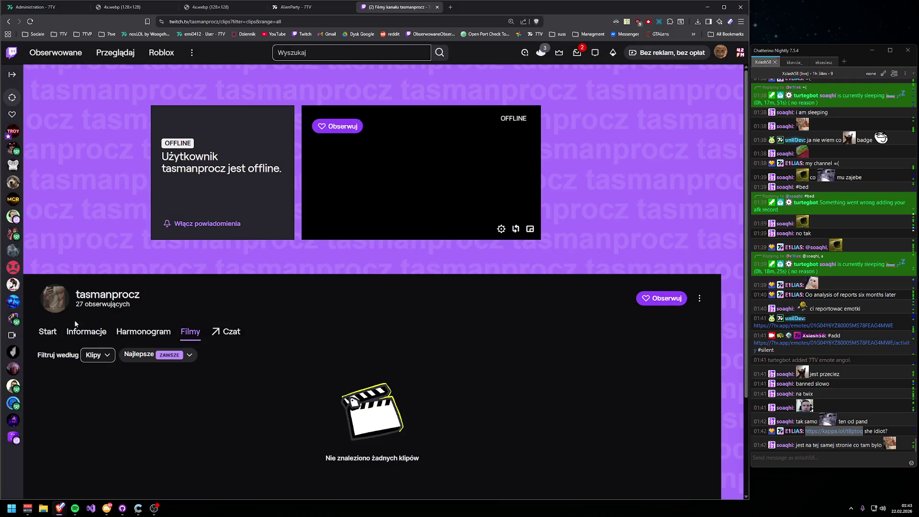
# Open the reporter's channel link in a new tab and move that tab one place left
pyautogui.rightClick(55, 301)
pyautogui.click(77, 86)
pyautogui.click(454, 8)
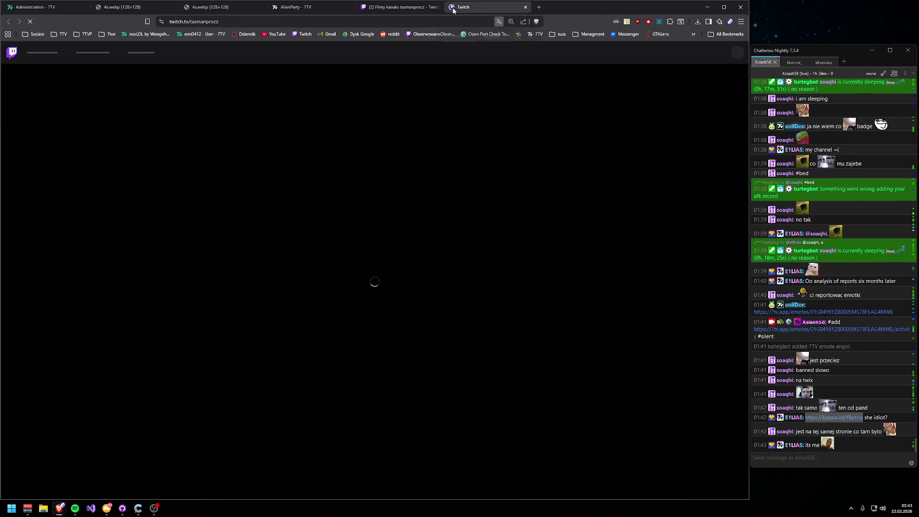
pyautogui.moveTo(453, 8); pyautogui.dragTo(316, 10)
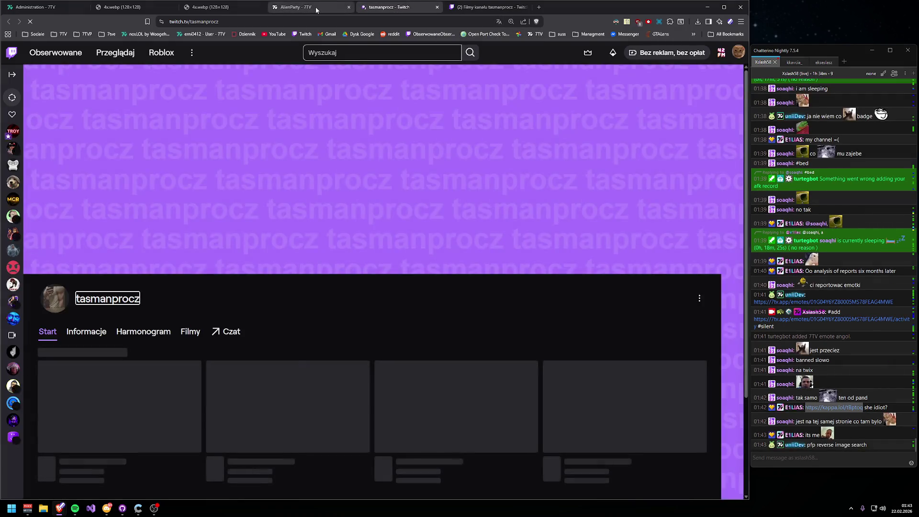
pyautogui.click(315, 9)
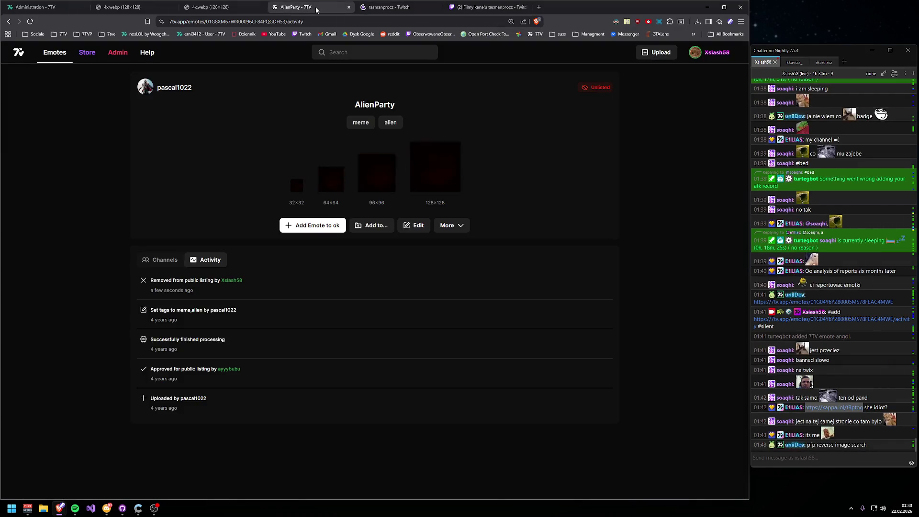
# Close both enlarged emote image tabs and the AlienParty emote page
pyautogui.click(213, 8)
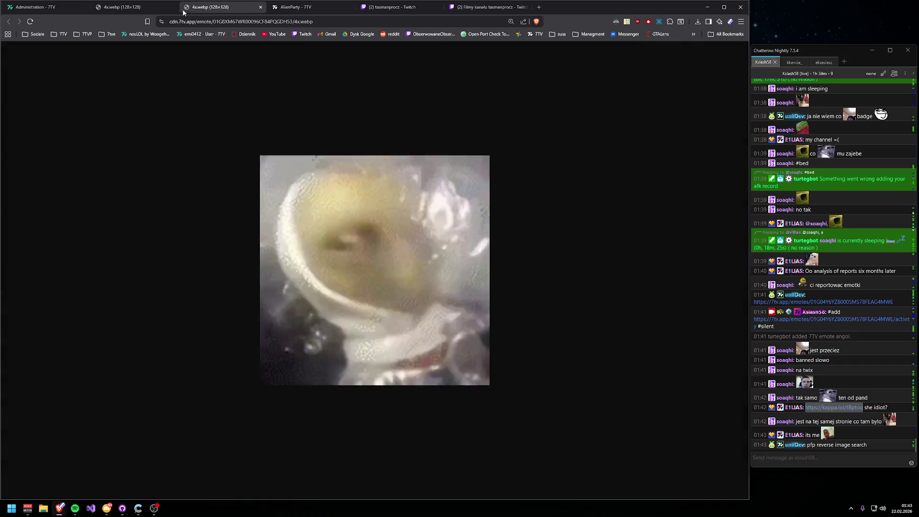
pyautogui.click(146, 9)
pyautogui.middleClick(146, 9)
pyautogui.middleClick(124, 9)
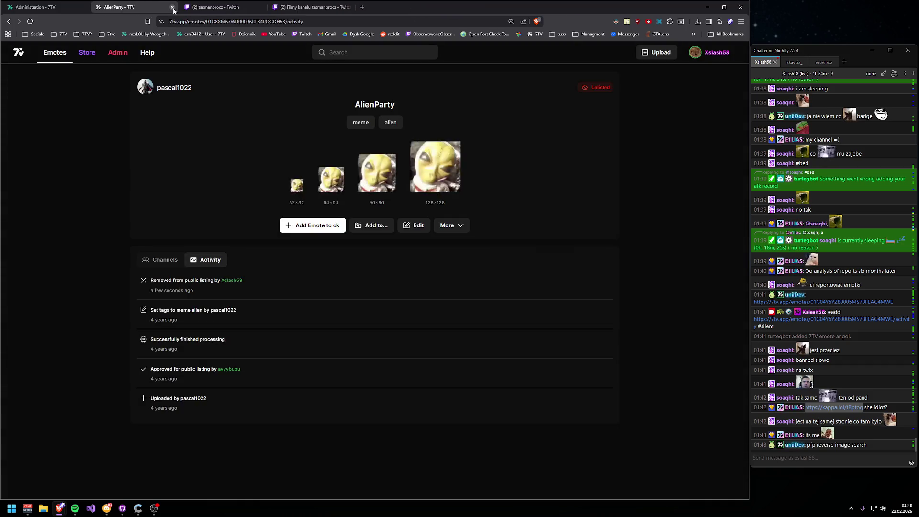
pyautogui.middleClick(98, 10)
# Compare the report page with the reporter's Twitch videos page and channel home
pyautogui.click(42, 8)
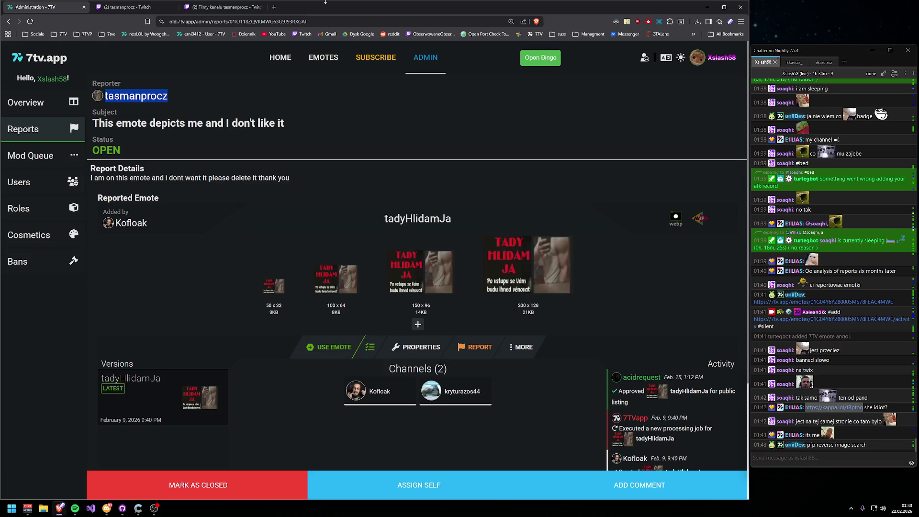
pyautogui.click(231, 9)
pyautogui.click(114, 7)
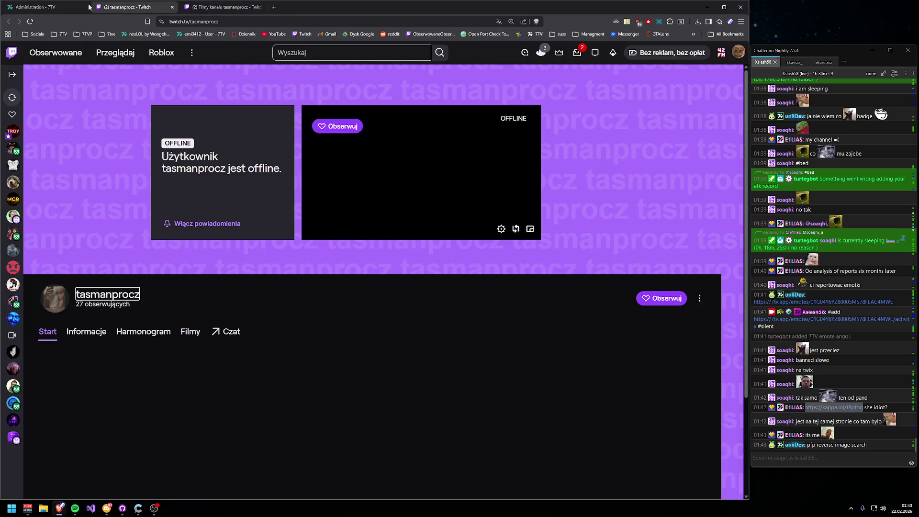
pyautogui.click(72, 7)
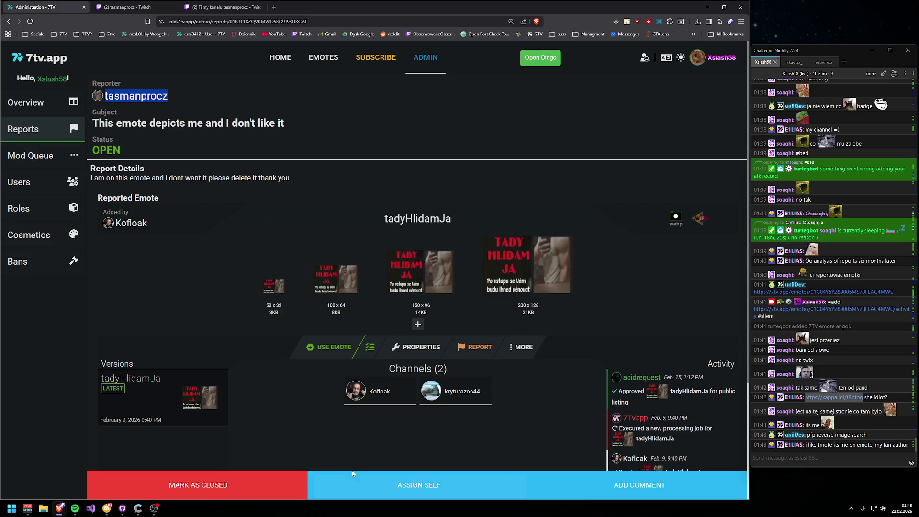
pyautogui.click(353, 483)
pyautogui.click(242, 485)
pyautogui.click(522, 346)
pyautogui.click(431, 346)
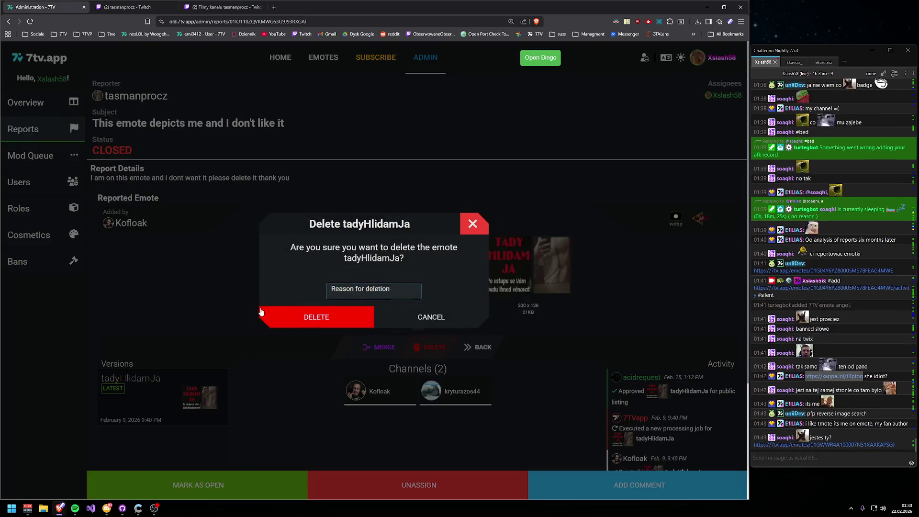
pyautogui.click(287, 317)
# Go back through the admin Reports list to the Mod Queue of pending emote requests
pyautogui.click(425, 57)
pyautogui.click(33, 128)
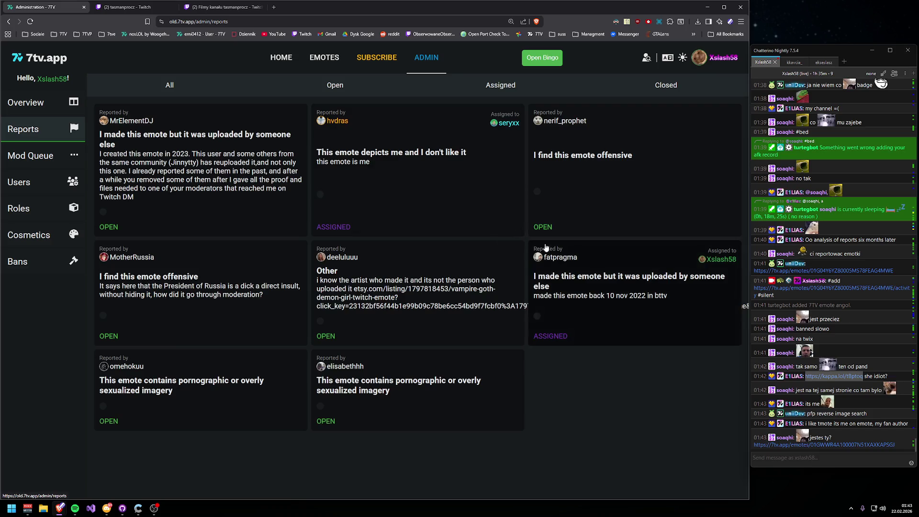
pyautogui.scroll(-1, 224, 459)
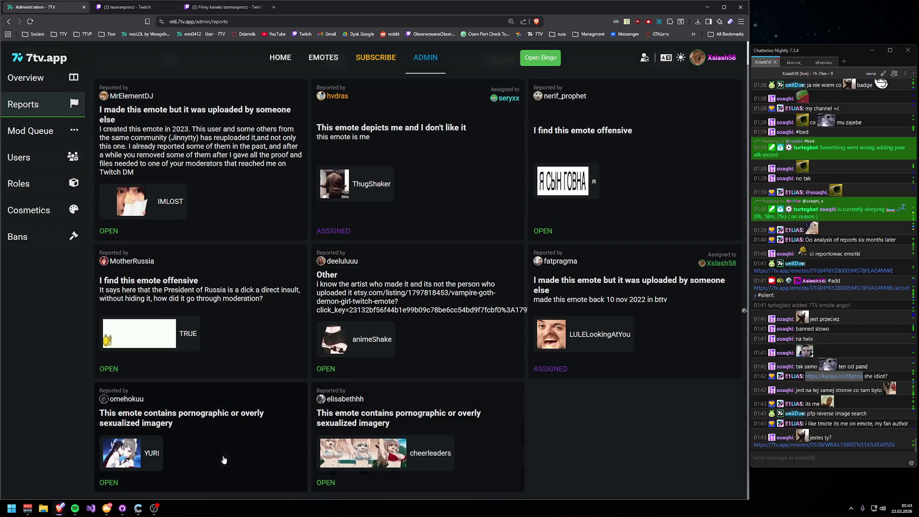
pyautogui.click(30, 131)
# Filter the Mod Queue to Polish requests (191 pending) and open the kapitan emote linked in chat
pyautogui.click(353, 84)
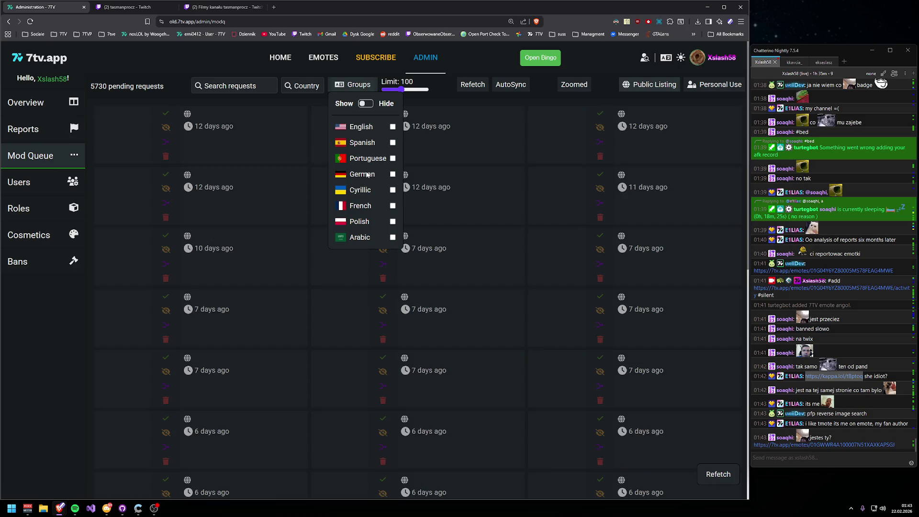
pyautogui.click(368, 222)
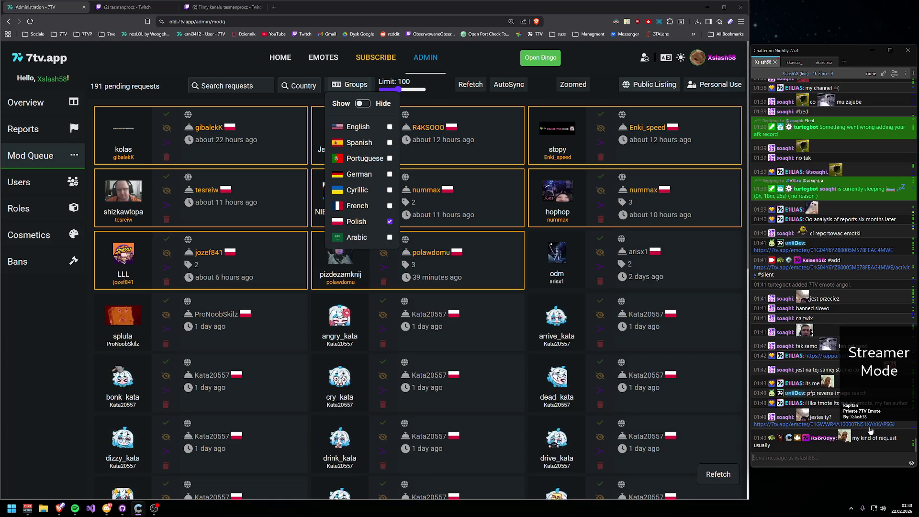
pyautogui.click(870, 425)
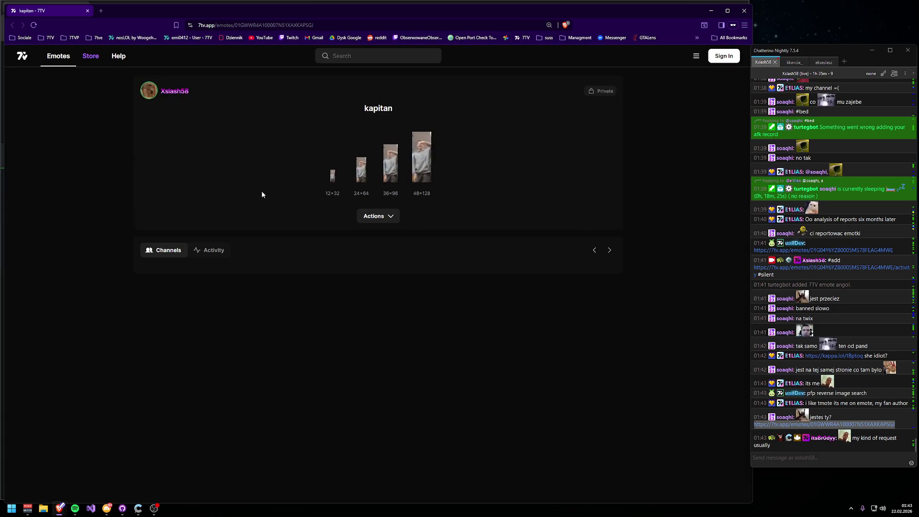
# Close the kapitan emote page to get back to the Polish Mod Queue
pyautogui.click(87, 11)
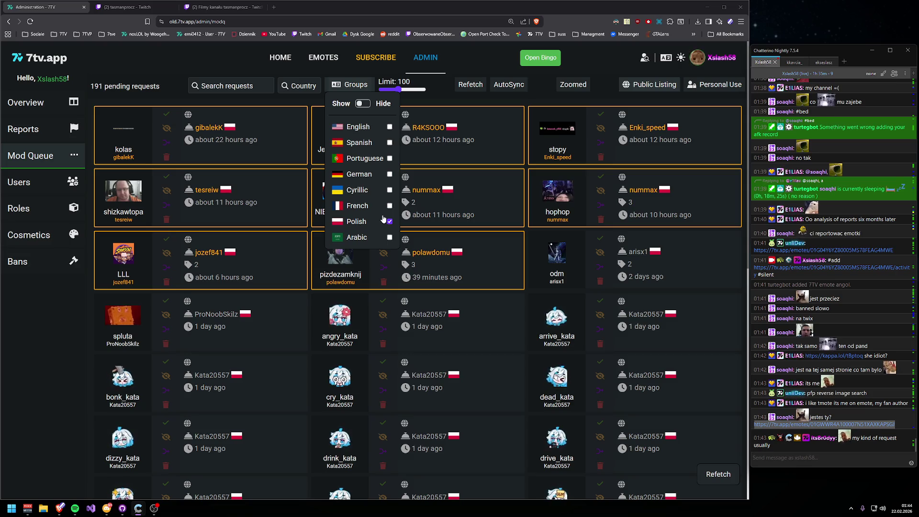
# Close the language filter, switch to Zoomed one-per-row cards, and preview the kolas request
pyautogui.click(475, 239)
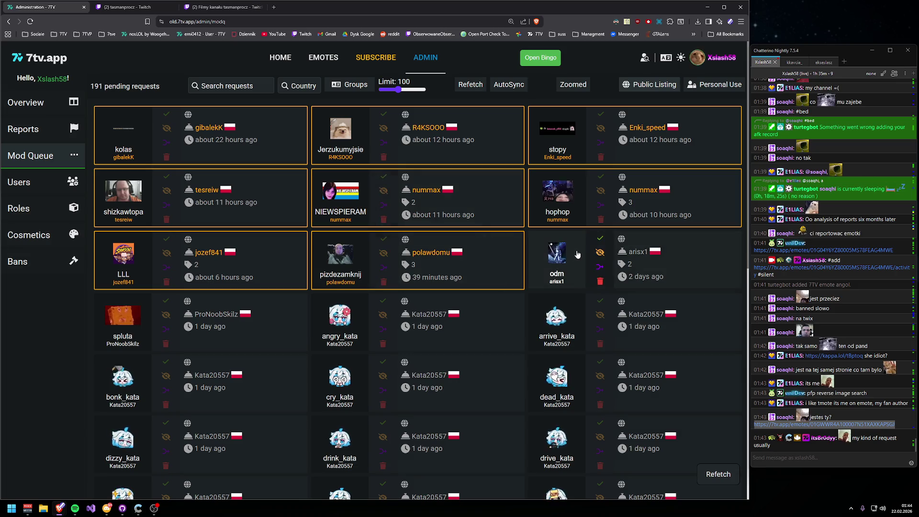
pyautogui.click(573, 85)
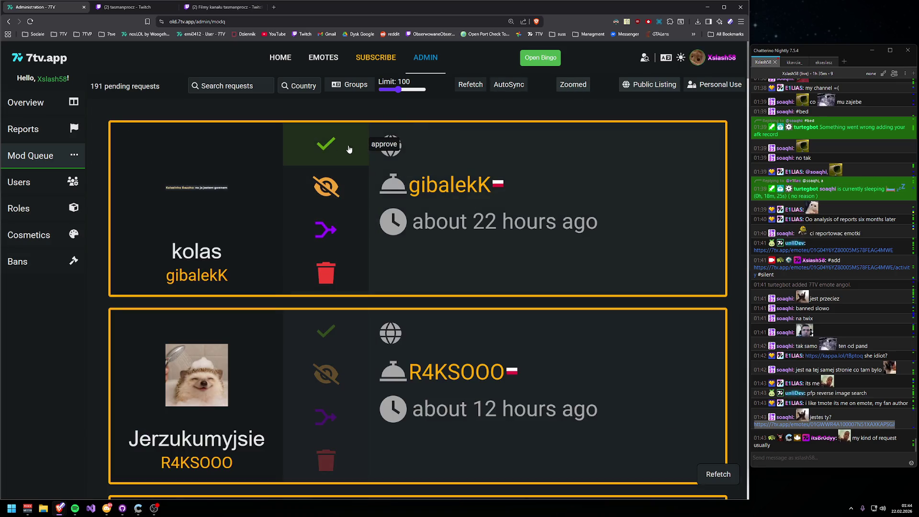
pyautogui.click(259, 205)
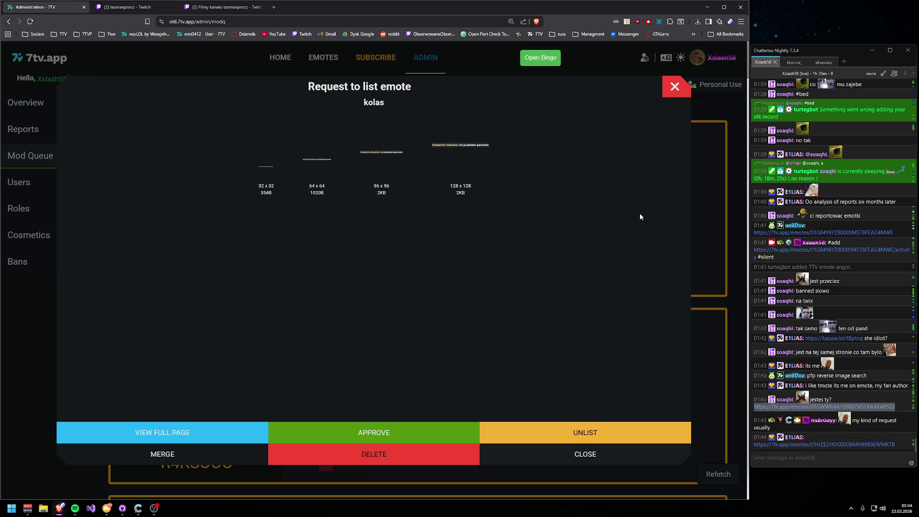
pyautogui.click(690, 211)
# Approve the Jerzukumyjsie request and check its full emote page in a temporary tab
pyautogui.scroll(-4, 316, 151)
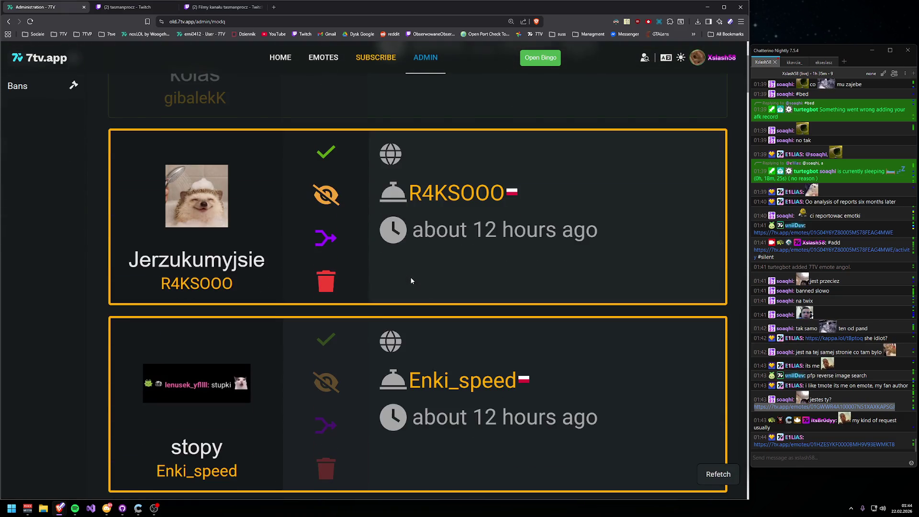
pyautogui.click(311, 151)
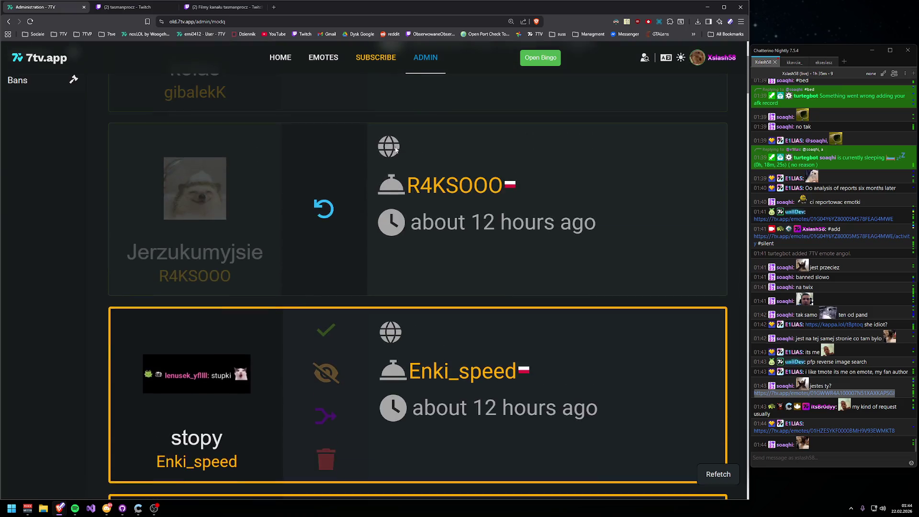
pyautogui.click(430, 213)
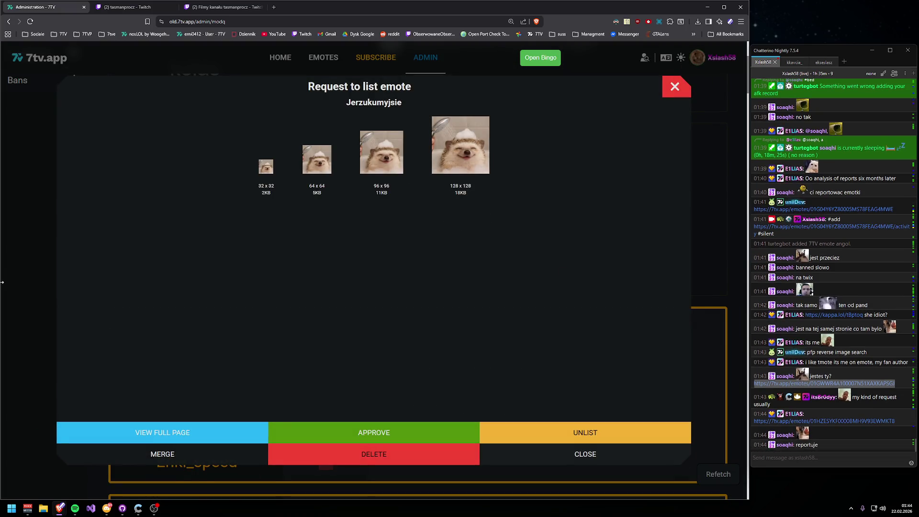
pyautogui.middleClick(162, 432)
pyautogui.click(161, 9)
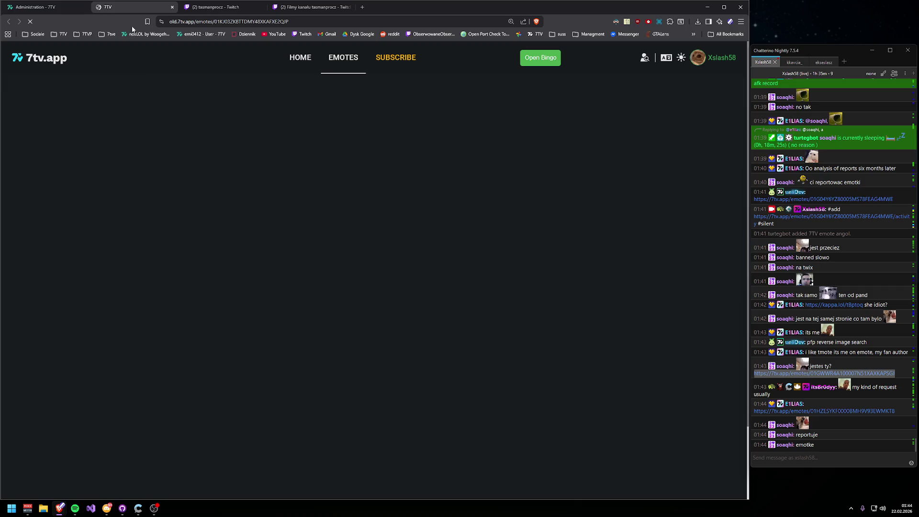
pyautogui.middleClick(162, 10)
pyautogui.press('Escape')
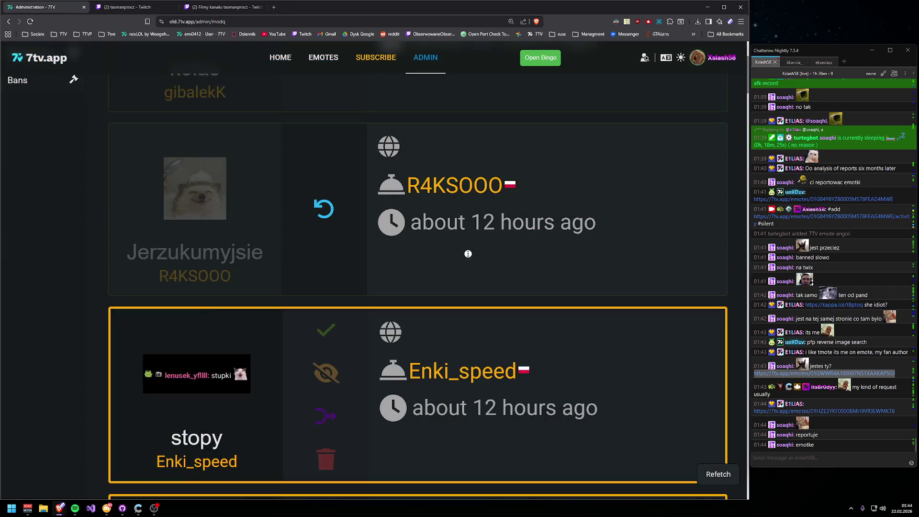
# Approve the stopy request and open the yawn emote linked in Chatterino
pyautogui.scroll(-2, 382, 255)
pyautogui.click(325, 212)
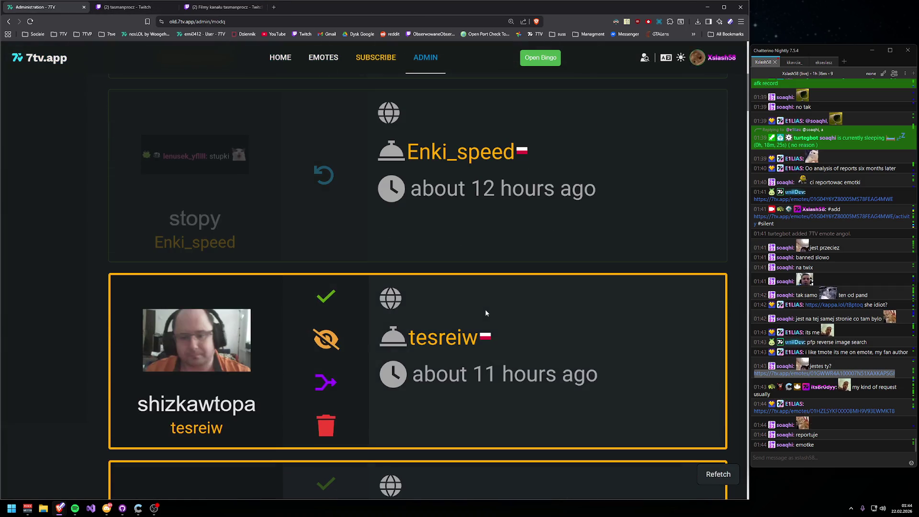
pyautogui.click(853, 401)
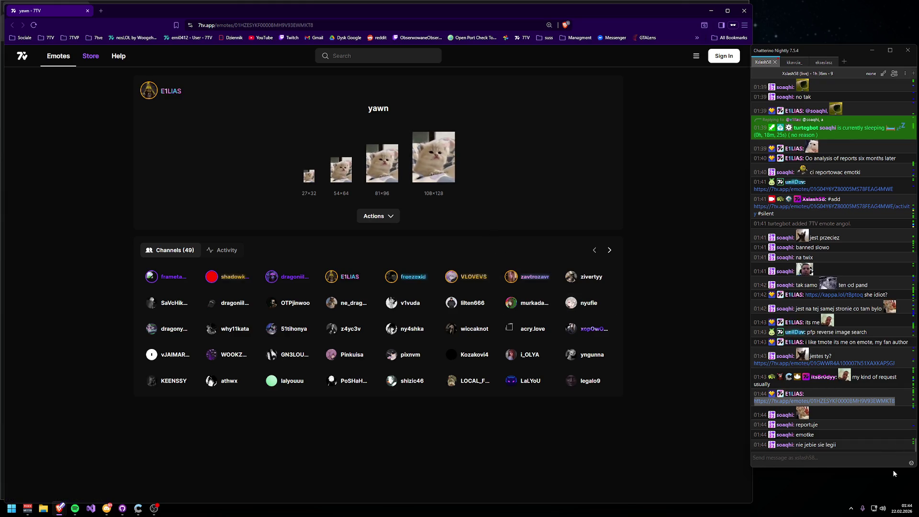
# Send a Chatterino message containing the :yawn emote
pyautogui.click(884, 457)
pyautogui.write(':yawn')
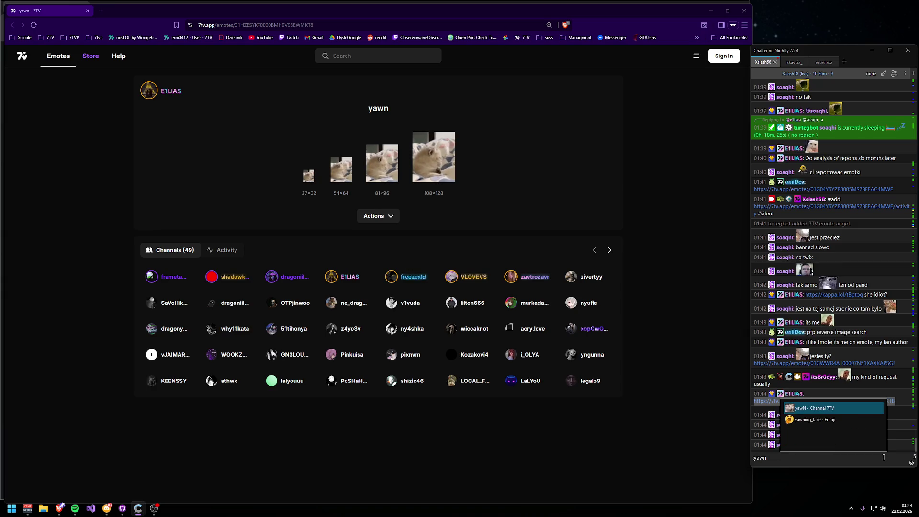
pyautogui.press('Return')
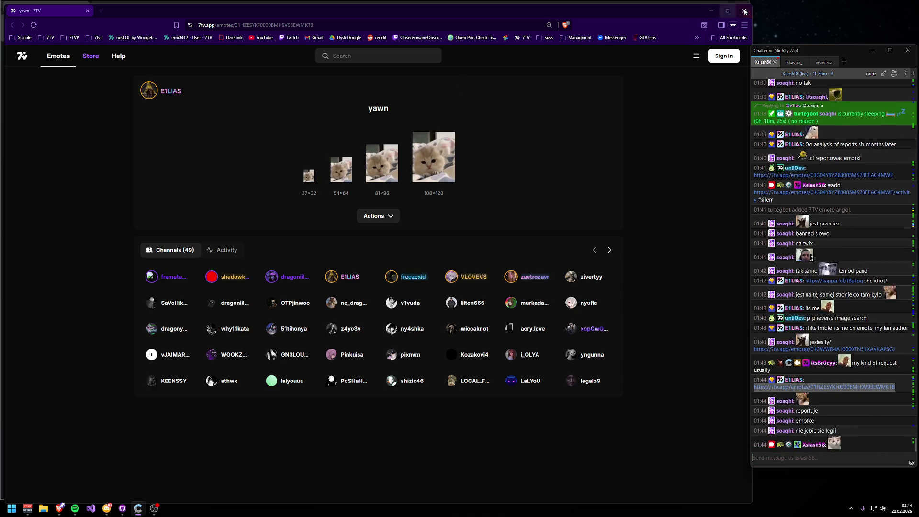
# Back in the mod queue, approve the shizkawtopa and NIEWSPIERAM requests
pyautogui.hotkey('alt', 'Tab')
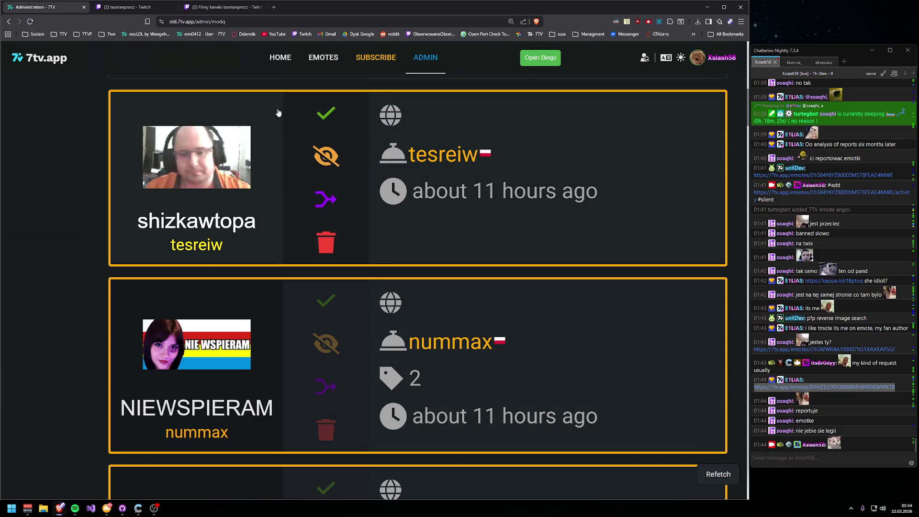
pyautogui.click(326, 113)
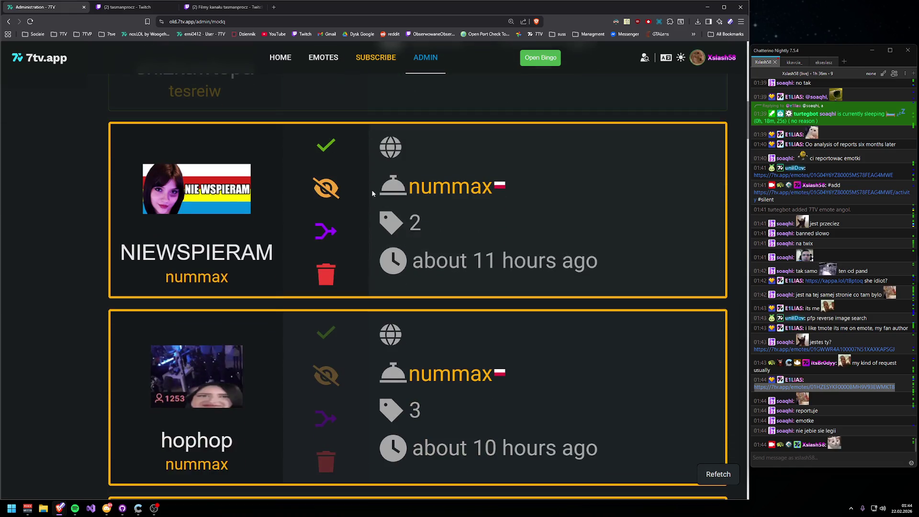
pyautogui.click(326, 144)
# Bring up Discord and open the 7TV community server
pyautogui.click(107, 509)
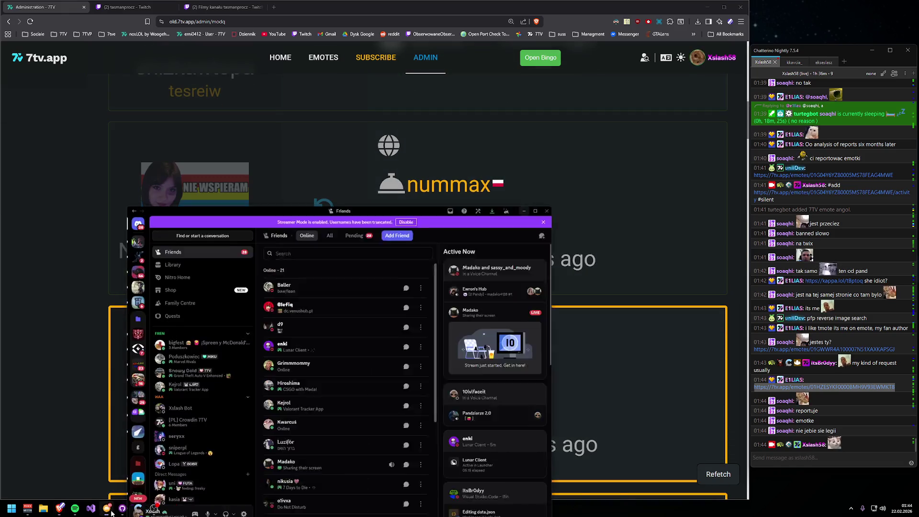
pyautogui.moveTo(194, 178); pyautogui.dragTo(243, 53)
pyautogui.scroll(-5, 196, 191)
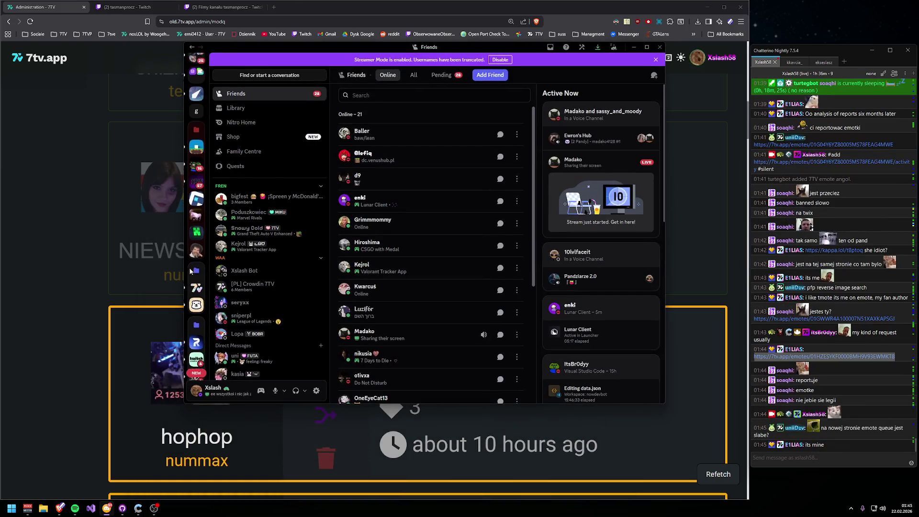
pyautogui.click(196, 276)
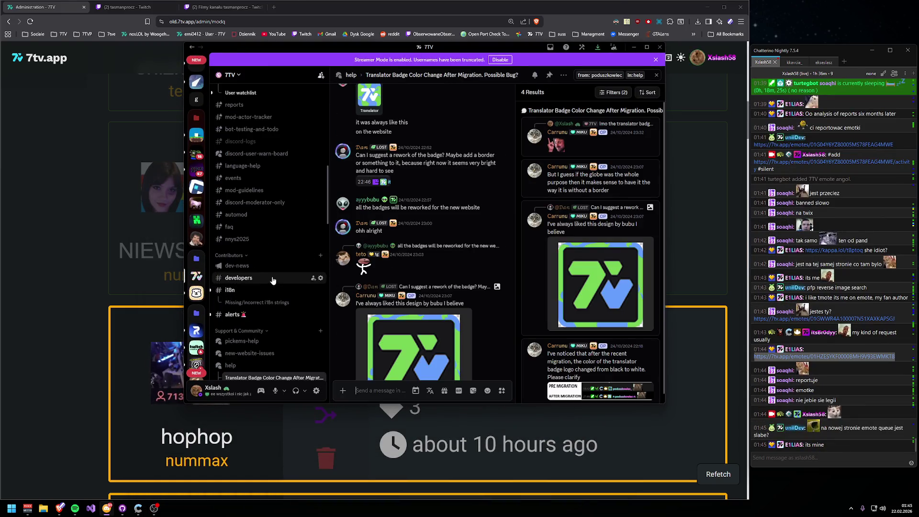
pyautogui.scroll(3, 276, 278)
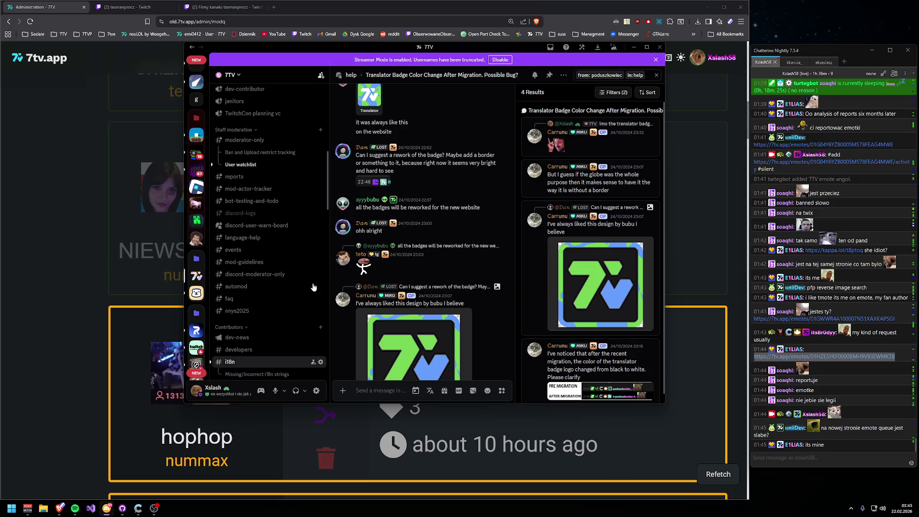
# Switch your Discord status from Invisible to Do Not Disturb, then minimize Discord
pyautogui.click(216, 388)
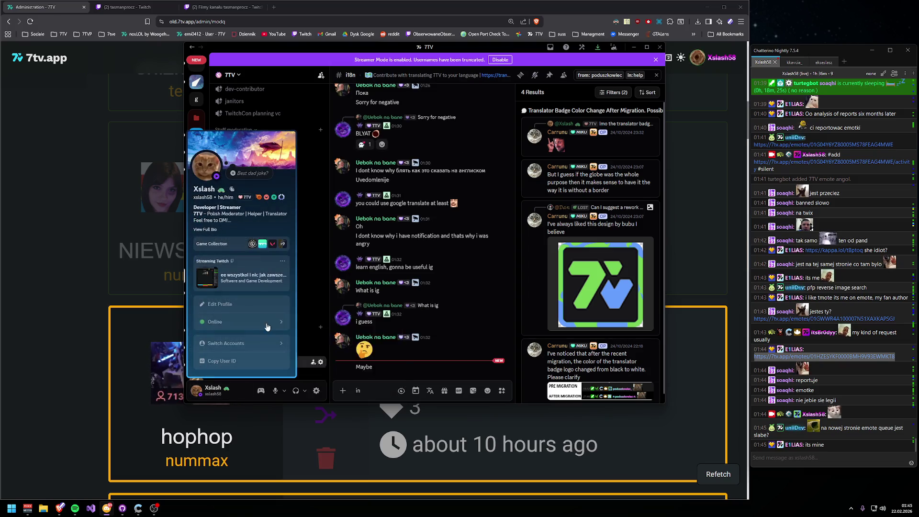
pyautogui.click(431, 391)
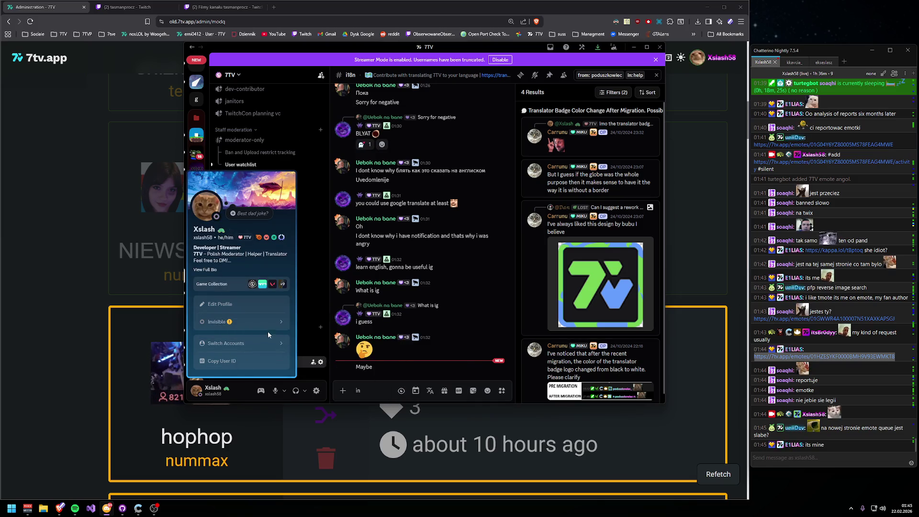
pyautogui.moveTo(277, 321)
pyautogui.moveTo(386, 363)
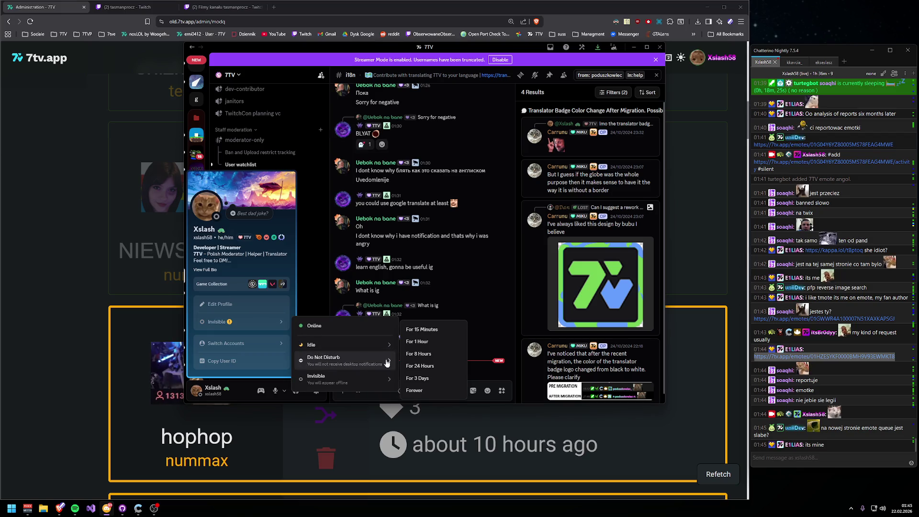
pyautogui.click(421, 389)
pyautogui.click(635, 51)
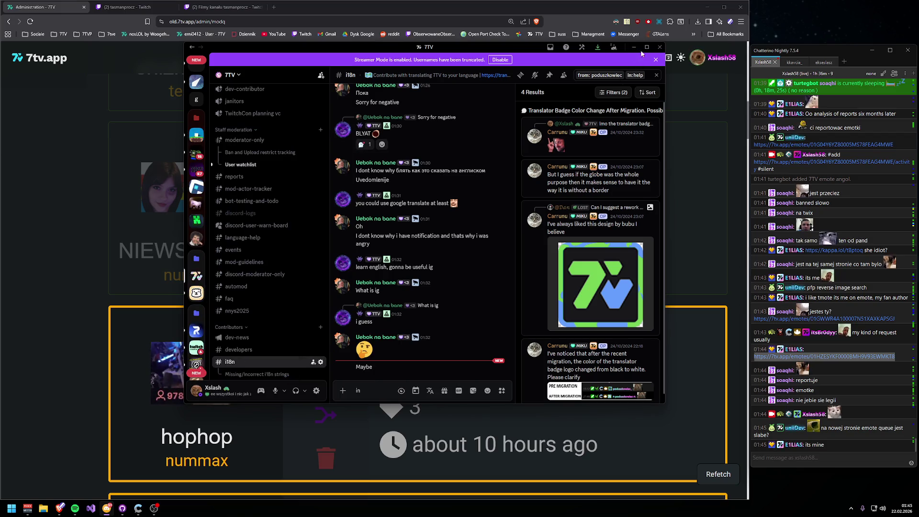
pyautogui.click(633, 47)
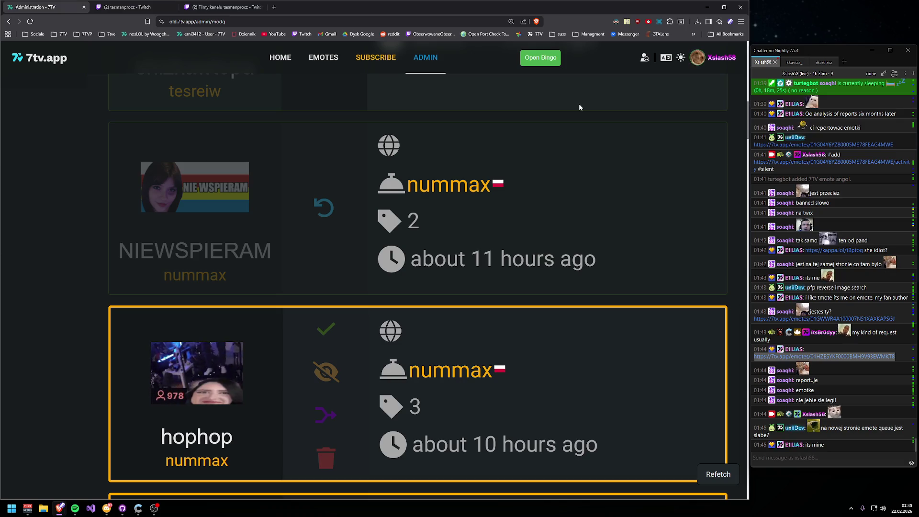
# In a new tab, load 7tv.app and open the admin Ticket > Emotes listing with 186 requests
pyautogui.click(276, 8)
pyautogui.write('7tv.app')
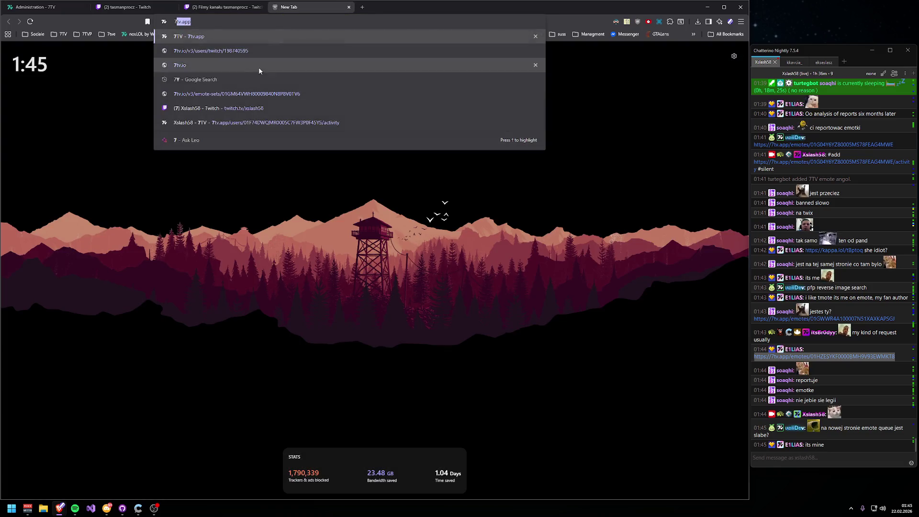
pyautogui.press('Return')
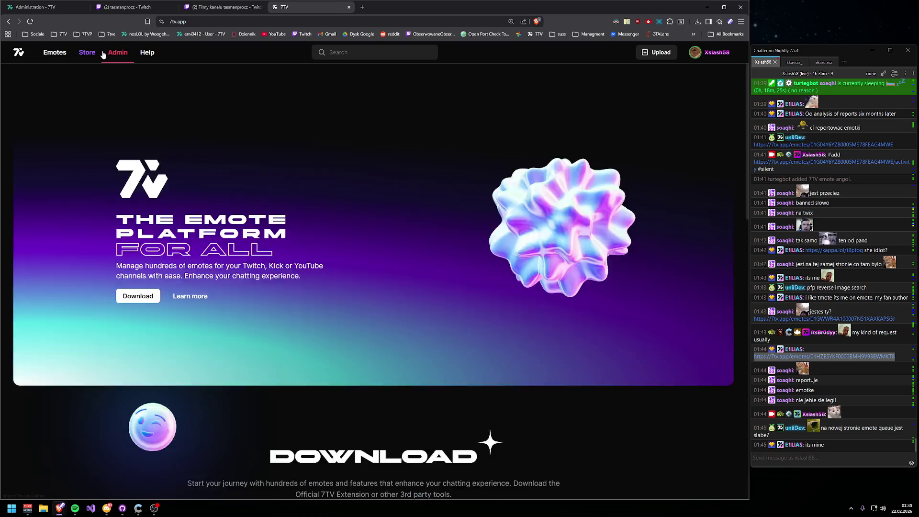
pyautogui.click(103, 54)
pyautogui.click(48, 123)
pyautogui.click(55, 140)
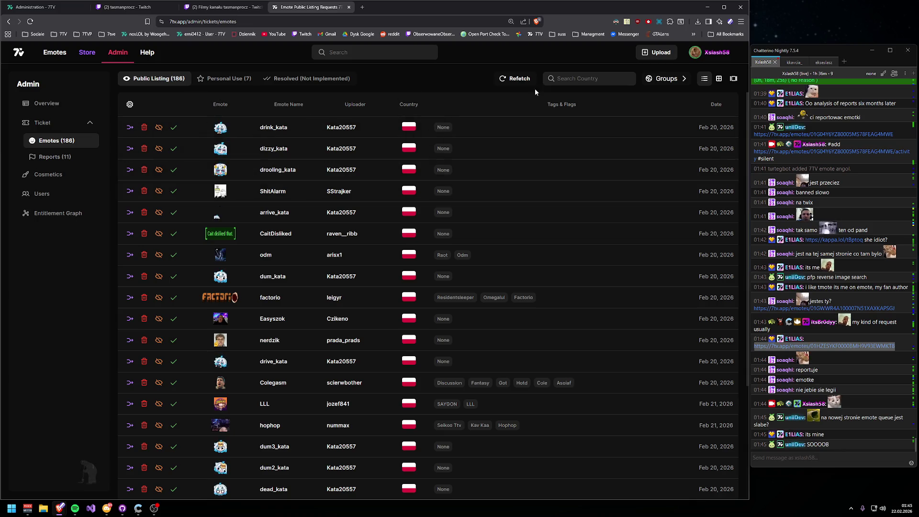
pyautogui.click(728, 78)
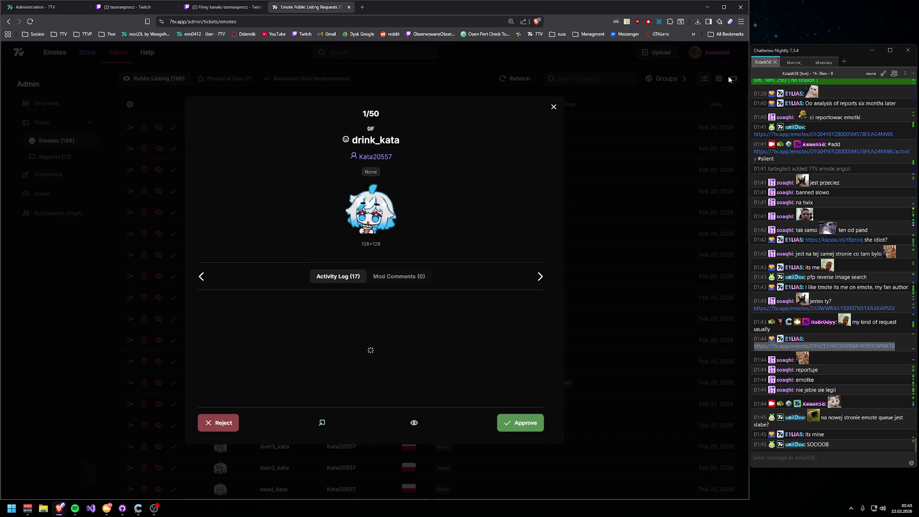
pyautogui.doubleClick(539, 276)
pyautogui.click(539, 276)
pyautogui.click(539, 276)
pyautogui.click(199, 276)
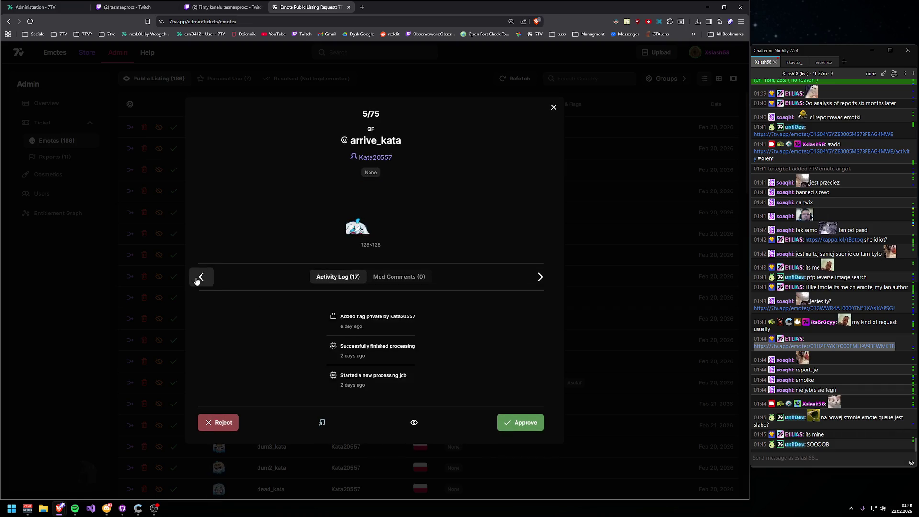
pyautogui.doubleClick(197, 277)
pyautogui.click(538, 276)
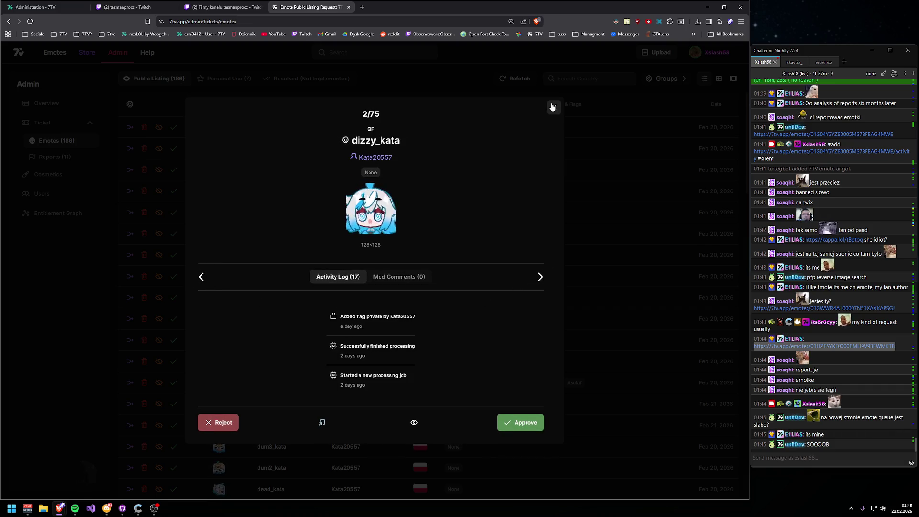
pyautogui.click(553, 107)
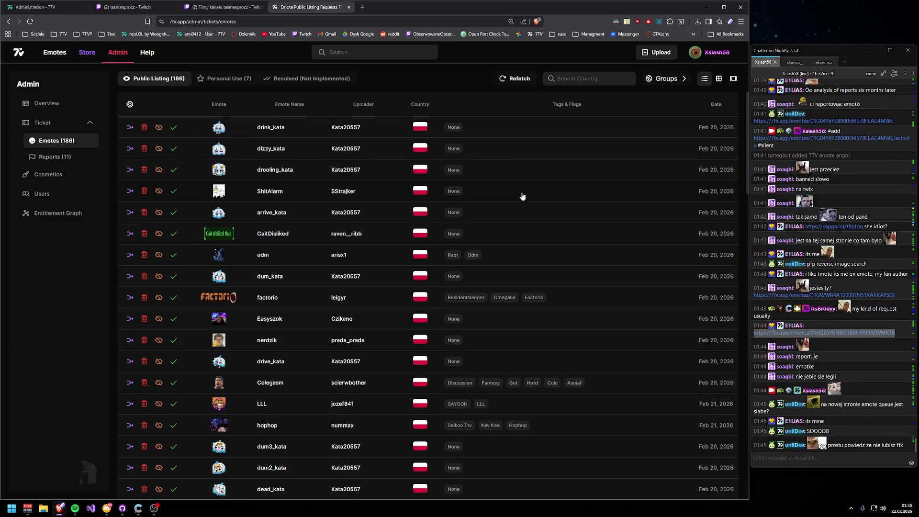
pyautogui.scroll(-10, 522, 196)
pyautogui.scroll(15, 426, 86)
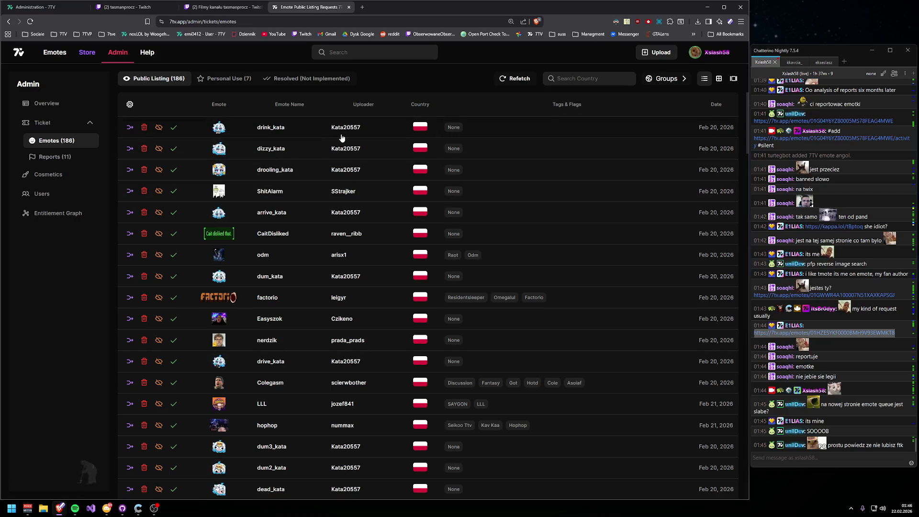
pyautogui.scroll(-3, 456, 206)
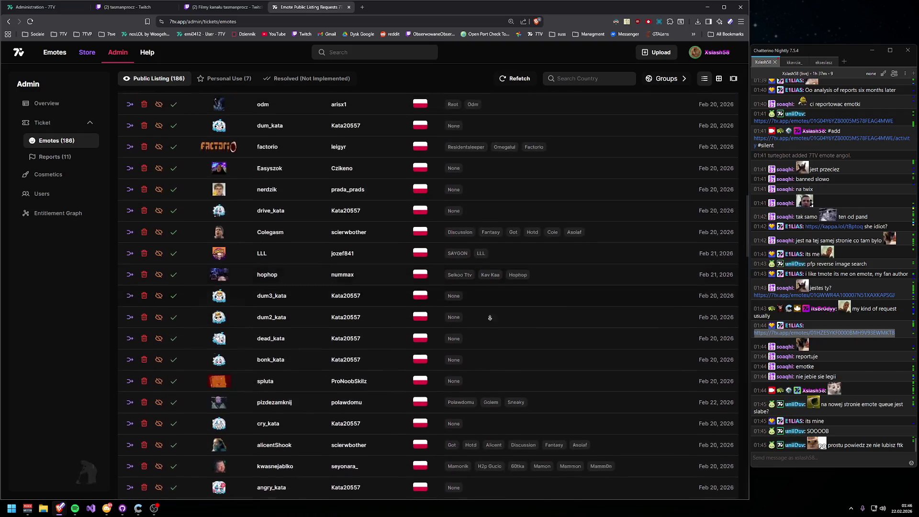
pyautogui.scroll(-2, 484, 338)
pyautogui.scroll(5, 486, 335)
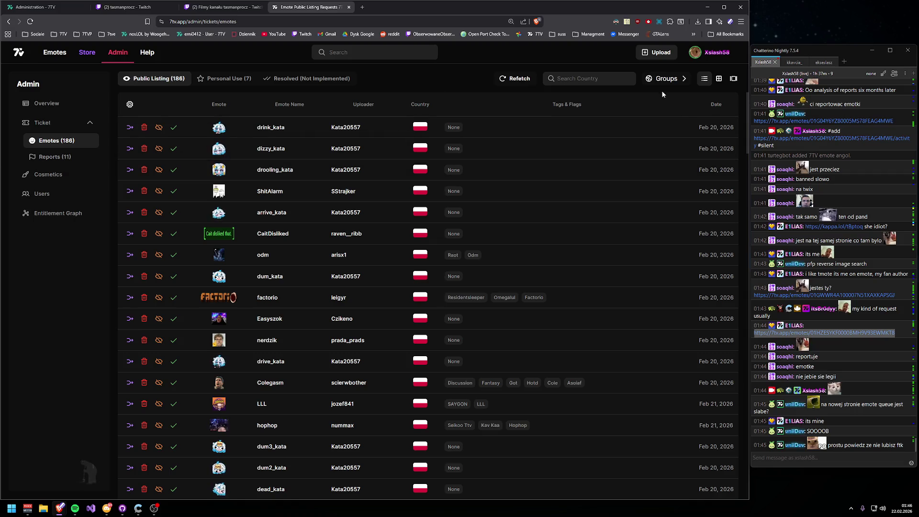
pyautogui.click(224, 78)
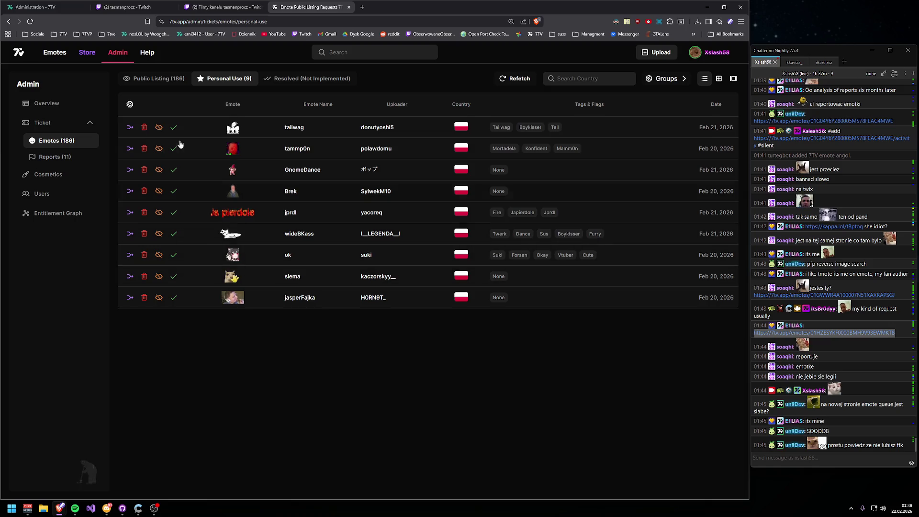
pyautogui.click(153, 81)
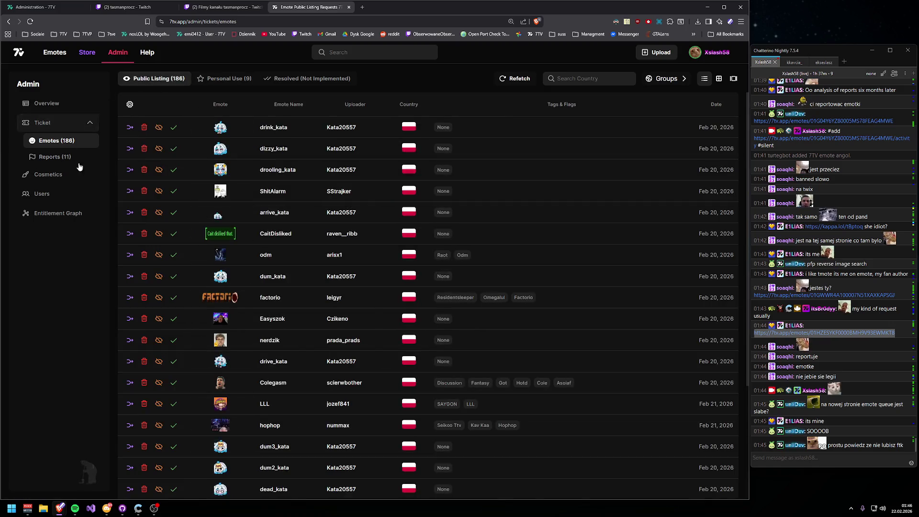
pyautogui.click(69, 157)
pyautogui.click(416, 169)
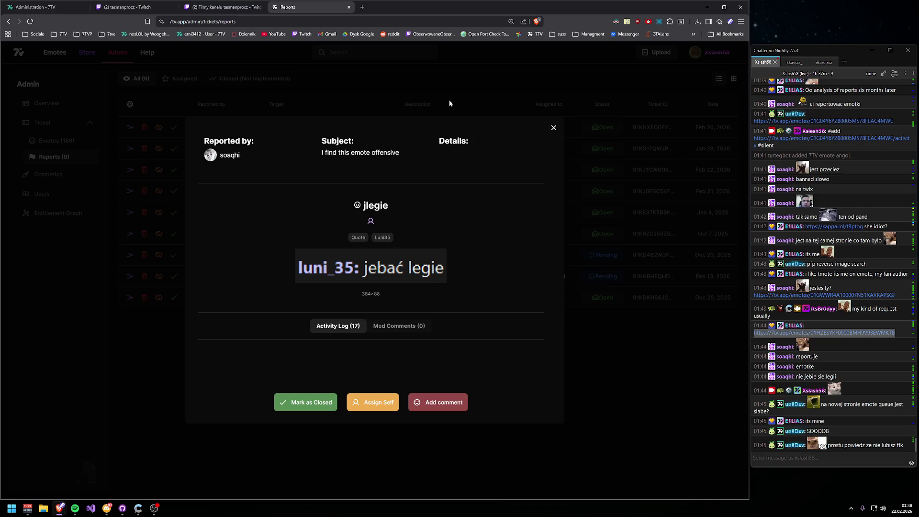
pyautogui.press('Escape')
pyautogui.click(56, 140)
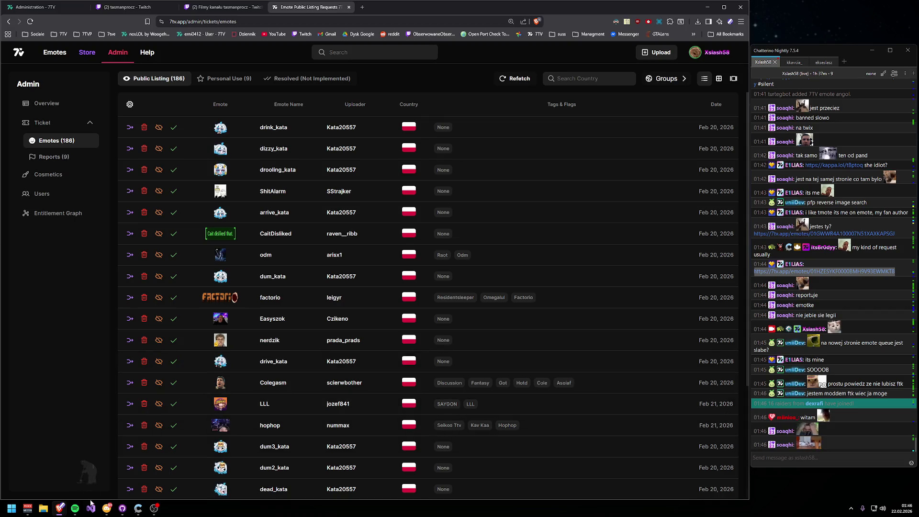
# Minimize the Spotify player and return to the old admin mod queue tab showing hophop
pyautogui.click(74, 508)
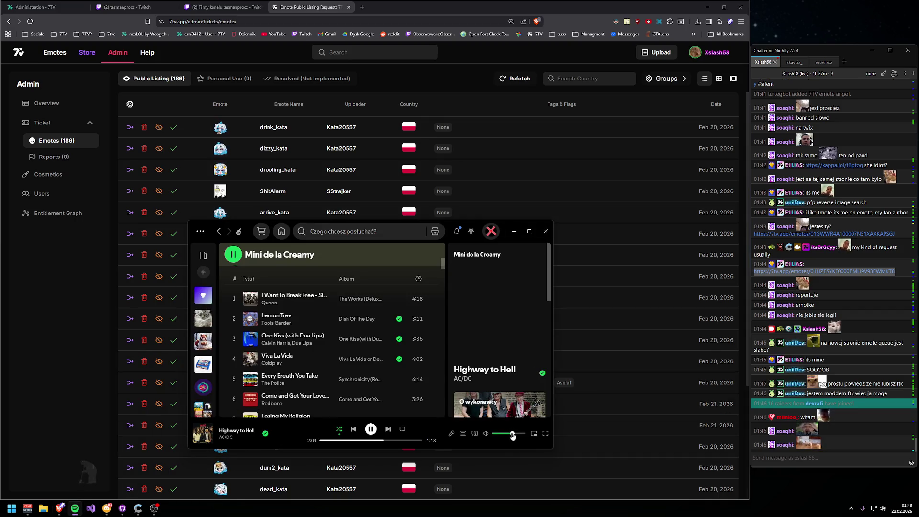
pyautogui.click(513, 231)
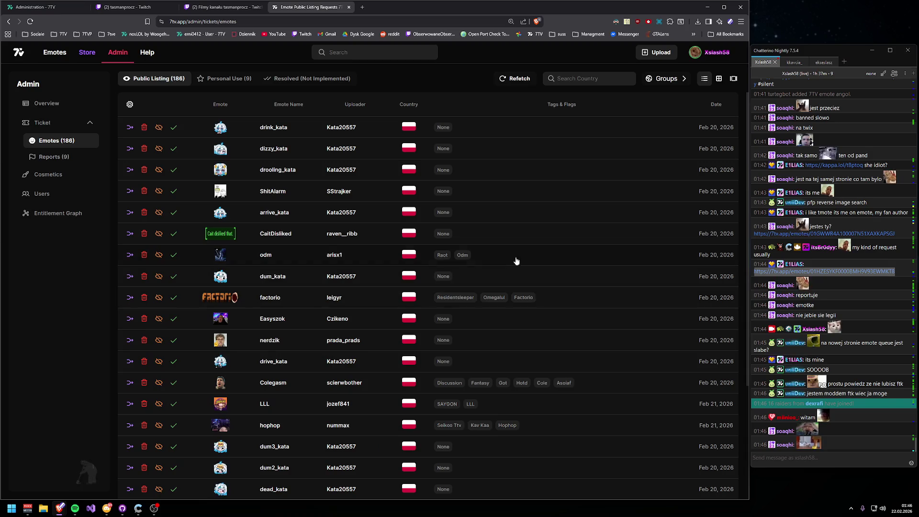
pyautogui.scroll(-1, 560, 256)
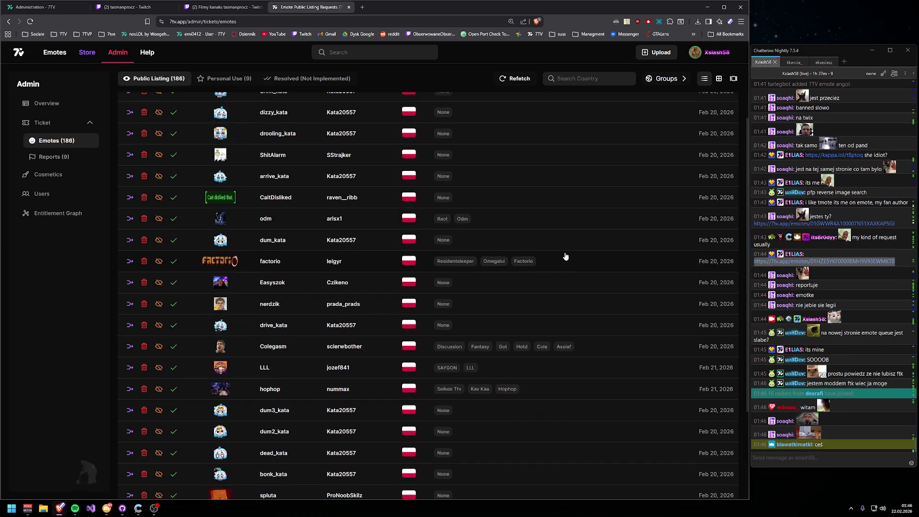
pyautogui.scroll(1, 614, 235)
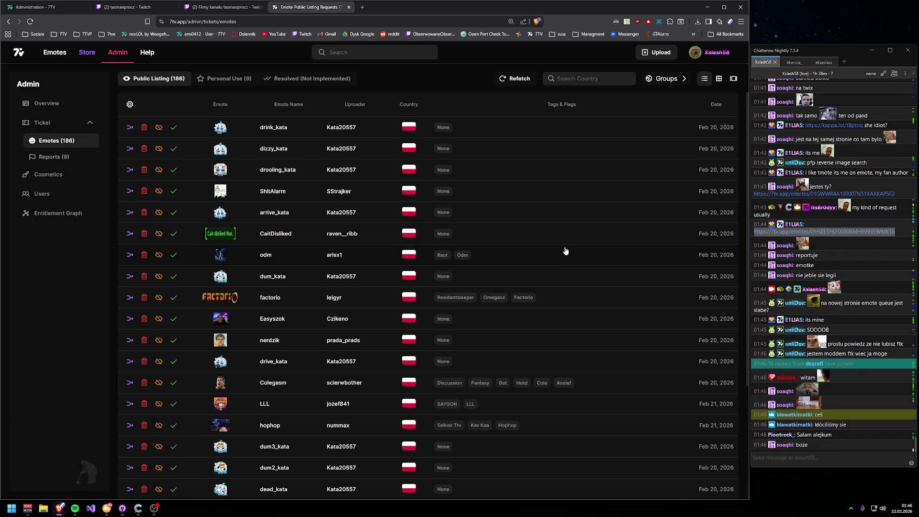
pyautogui.click(43, 6)
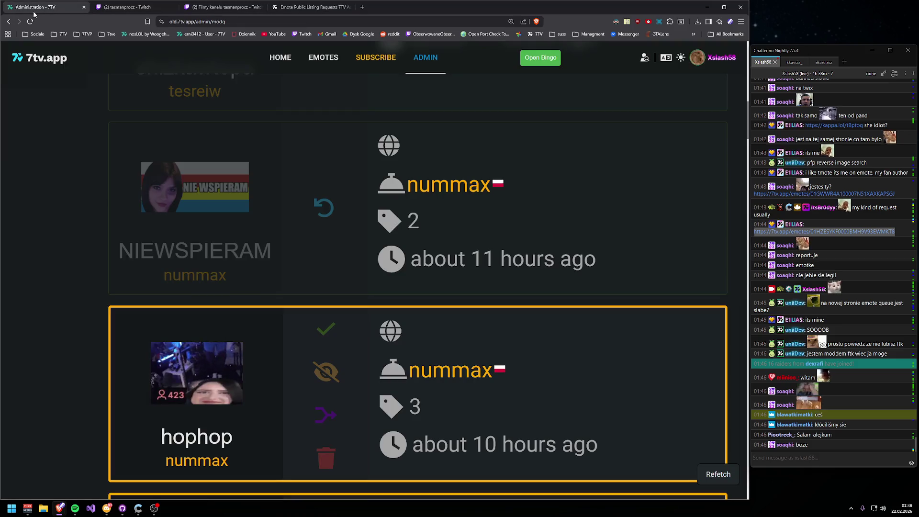
pyautogui.scroll(-3, 454, 312)
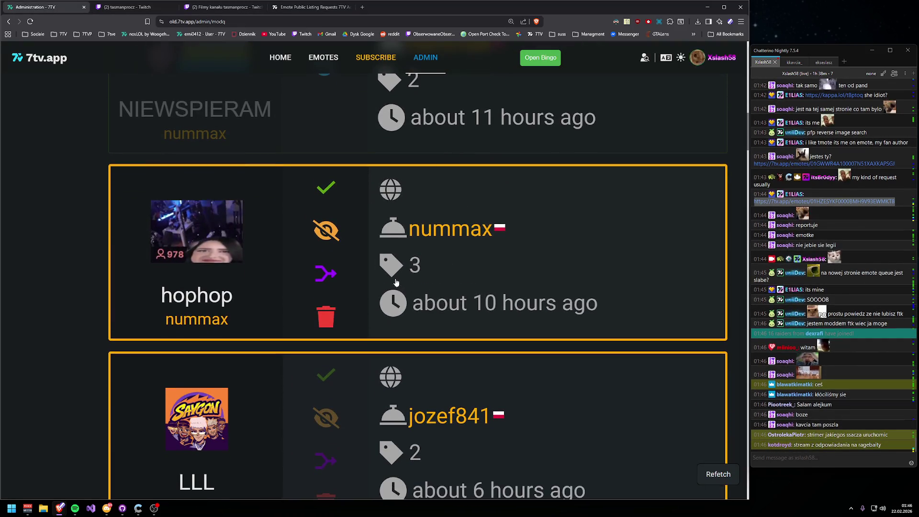
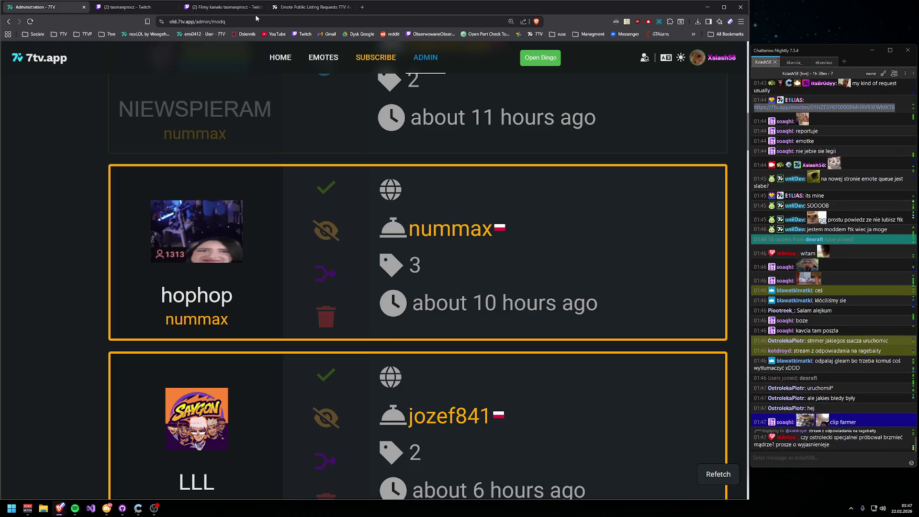
# Approve the hophop, LLL and pizdezamknij listing cards with the green check, then return to the top
pyautogui.scroll(-1, 444, 307)
pyautogui.scroll(1, 444, 306)
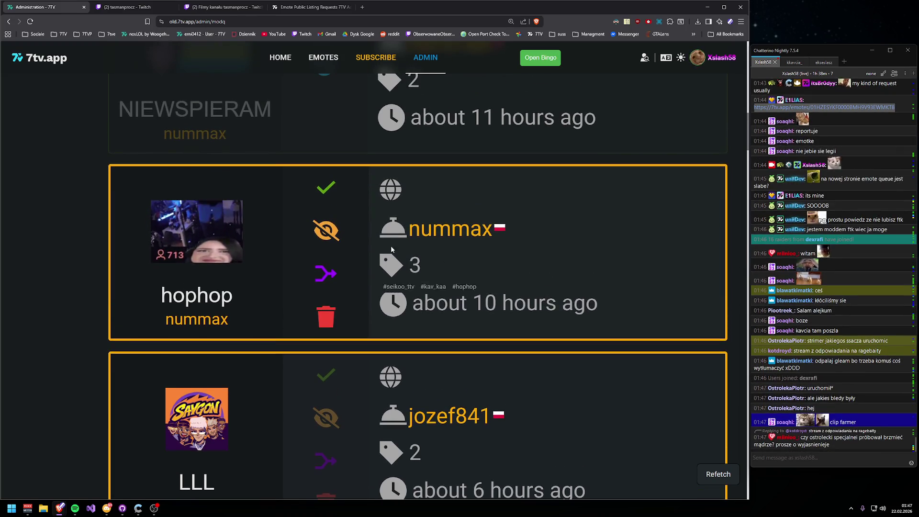
pyautogui.click(347, 197)
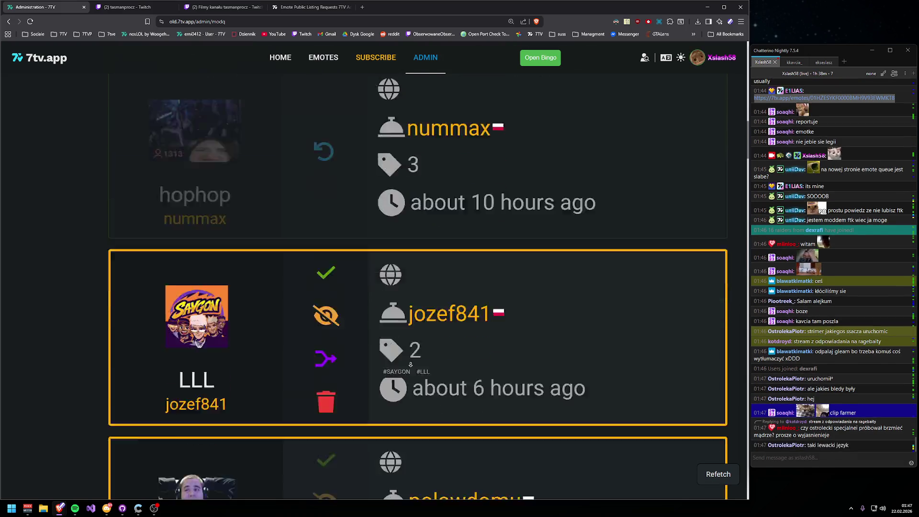
pyautogui.click(320, 170)
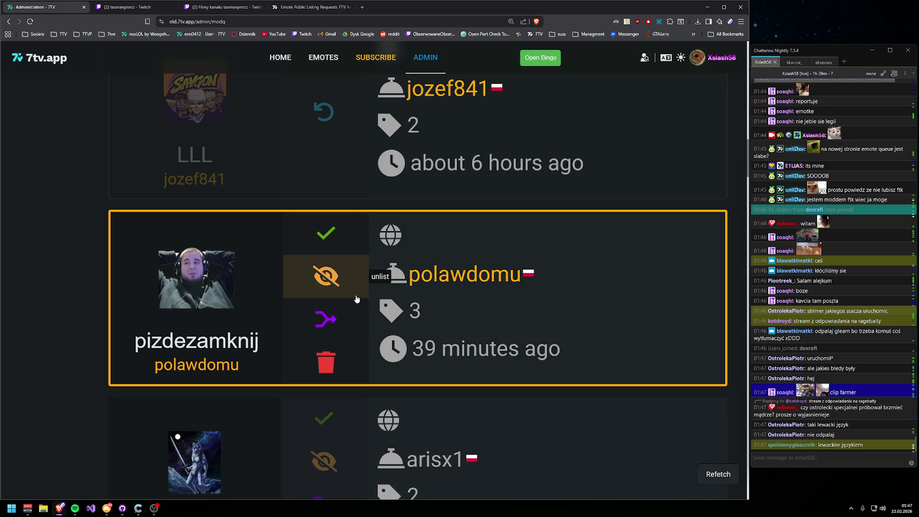
pyautogui.click(339, 233)
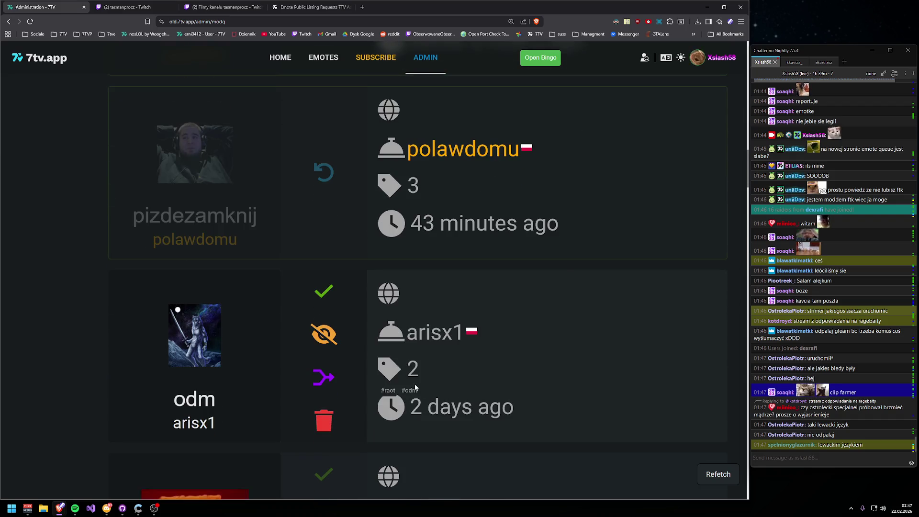
pyautogui.scroll(10, 482, 144)
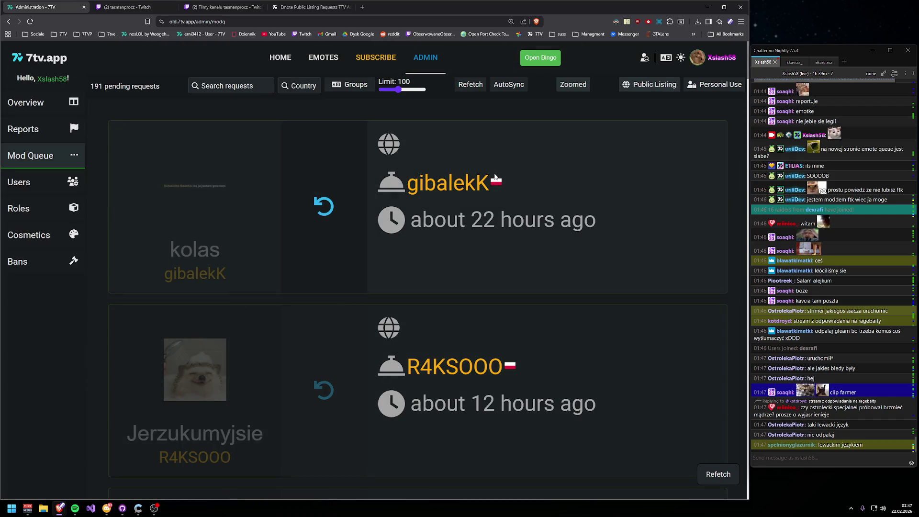
# Refetch the Mod Queue and approve the spluta listing request
pyautogui.click(467, 84)
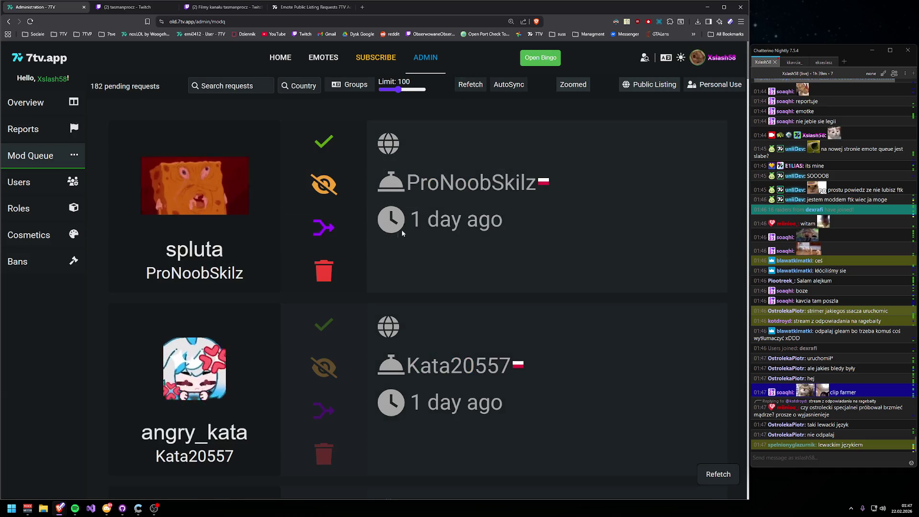
pyautogui.scroll(-2, 426, 230)
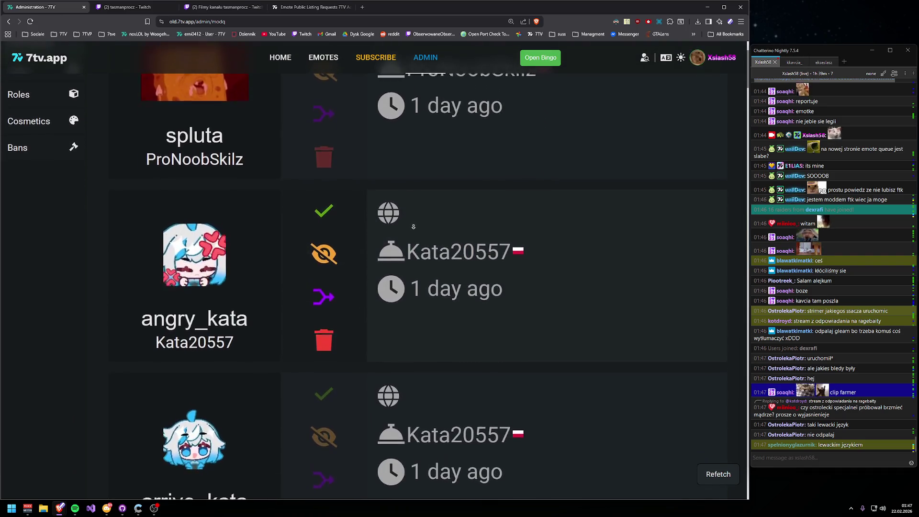
pyautogui.scroll(2, 411, 199)
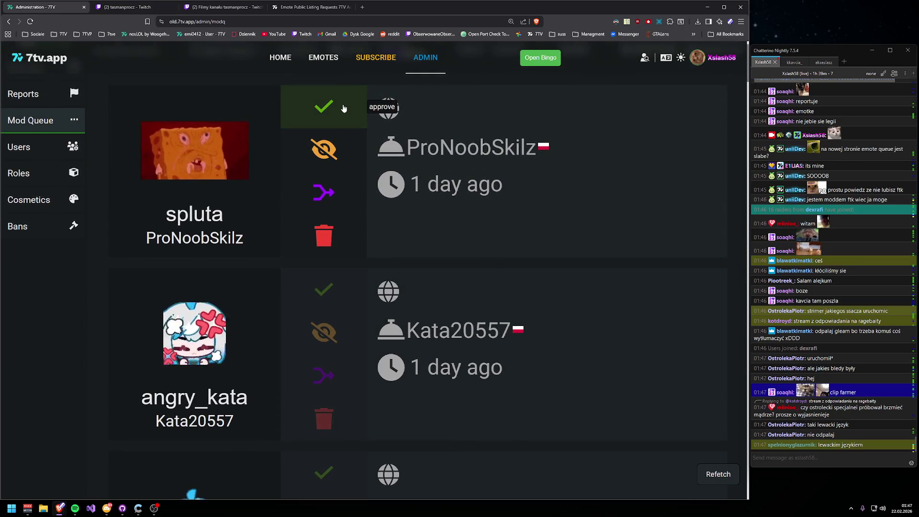
pyautogui.click(323, 106)
pyautogui.scroll(1, 468, 186)
# Refetch the queue again and look through Kata20557's kata emote cards
pyautogui.click(454, 88)
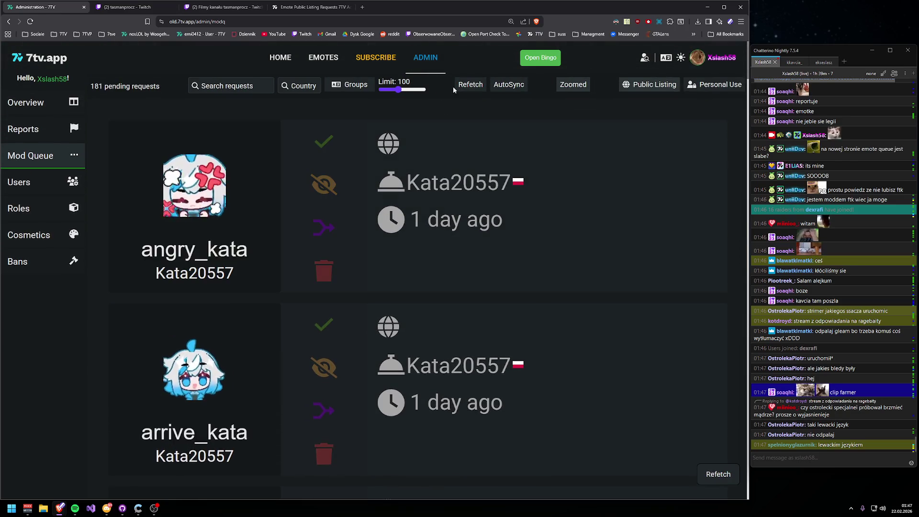
pyautogui.scroll(-18, 496, 271)
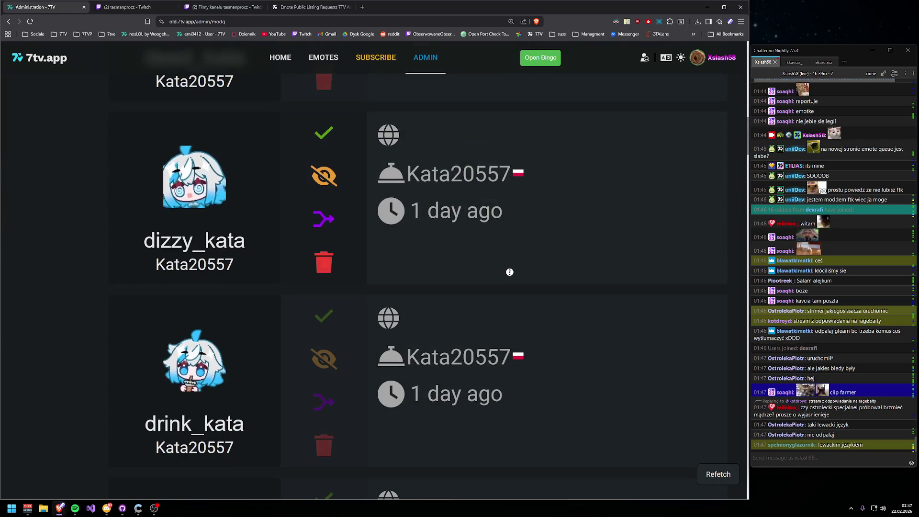
pyautogui.scroll(-19, 490, 364)
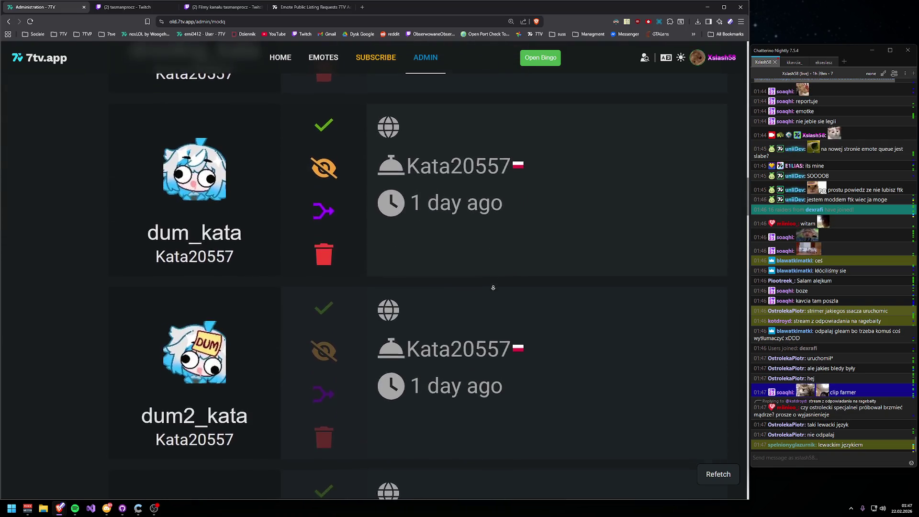
pyautogui.scroll(-4, 483, 305)
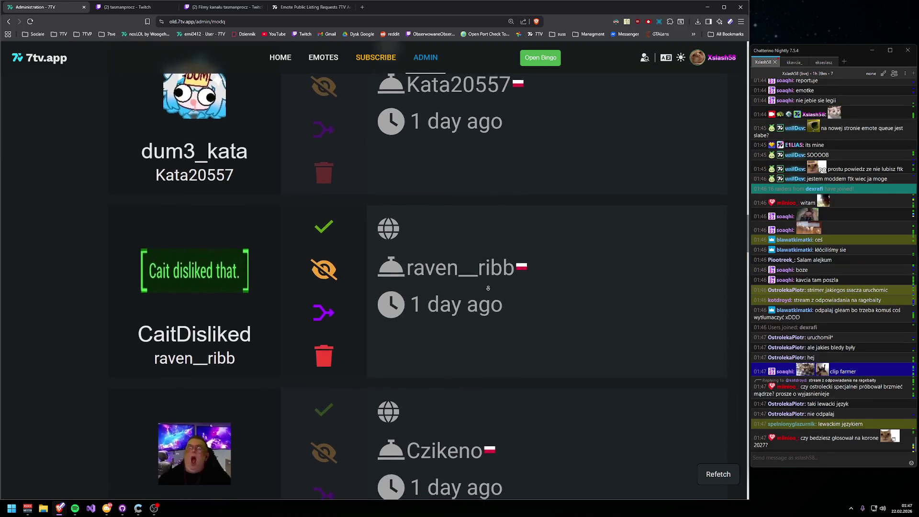
pyautogui.scroll(3, 488, 282)
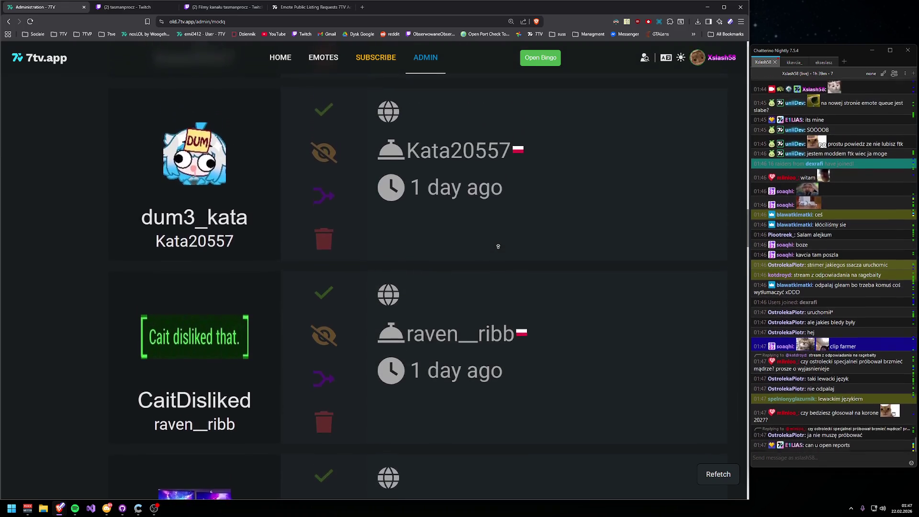
pyautogui.scroll(14, 489, 258)
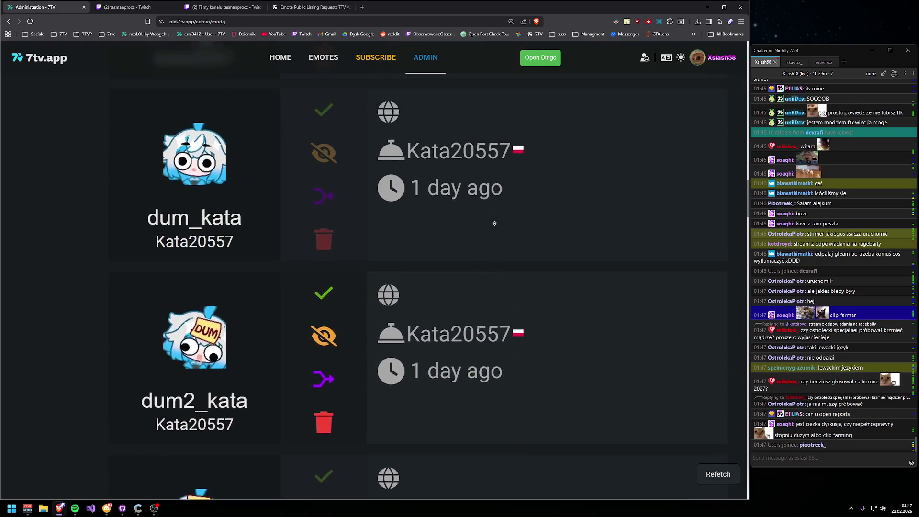
pyautogui.scroll(15, 488, 246)
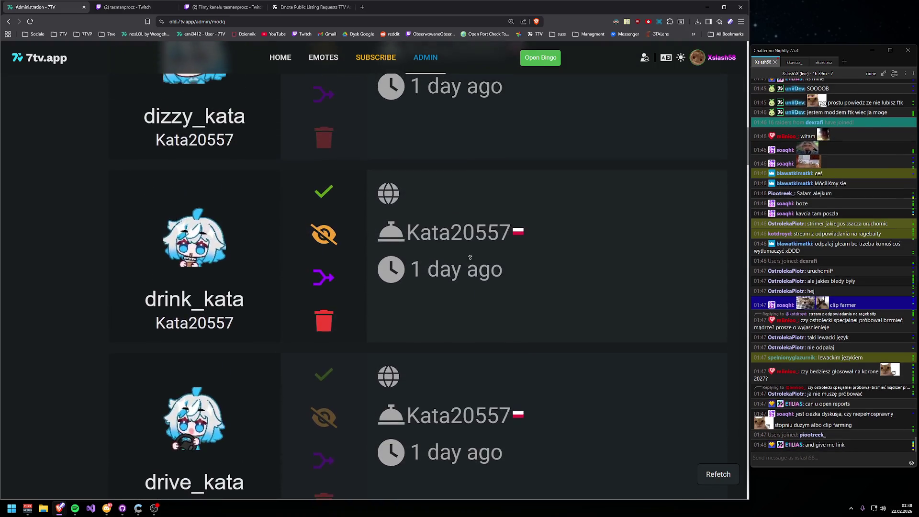
pyautogui.scroll(2, 474, 222)
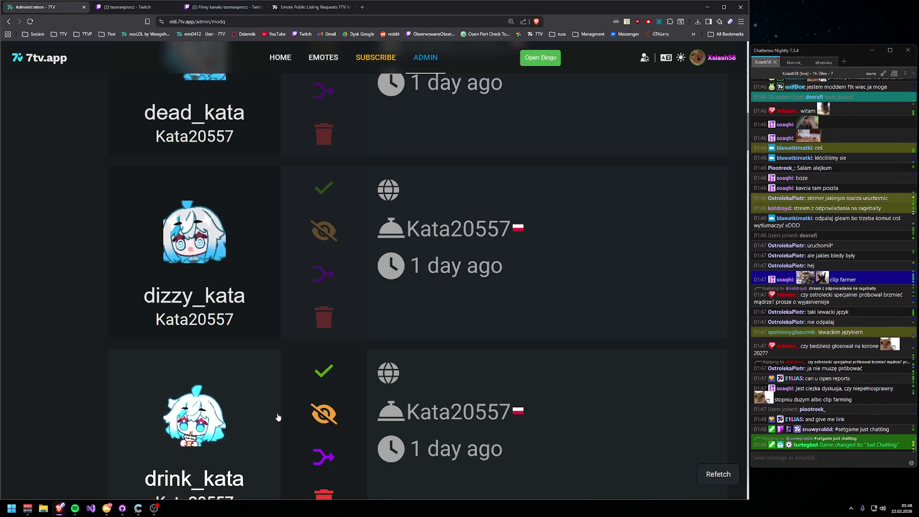
pyautogui.scroll(10, 501, 386)
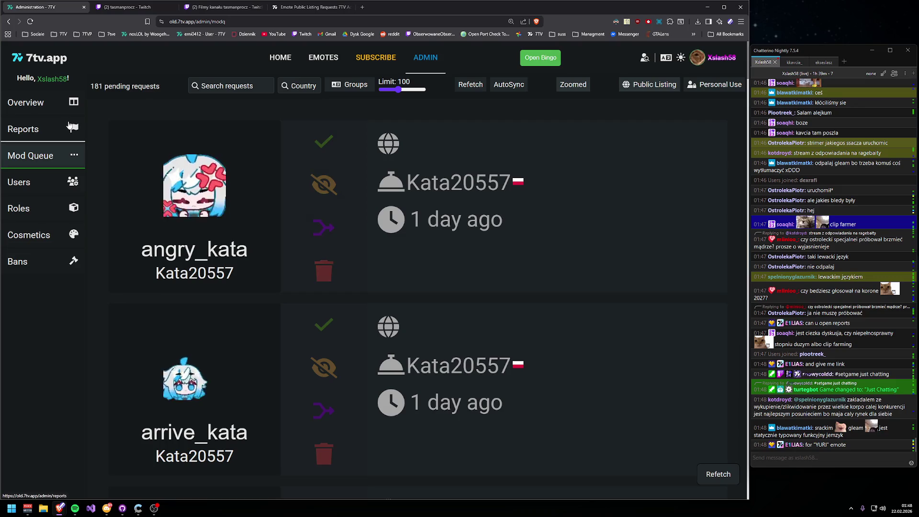
pyautogui.click(14, 142)
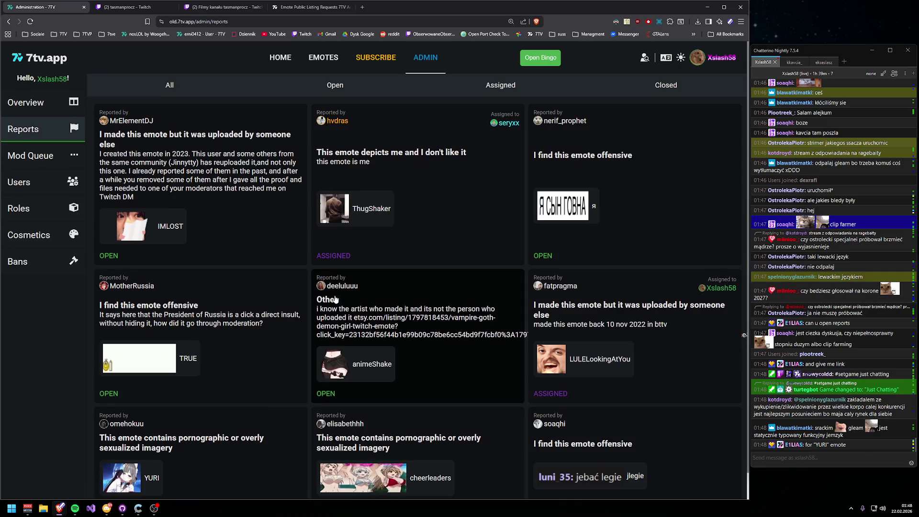
pyautogui.scroll(-1, 504, 426)
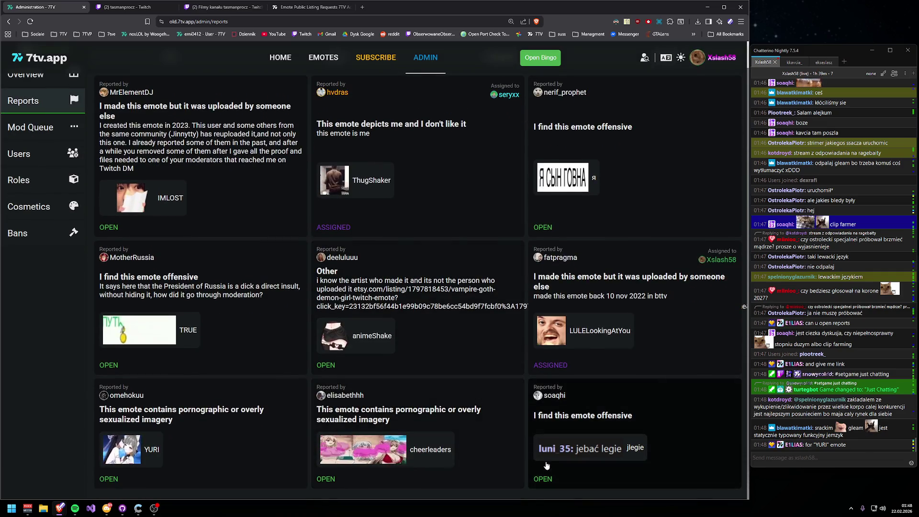
pyautogui.click(576, 465)
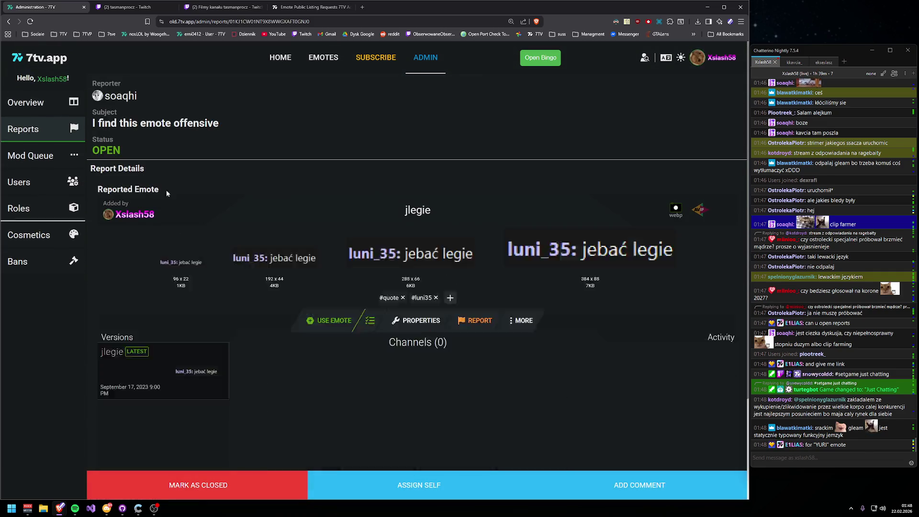
pyautogui.click(330, 482)
pyautogui.click(143, 485)
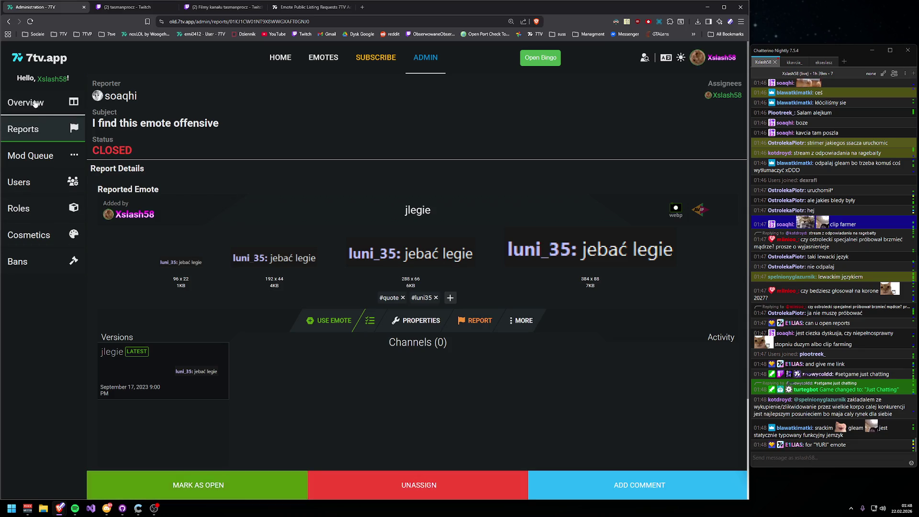
pyautogui.click(29, 129)
pyautogui.press('F5')
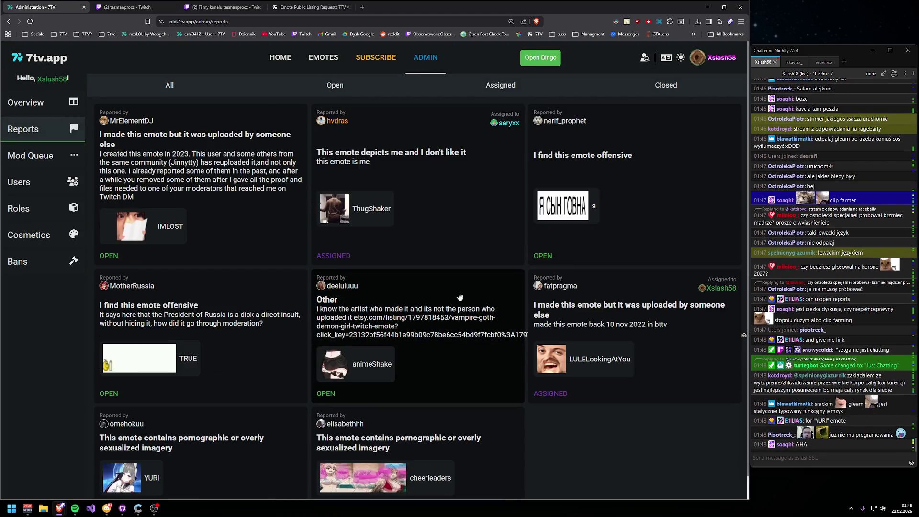
pyautogui.scroll(-1, 452, 369)
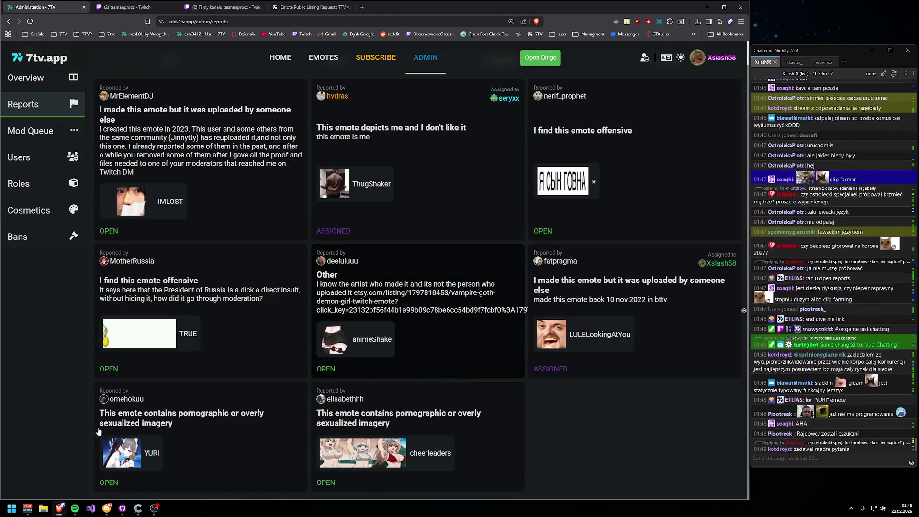
# Return to the Mod Queue and filter its Groups dropdown to Polish only
pyautogui.click(43, 131)
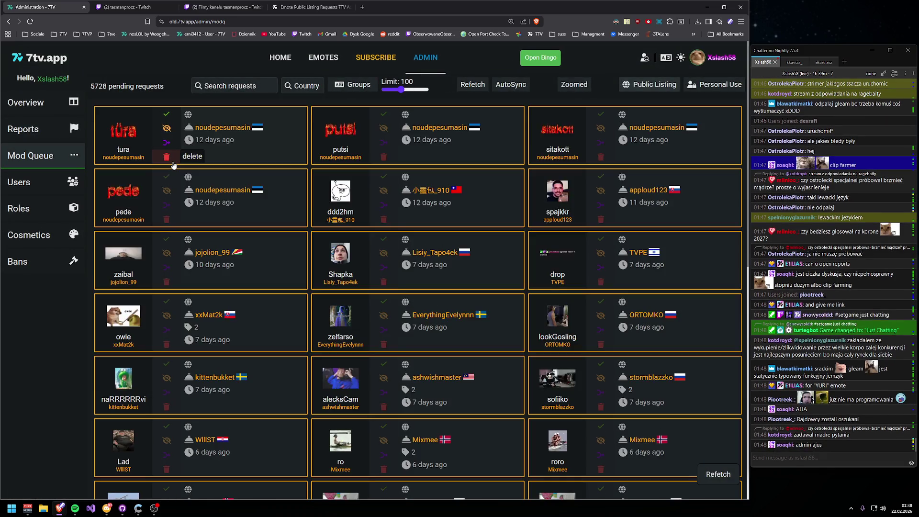
pyautogui.click(319, 85)
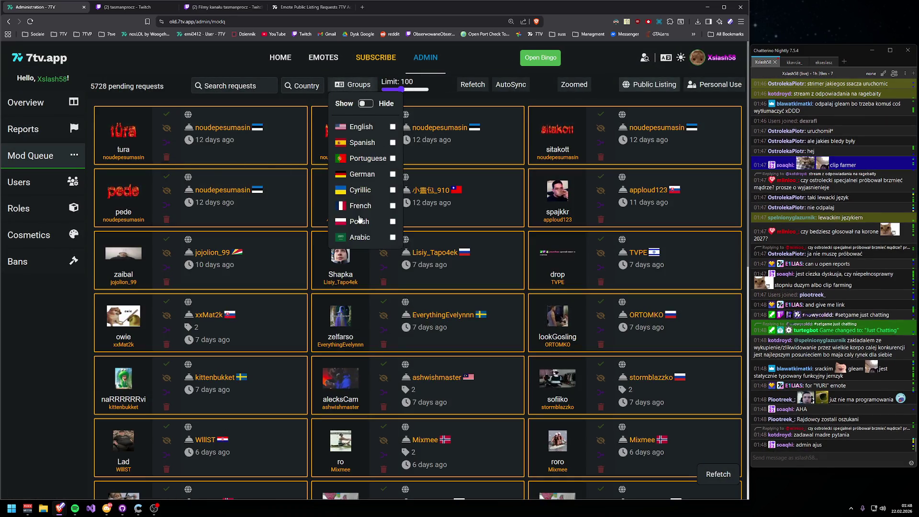
pyautogui.click(389, 221)
pyautogui.click(500, 323)
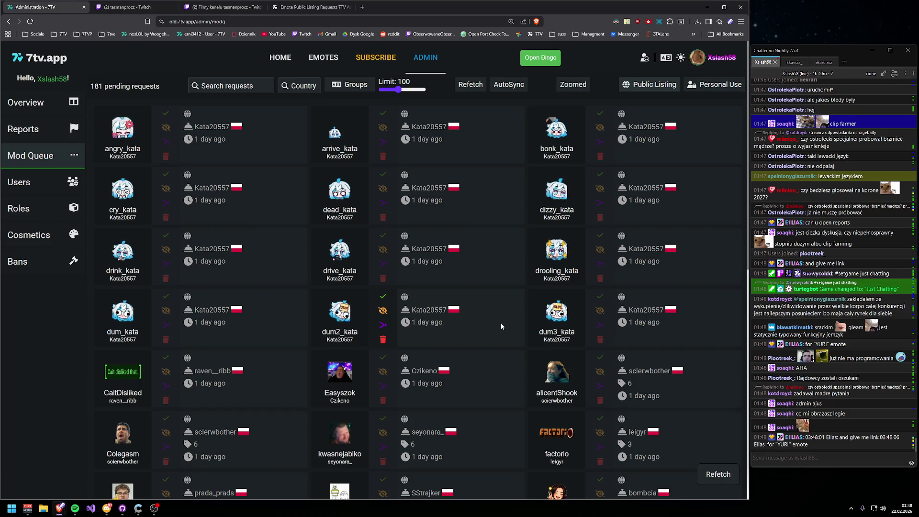
# In a new tab, search Google for 'gleam', then refine the query to 'gleam lang'
pyautogui.click(363, 7)
pyautogui.write('gleam')
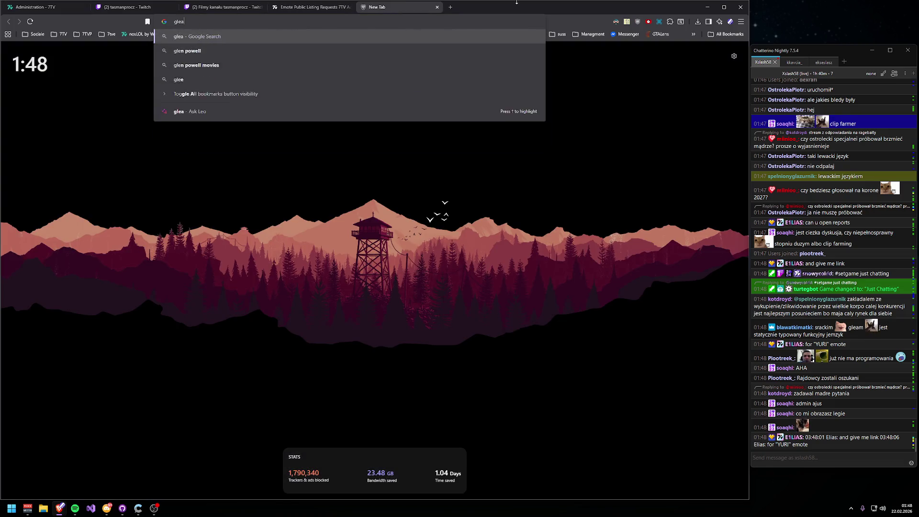
pyautogui.press('Return')
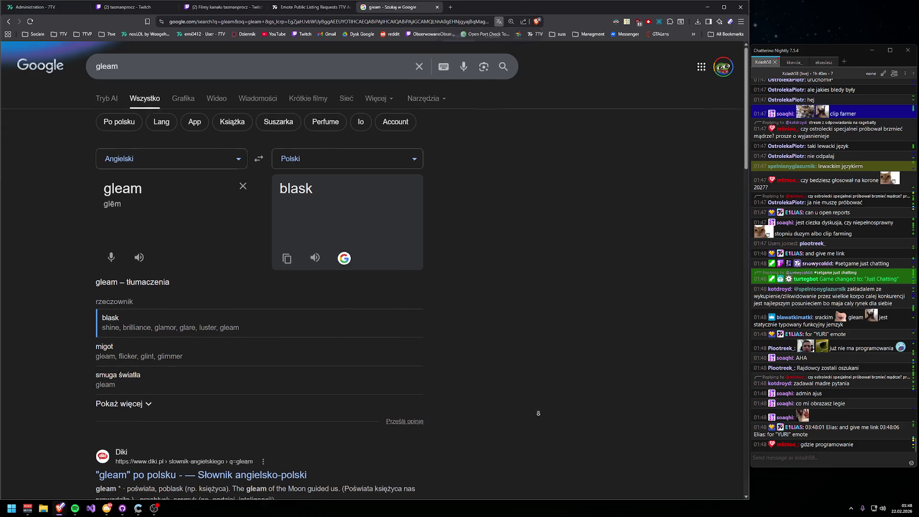
pyautogui.scroll(-4, 540, 397)
pyautogui.scroll(4, 474, 174)
pyautogui.click(212, 61)
pyautogui.write('lang')
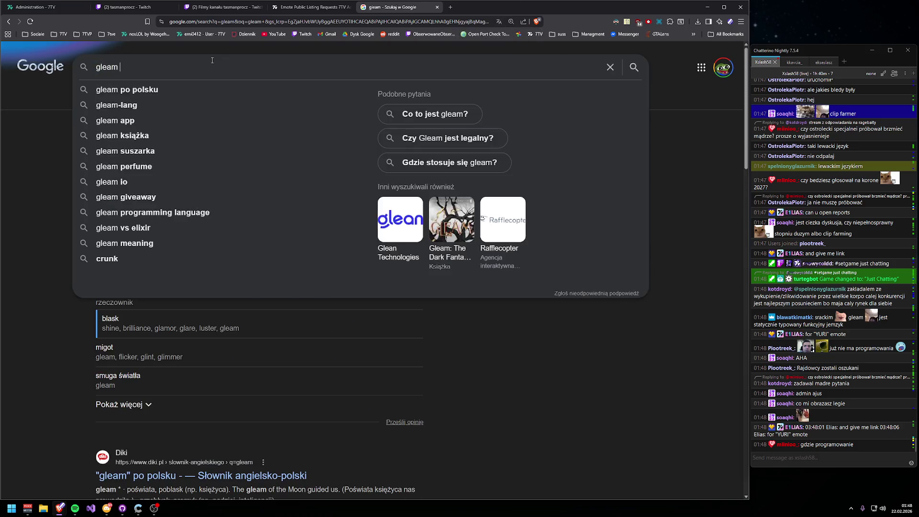
pyautogui.press('Return')
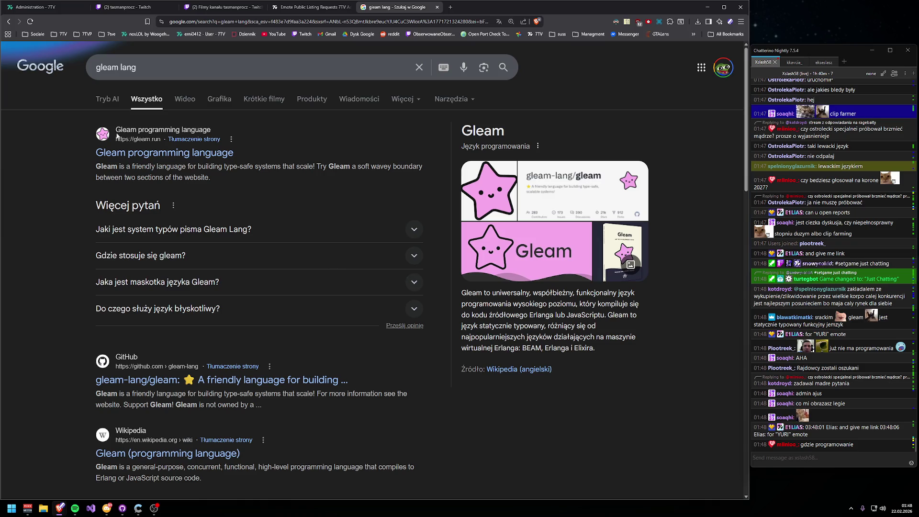
# Visit gleam.run, peek at the Try Gleam language tour, and scroll through the homepage
pyautogui.click(140, 158)
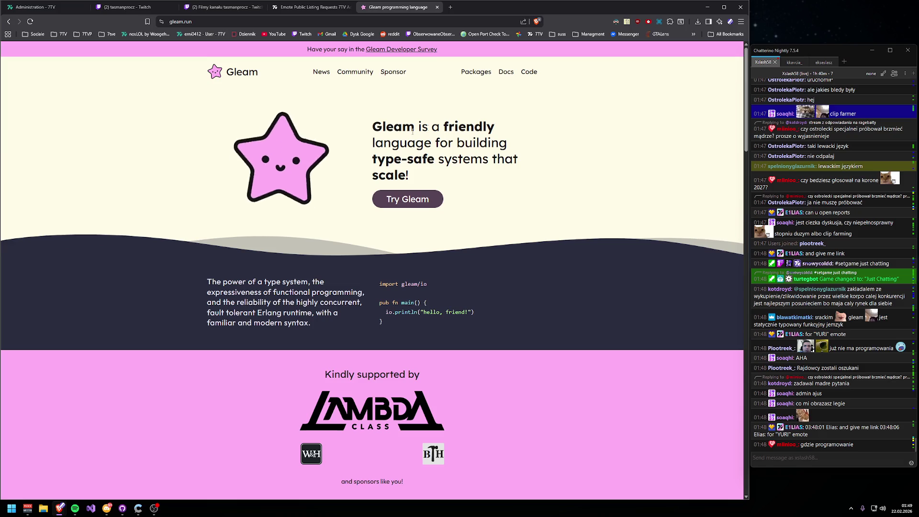
pyautogui.click(410, 206)
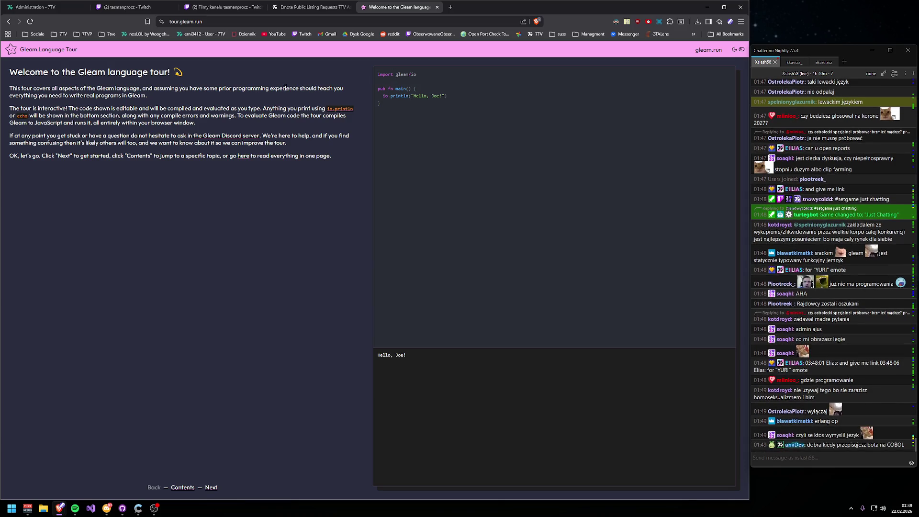
pyautogui.hotkey('alt', 'Left')
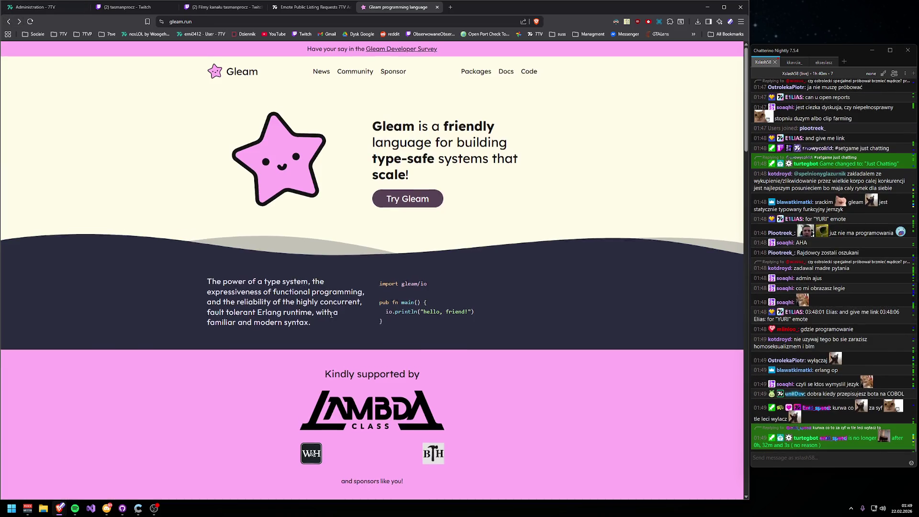
pyautogui.scroll(-1, 331, 314)
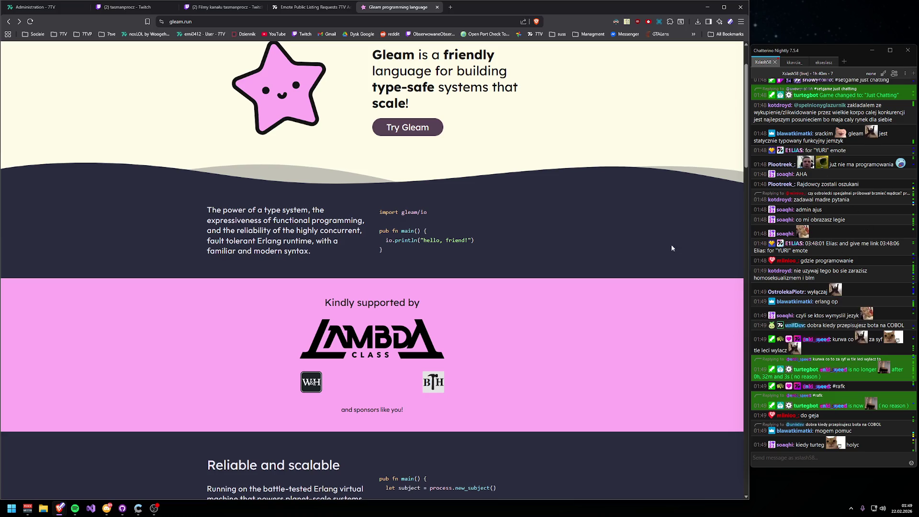
pyautogui.click(125, 7)
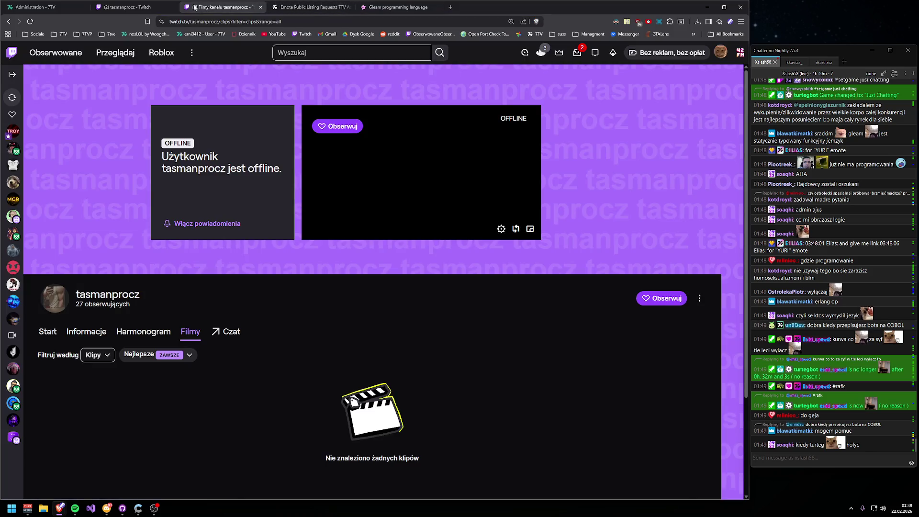
# Open the YURI emote report in 7TV Reports, then look over the Gleam homepage again
pyautogui.click(45, 7)
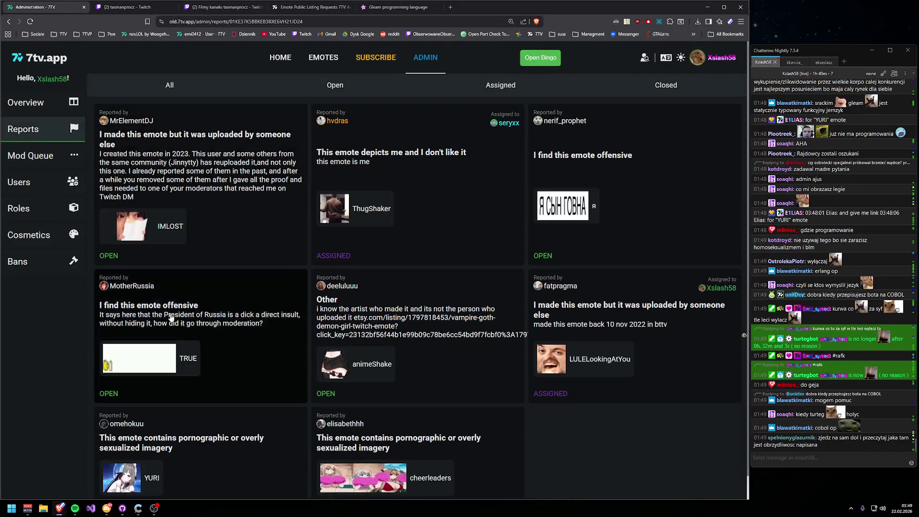
pyautogui.press('Escape')
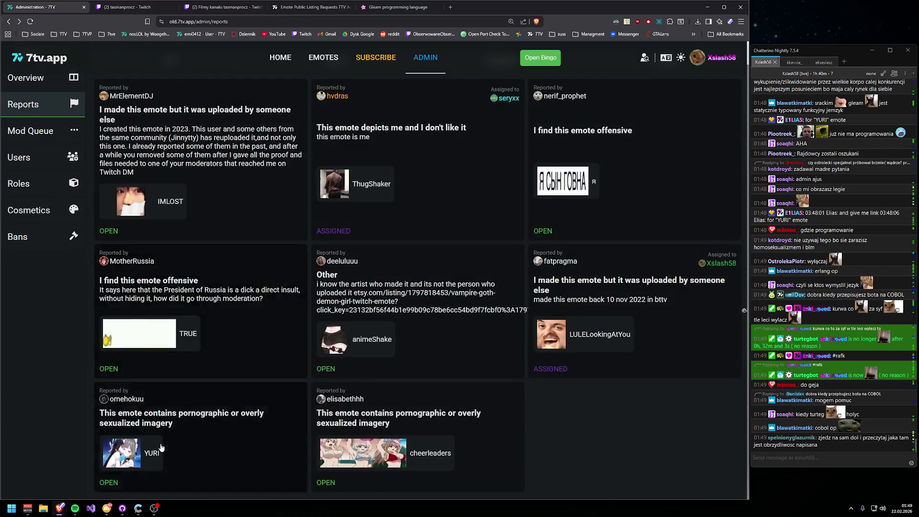
pyautogui.click(161, 448)
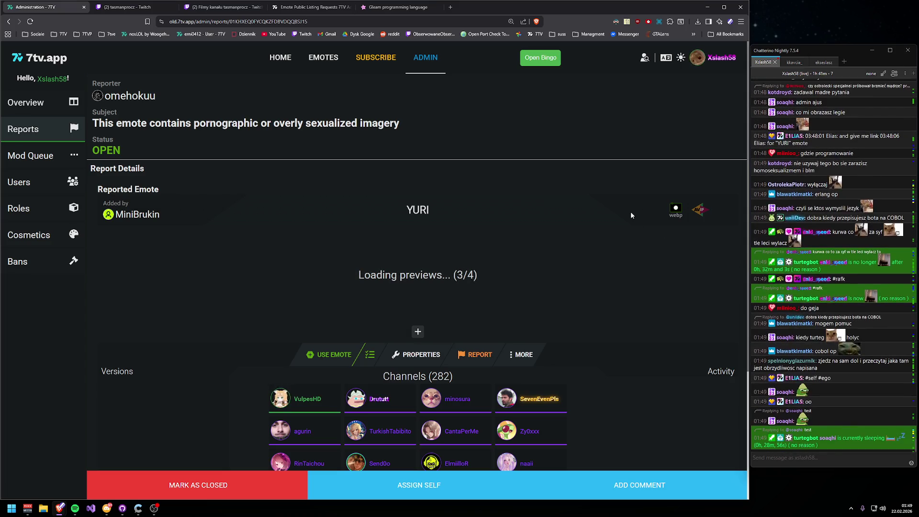
pyautogui.click(397, 7)
pyautogui.scroll(-15, 401, 479)
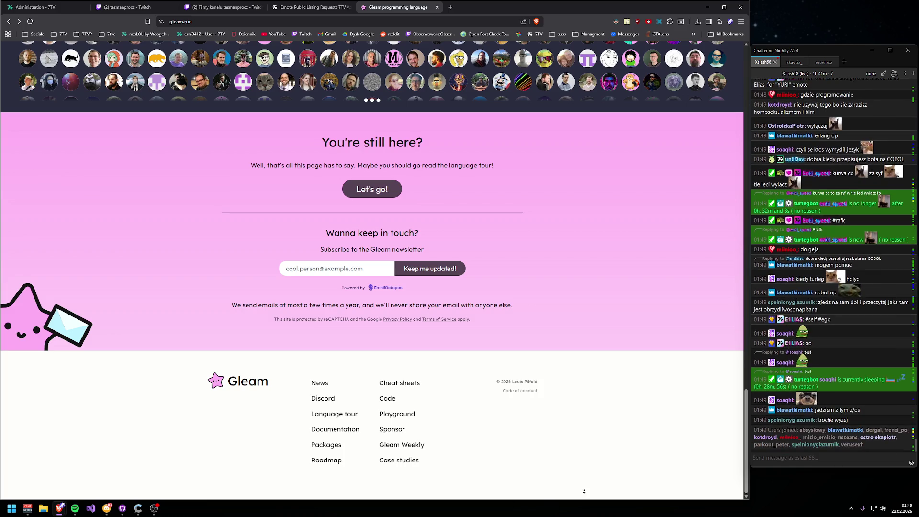
# Read the Friendly section on the Gleam homepage, then close the Gleam tab
pyautogui.scroll(8, 570, 265)
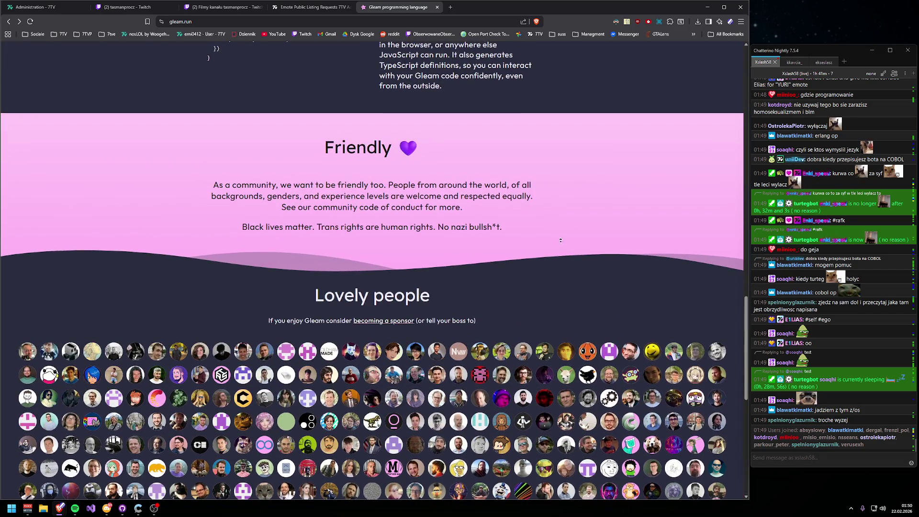
pyautogui.scroll(2, 560, 240)
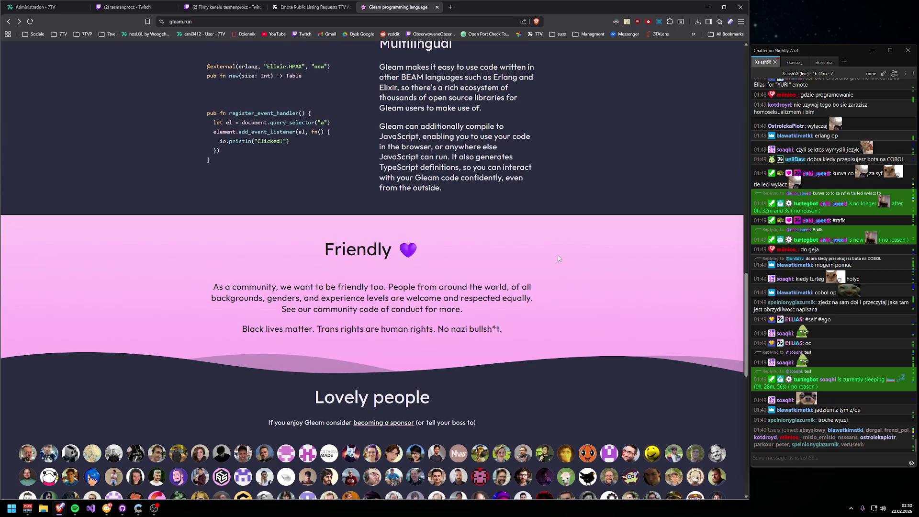
pyautogui.moveTo(502, 329); pyautogui.dragTo(236, 322)
pyautogui.click(235, 321)
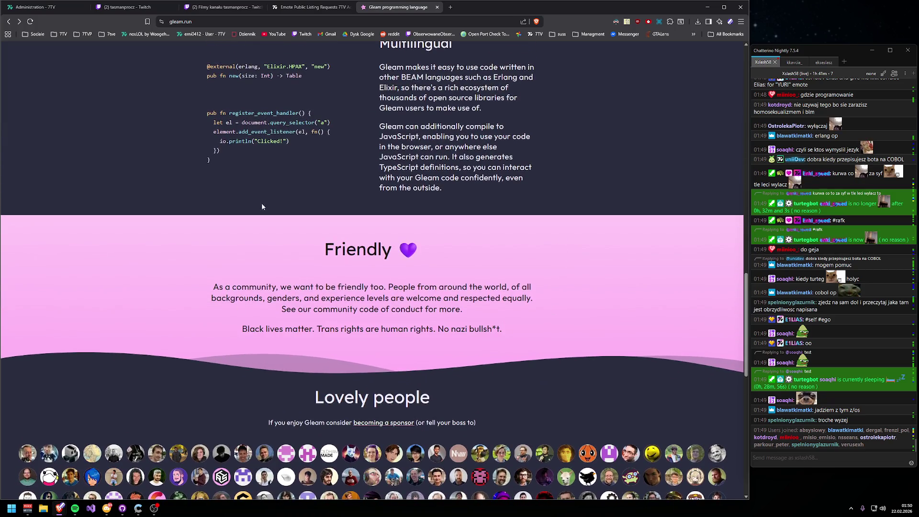
pyautogui.click(437, 8)
pyautogui.click(225, 7)
# Open the YURI emote's largest preview and load its public page at 7tv.app/emotes/<id>
pyautogui.click(48, 7)
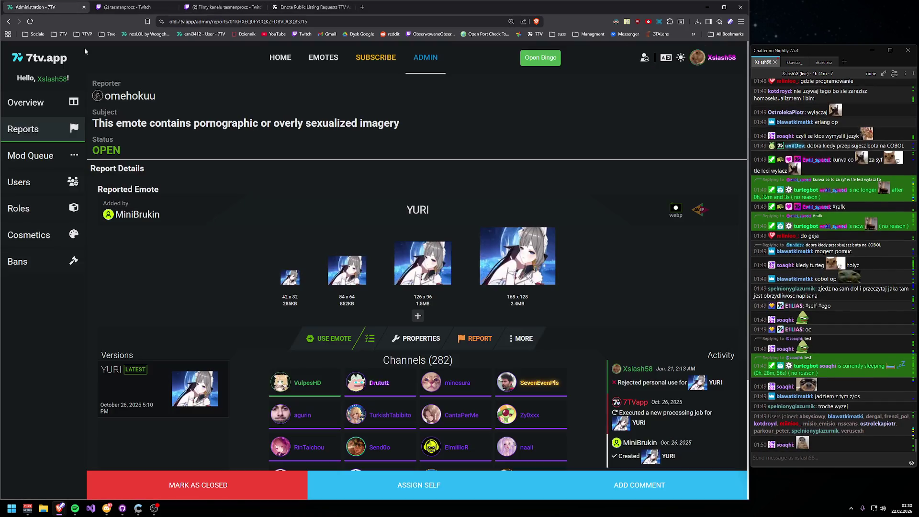
pyautogui.rightClick(522, 259)
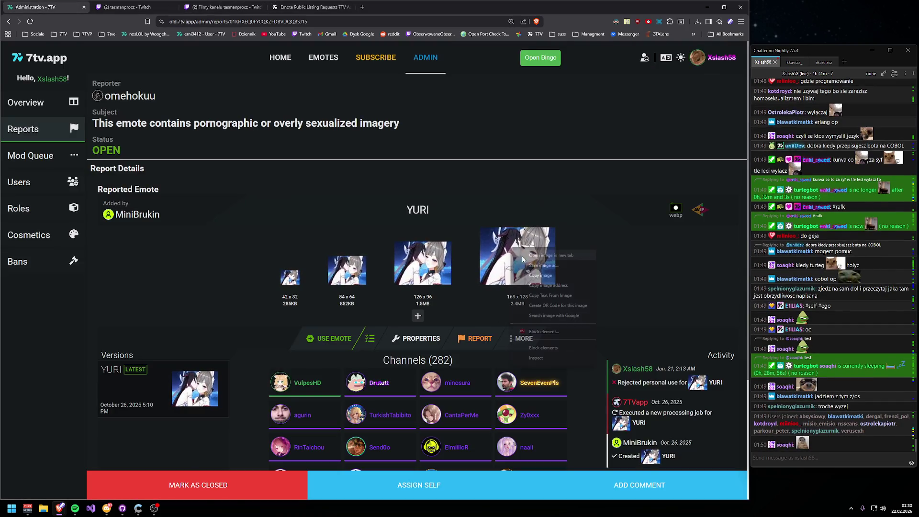
pyautogui.click(546, 255)
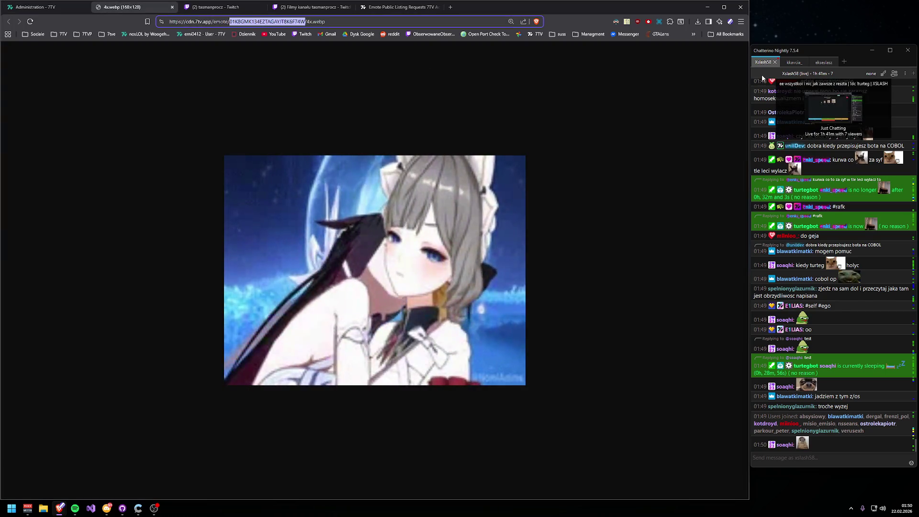
pyautogui.hotkey('ctrl', 'l')
pyautogui.write('7tv.app/emotes')
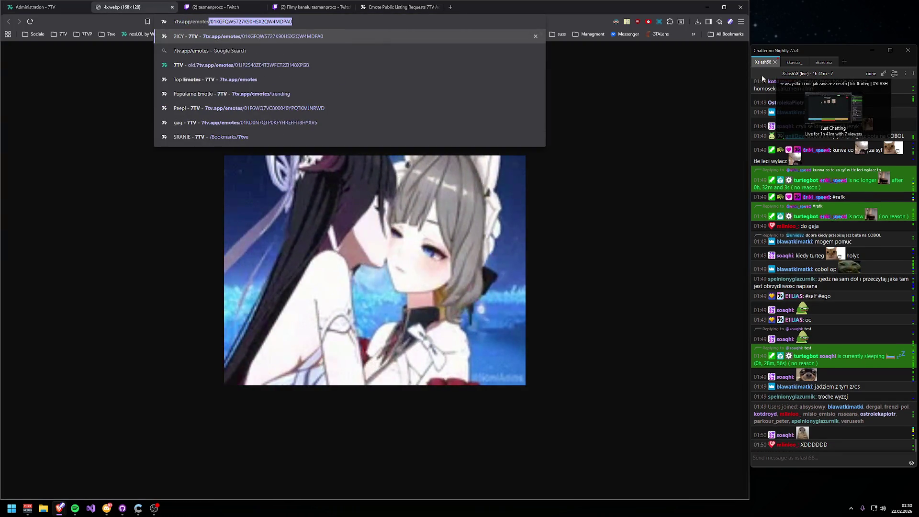
pyautogui.hotkey('ctrl', 'v')
pyautogui.press('Return')
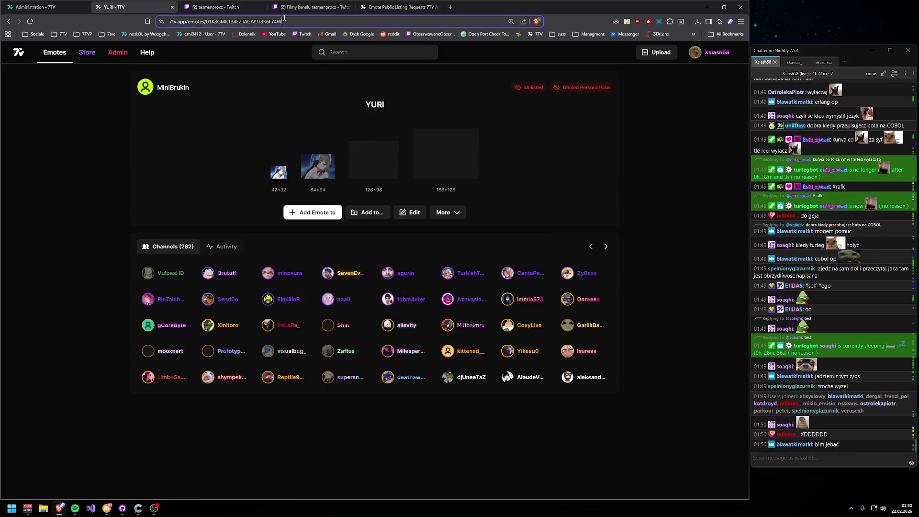
# Copy the YURI emote page link and post it in the Chatterino chat
pyautogui.click(285, 18)
pyautogui.hotkey('ctrl', 'c')
pyautogui.click(838, 466)
pyautogui.hotkey('ctrl', 'v')
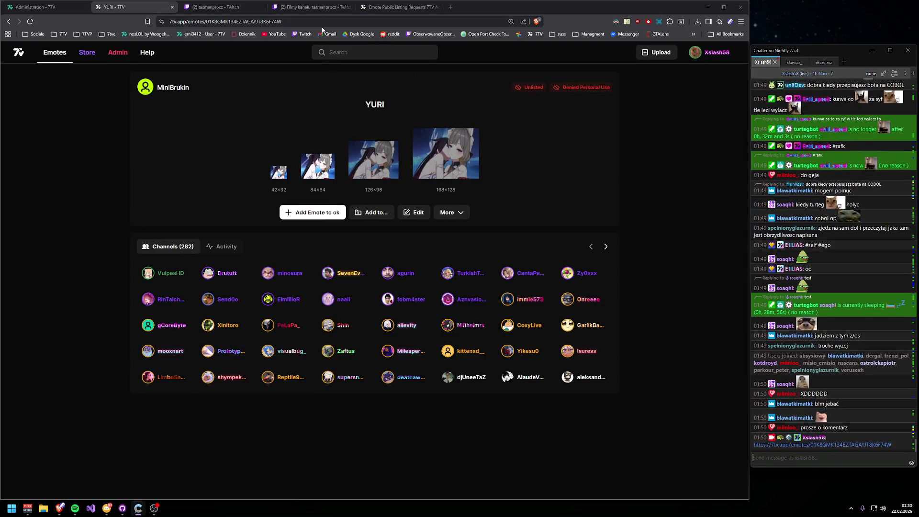
pyautogui.hotkey('ctrl', 'w')
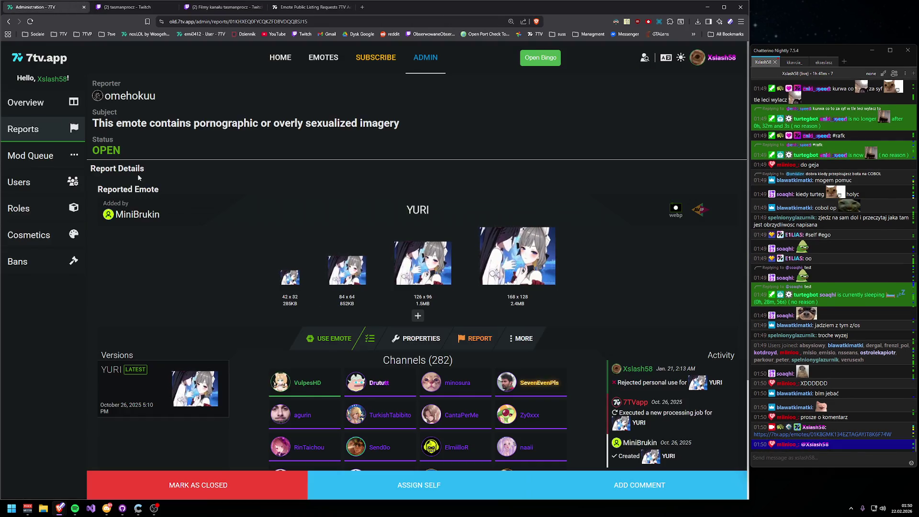
pyautogui.click(30, 156)
# Filter the queue to Polish requests and open angry_kata's full-size 4x image
pyautogui.click(349, 84)
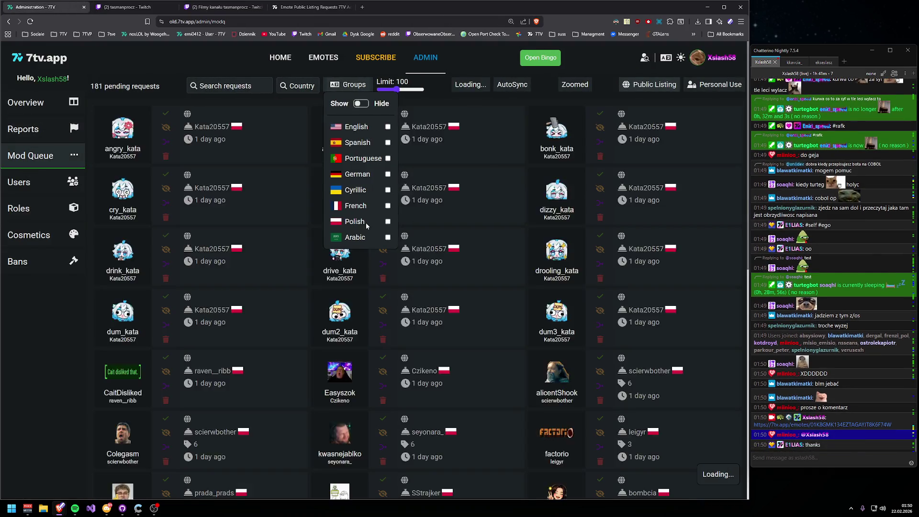
pyautogui.doubleClick(359, 221)
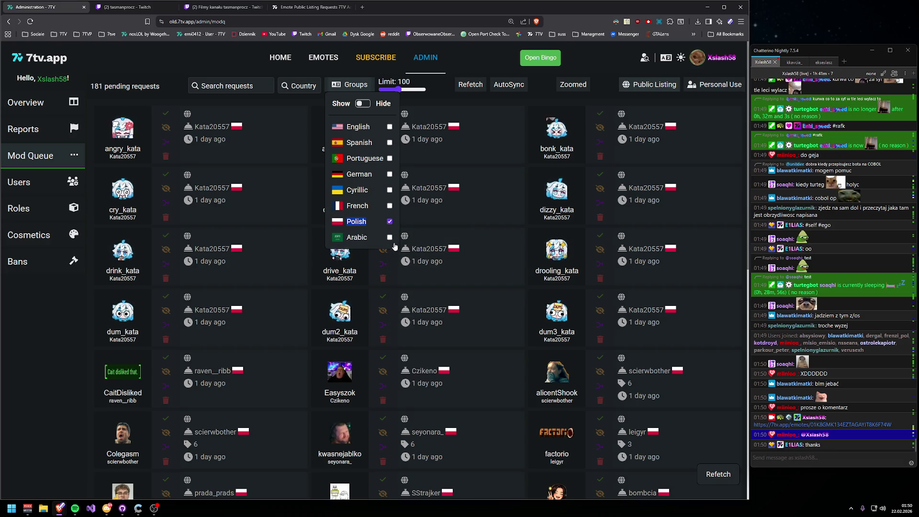
pyautogui.click(117, 132)
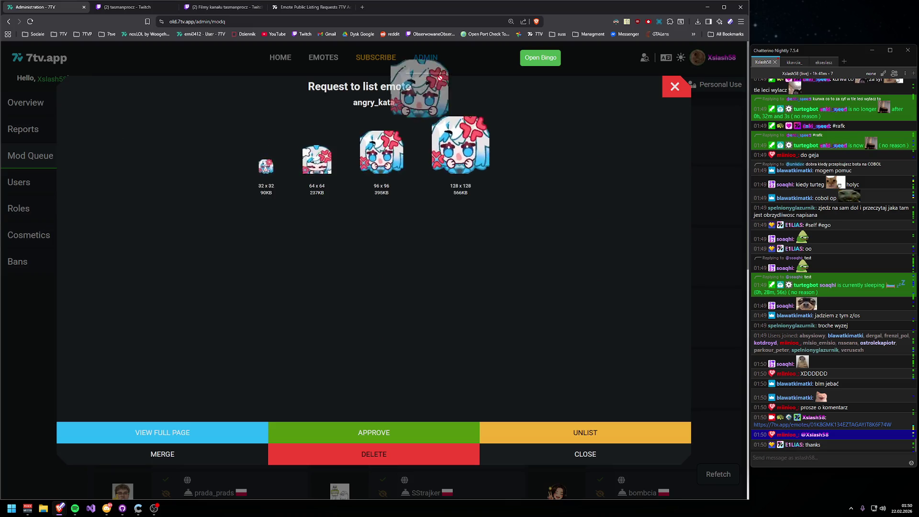
pyautogui.click(486, 130)
# Switch the image URL from webp to gif and save the angry_kata GIF to disk
pyautogui.write('gif')
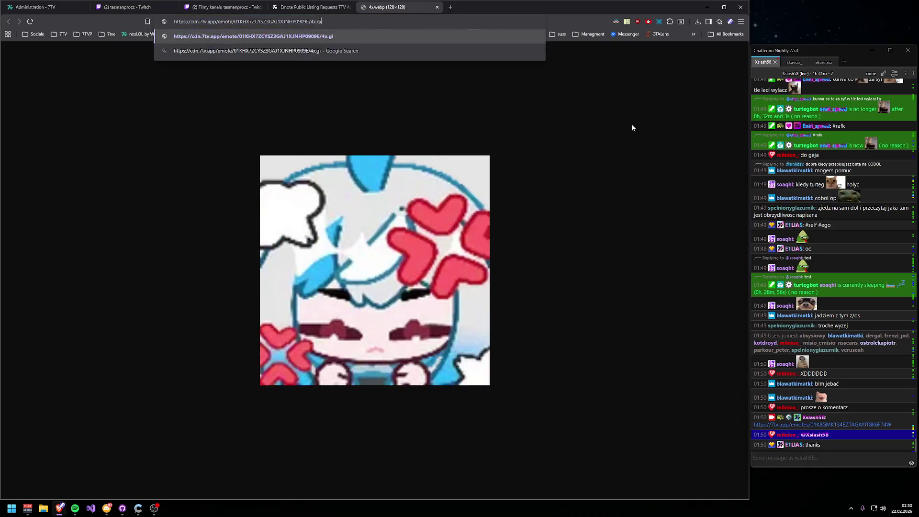
pyautogui.press('Return')
pyautogui.rightClick(431, 237)
pyautogui.click(435, 246)
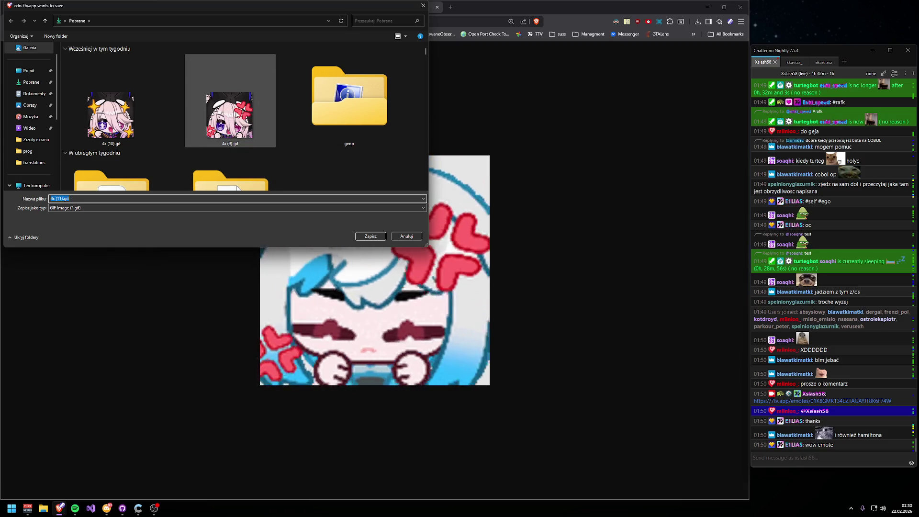
pyautogui.click(378, 236)
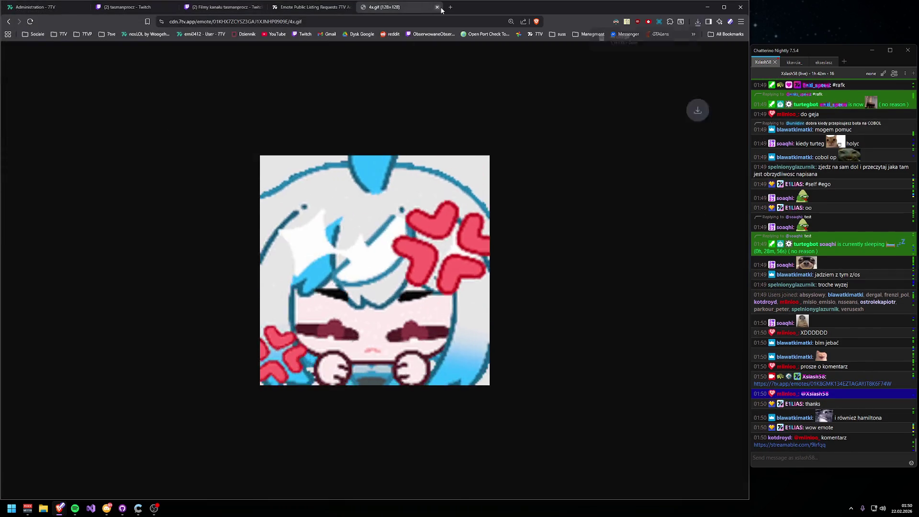
pyautogui.click(450, 7)
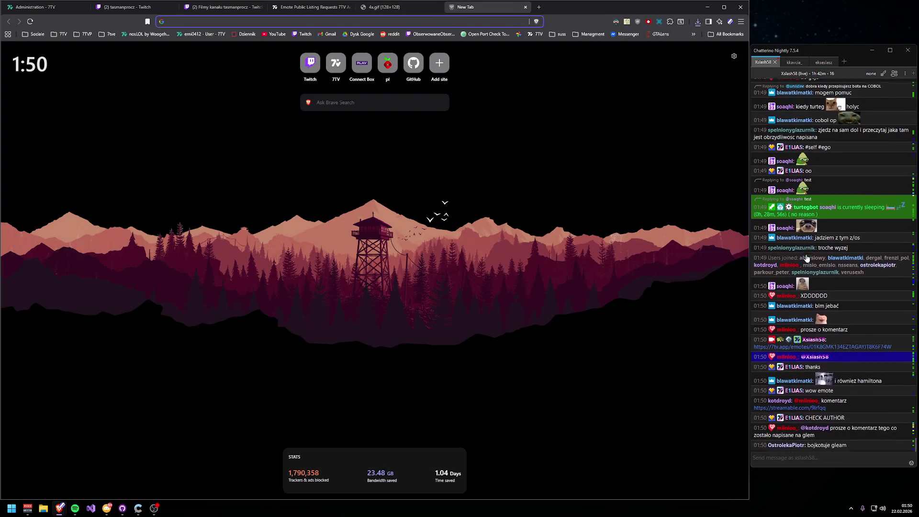
# Inspect the YURI emote uploader's profile tabs, then close that window for the Public Listing Requests
pyautogui.click(847, 346)
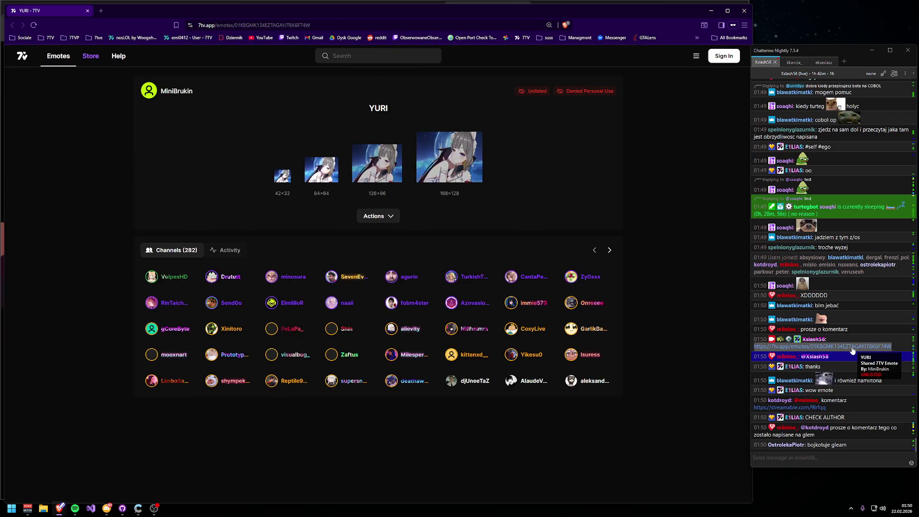
pyautogui.click(172, 91)
pyautogui.click(55, 244)
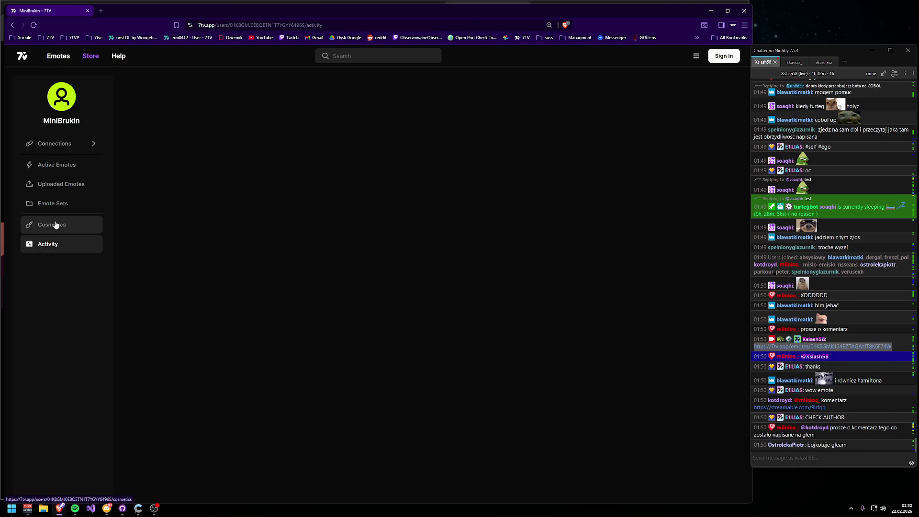
pyautogui.click(53, 225)
pyautogui.click(61, 182)
pyautogui.click(64, 167)
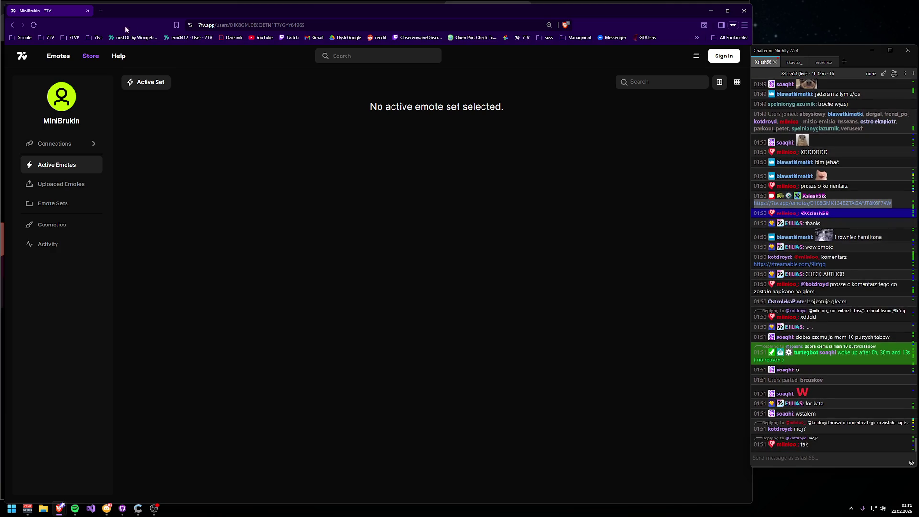
pyautogui.click(87, 11)
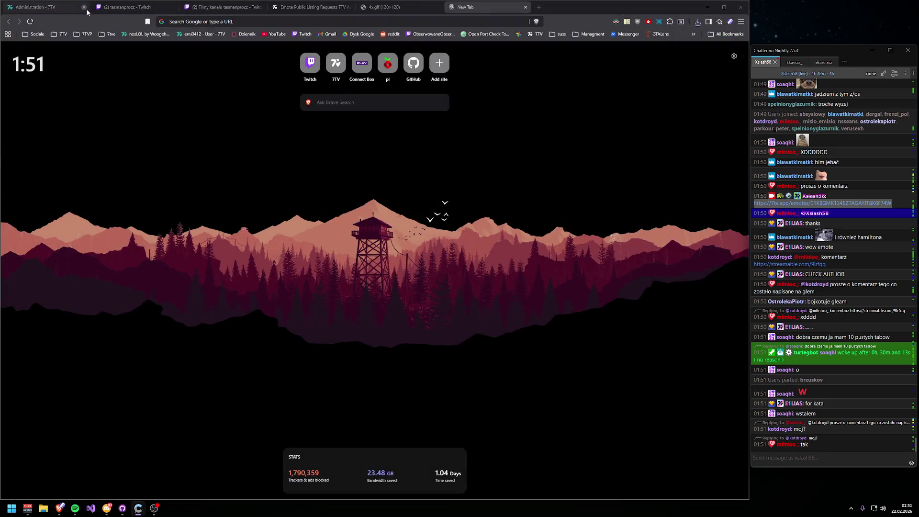
pyautogui.click(337, 10)
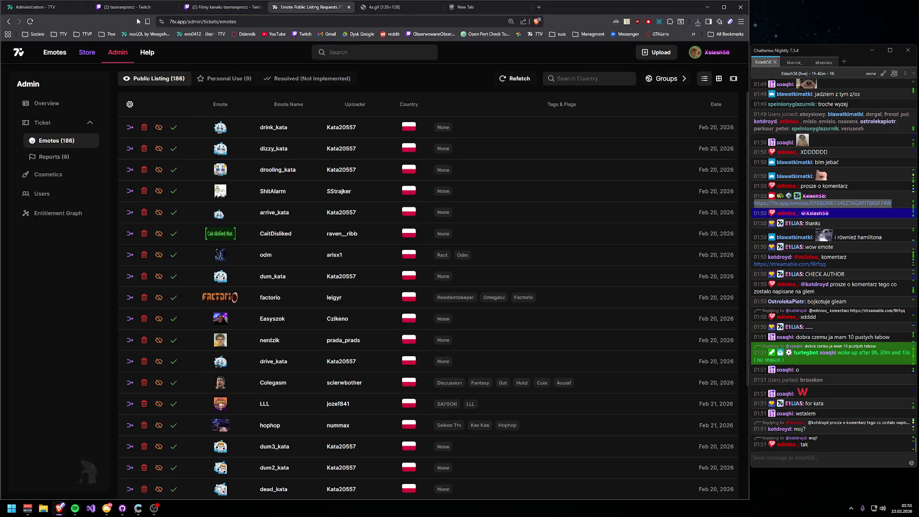
# Run the angry_kata image through the Emotes Content ID copy check, then close its request details
pyautogui.click(48, 8)
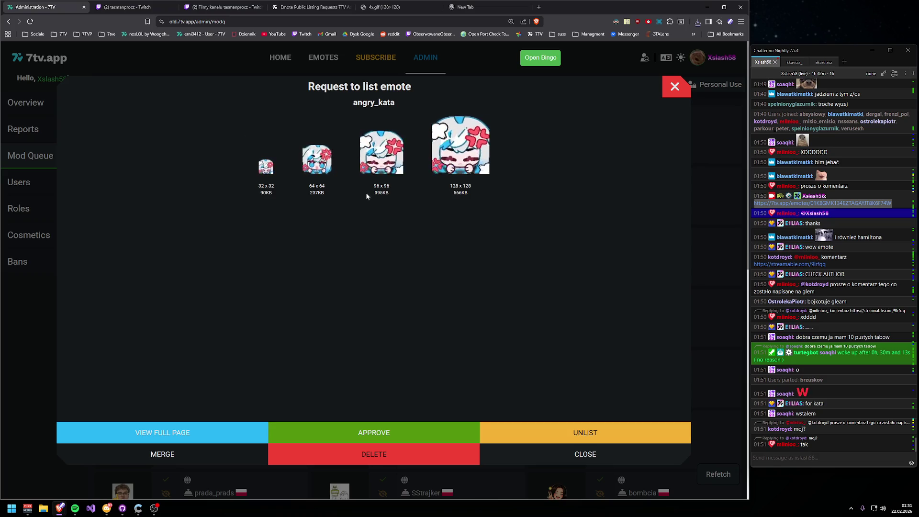
pyautogui.click(474, 10)
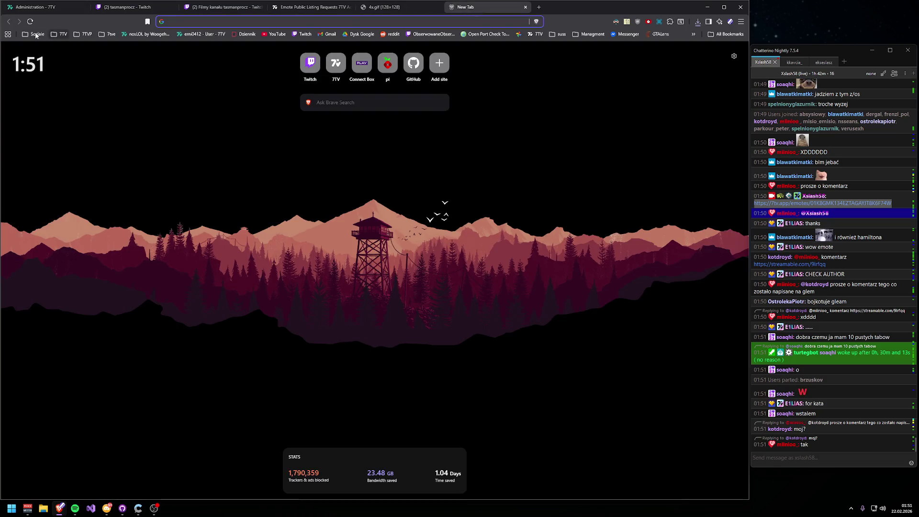
pyautogui.click(36, 35)
pyautogui.click(77, 48)
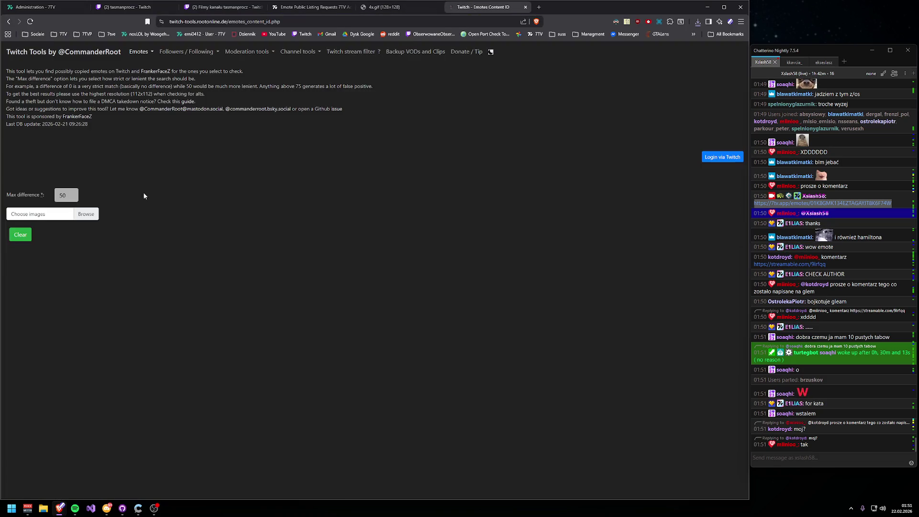
pyautogui.click(86, 213)
pyautogui.doubleClick(114, 82)
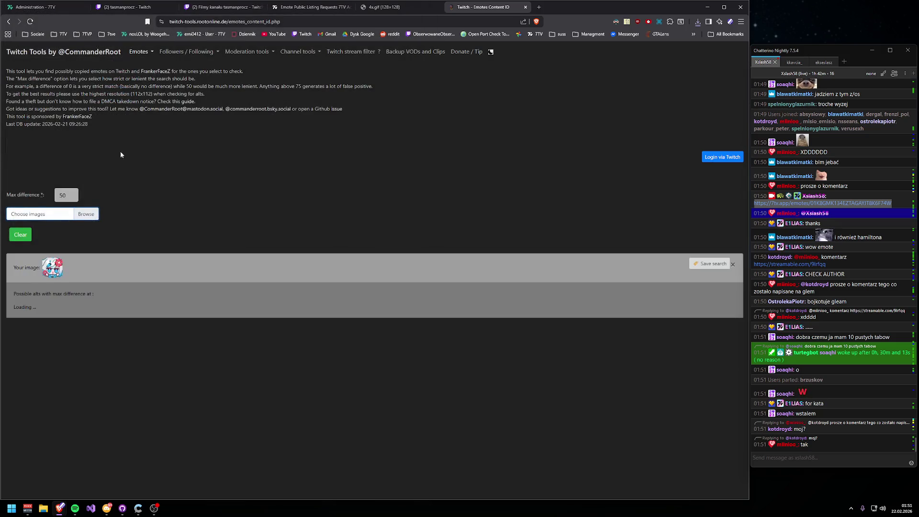
pyautogui.hotkey('ctrl', '1')
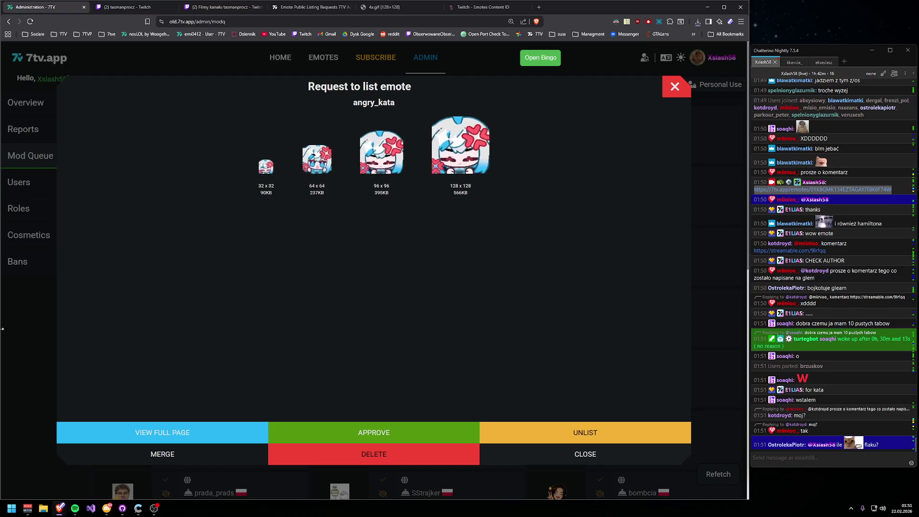
pyautogui.click(21, 341)
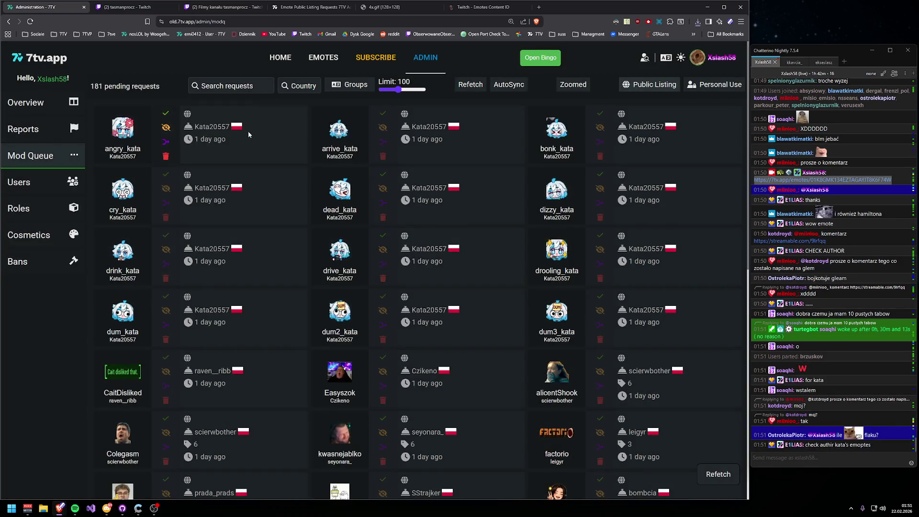
# Approve all twelve kata requests, from angry_kata, arrive_kata and bonk_kata through dum_kata
pyautogui.click(166, 112)
pyautogui.click(383, 113)
pyautogui.click(600, 113)
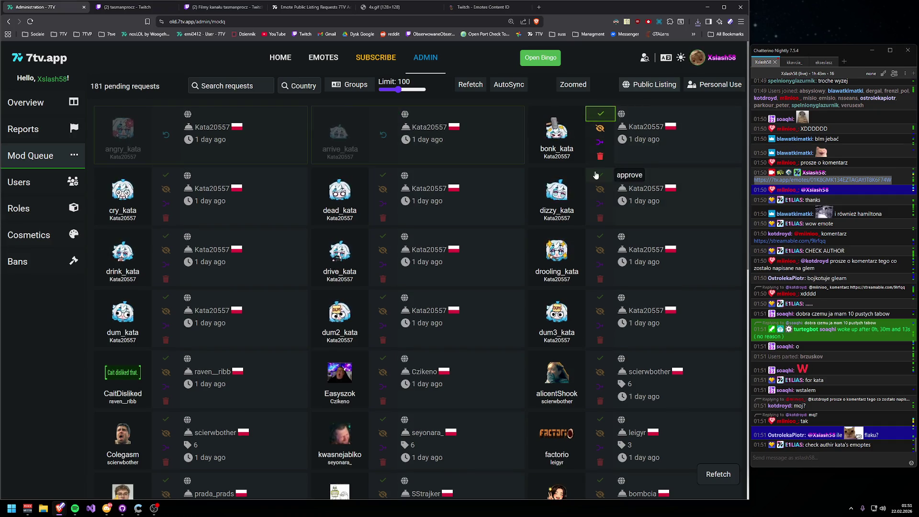
pyautogui.click(383, 175)
pyautogui.click(166, 175)
pyautogui.click(166, 236)
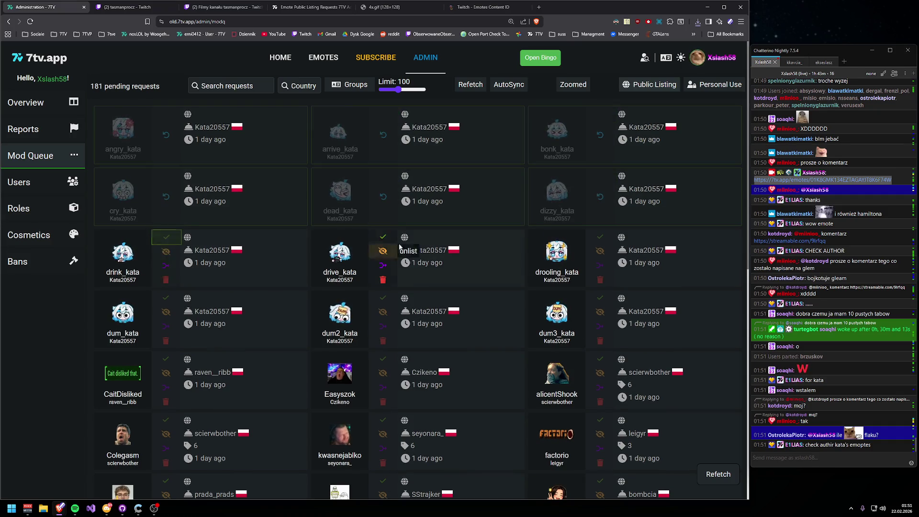
pyautogui.click(383, 237)
pyautogui.click(600, 236)
pyautogui.click(600, 298)
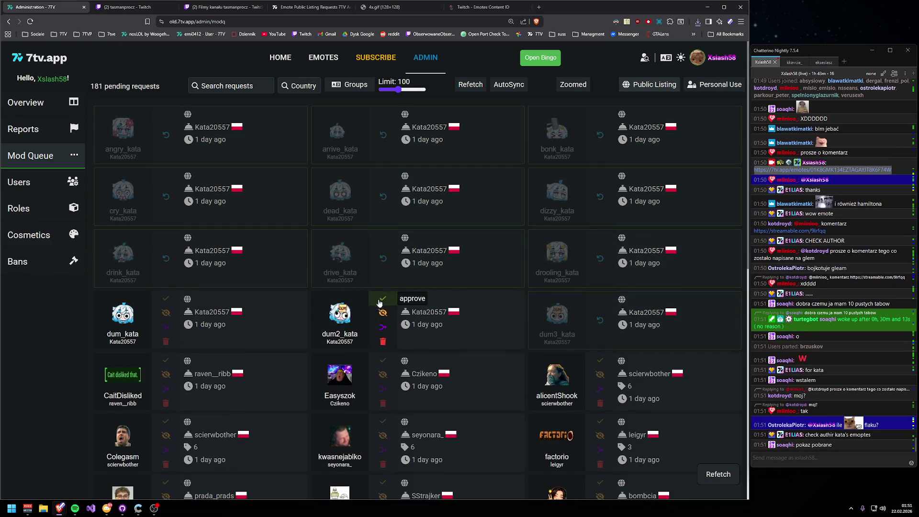
pyautogui.click(382, 298)
pyautogui.click(166, 299)
pyautogui.click(470, 84)
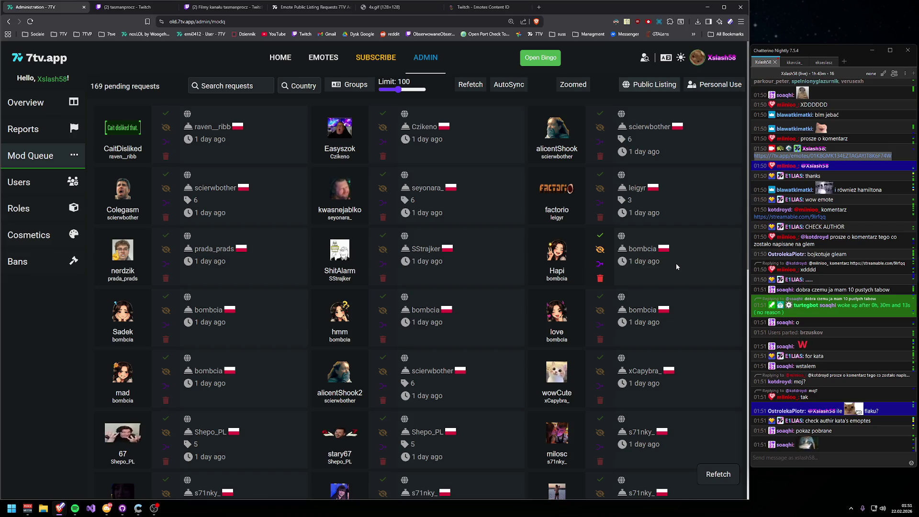
# Open Reports and look over the open and assigned reports on IMLOST, TRUE and YURI
pyautogui.click(23, 129)
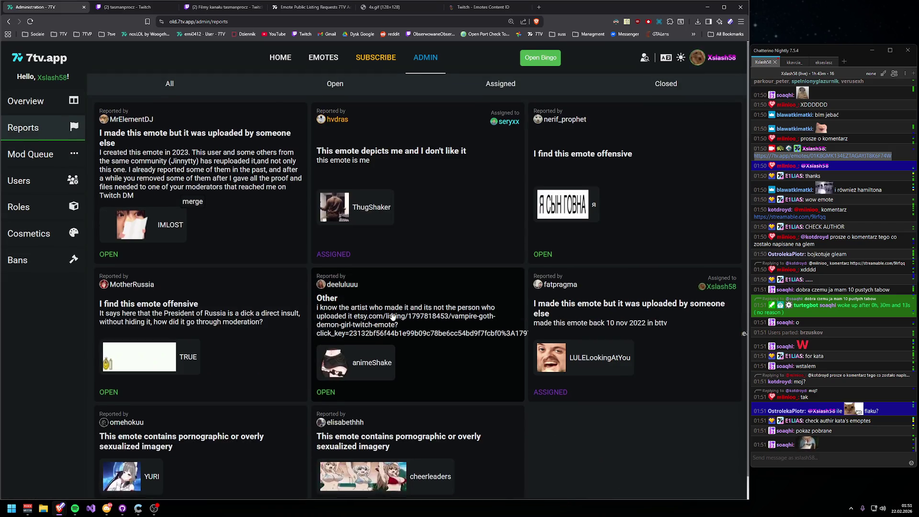
pyautogui.scroll(-1, 387, 320)
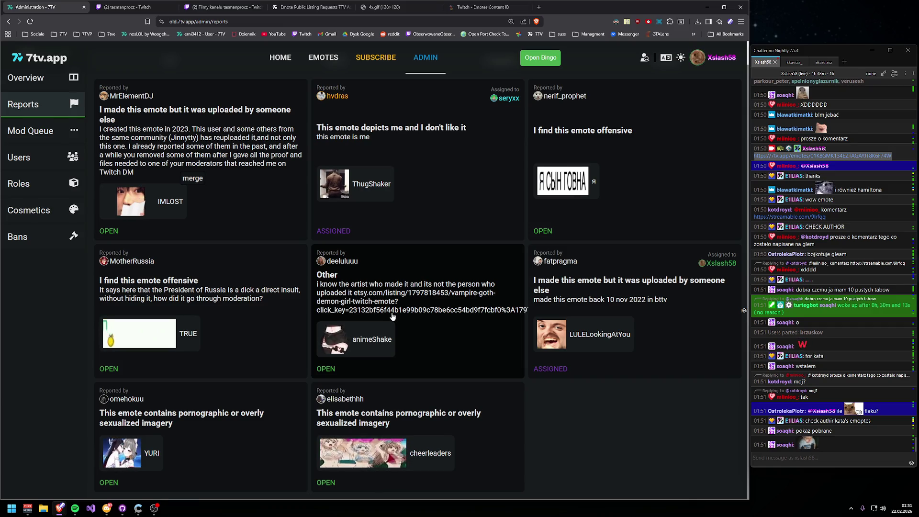
pyautogui.scroll(1, 393, 315)
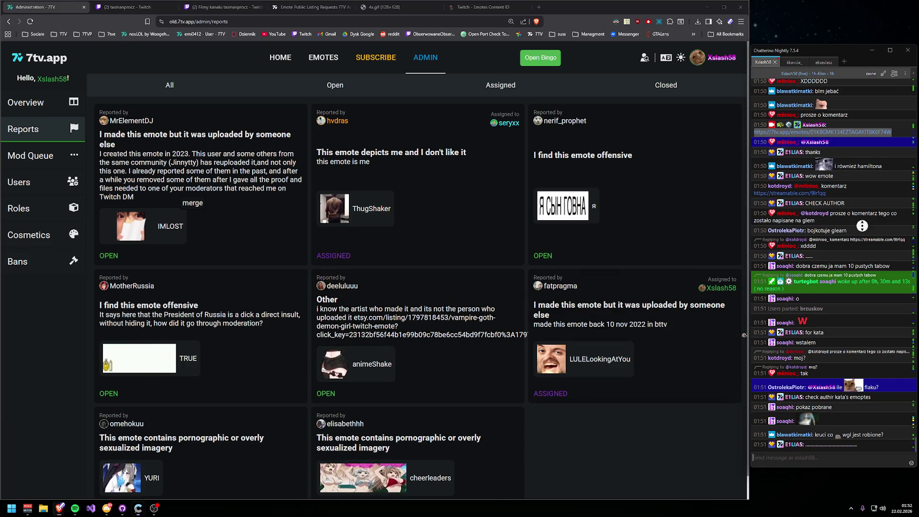
pyautogui.scroll(5, 868, 213)
pyautogui.scroll(3, 867, 213)
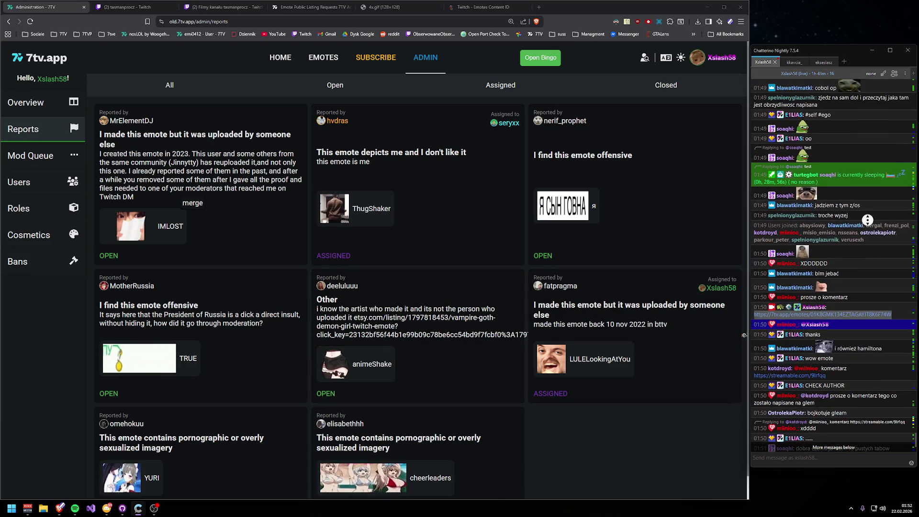
pyautogui.scroll(6, 867, 219)
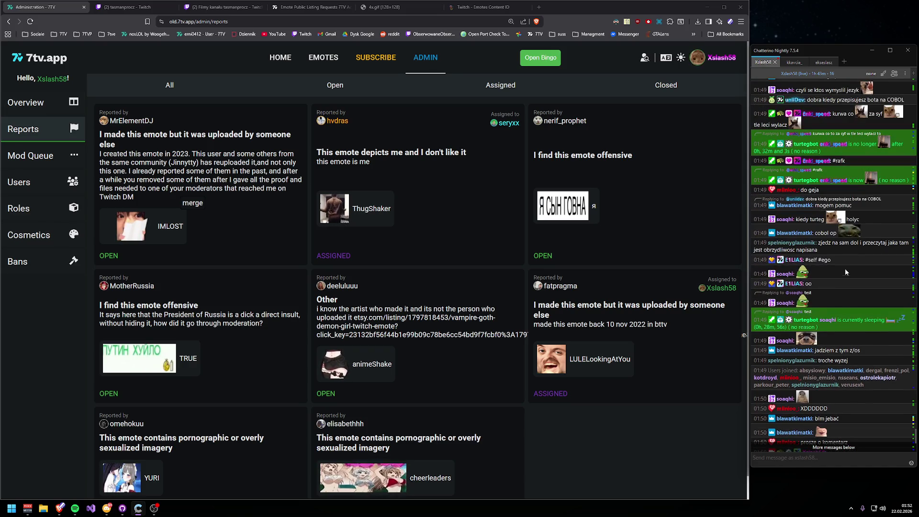
pyautogui.scroll(-15, 845, 306)
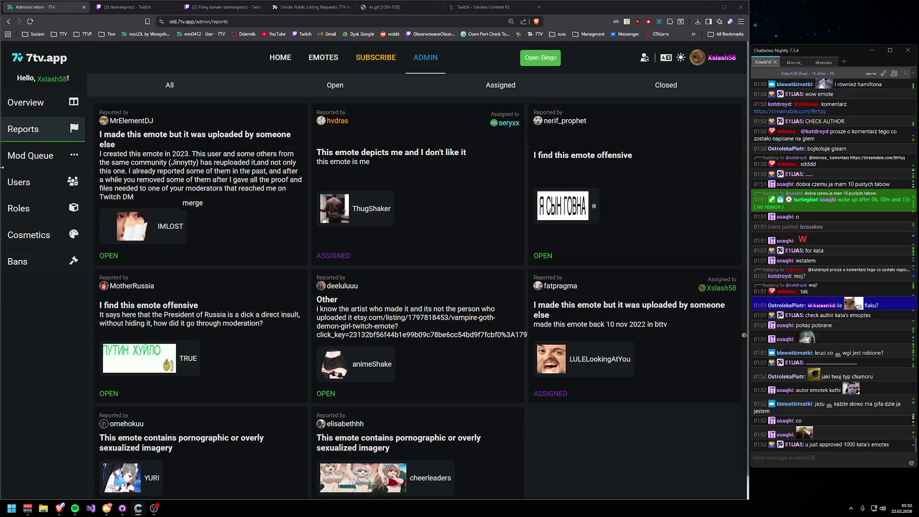
# Return to the Mod Queue, checking the language Groups filter and the browser menu along the way
pyautogui.click(29, 156)
pyautogui.click(349, 84)
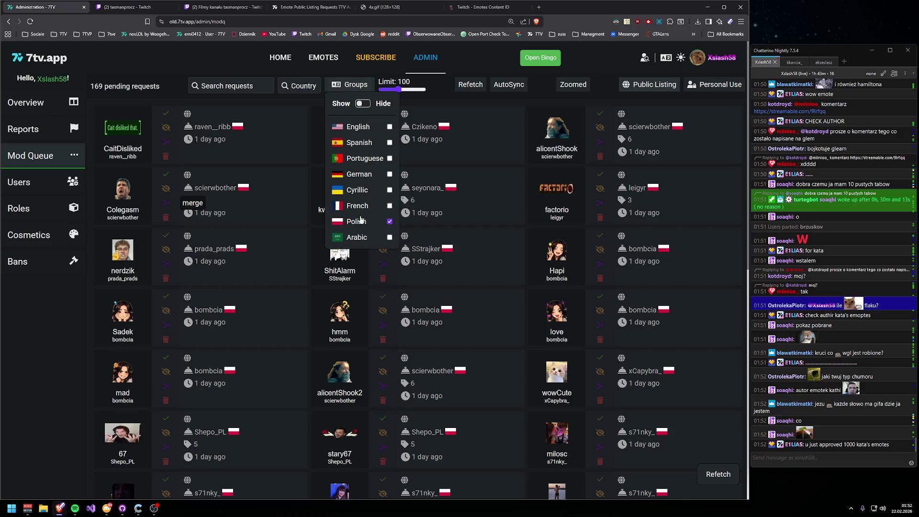
pyautogui.click(497, 177)
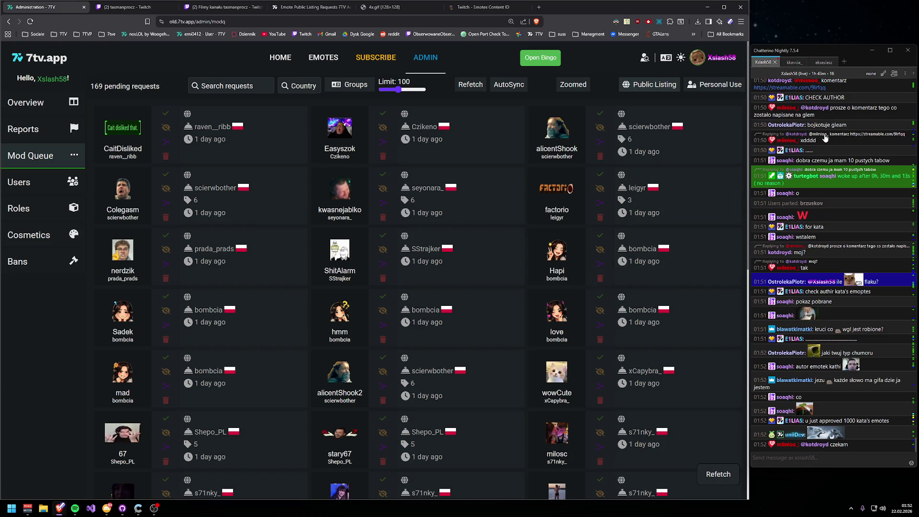
pyautogui.click(740, 22)
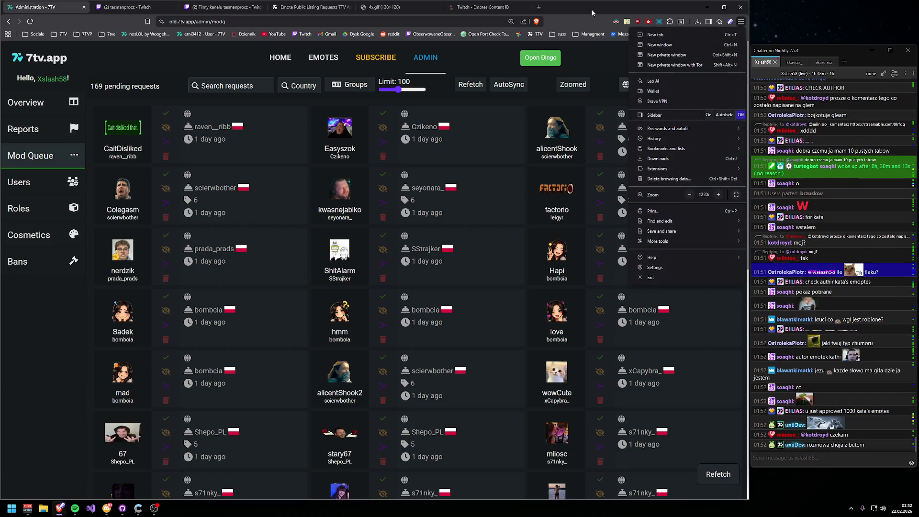
pyautogui.click(740, 21)
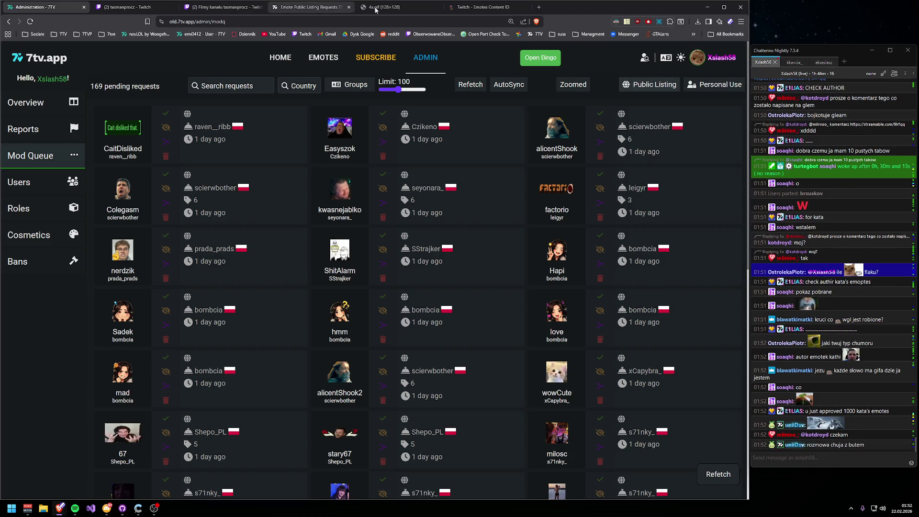
# Go to the angry_kata emote page at 7tv.app/emotes/01KHX7ZCYSZ3GAJ1XJNHP0909E
pyautogui.click(382, 7)
pyautogui.click(252, 21)
pyautogui.click(251, 22)
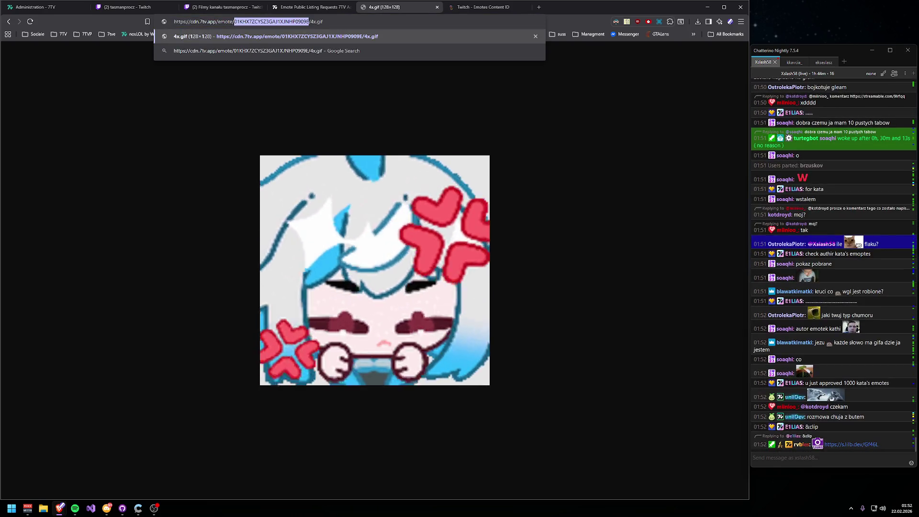
pyautogui.hotkey('ctrl', 'a')
pyautogui.write('7tv.app/emotes/01KHX7ZCYSZ3GAJ1XJNHP0909E')
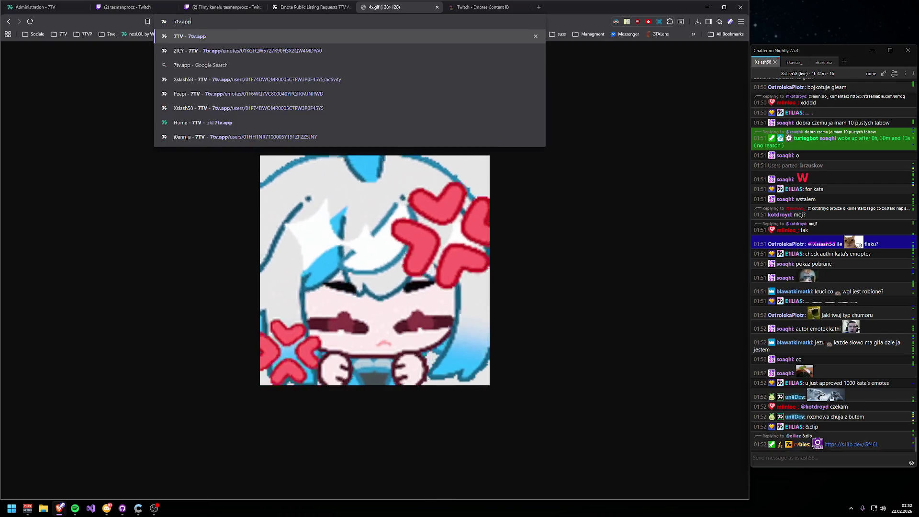
pyautogui.press('Return')
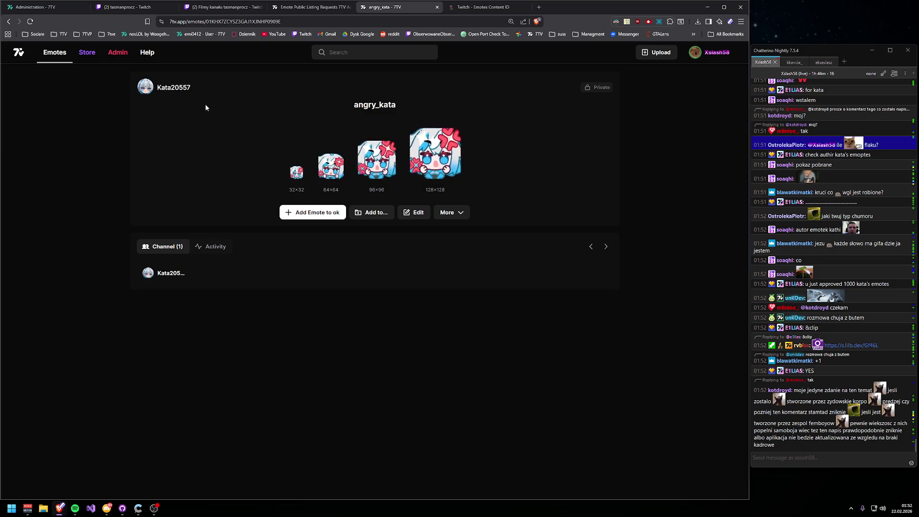
# Review the uploader's Uploaded Emotes and Connections, then open the clip link from chat
pyautogui.click(175, 88)
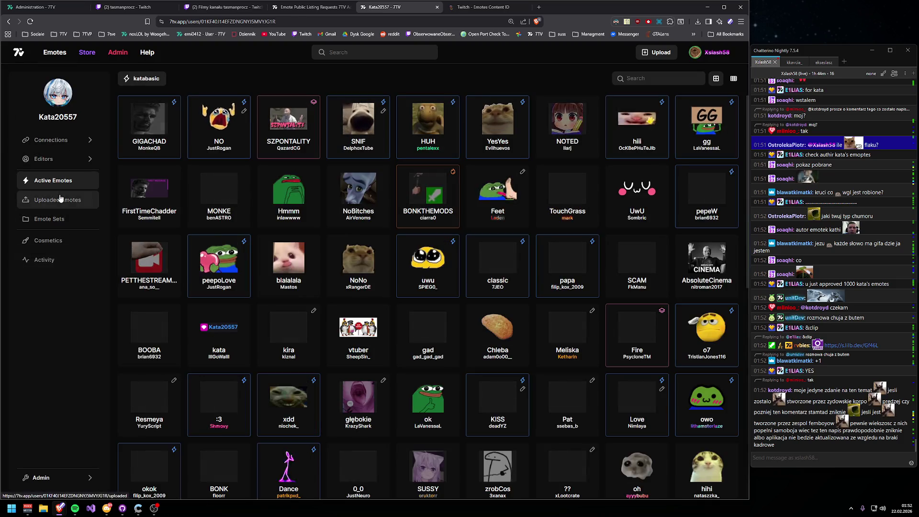
pyautogui.click(48, 200)
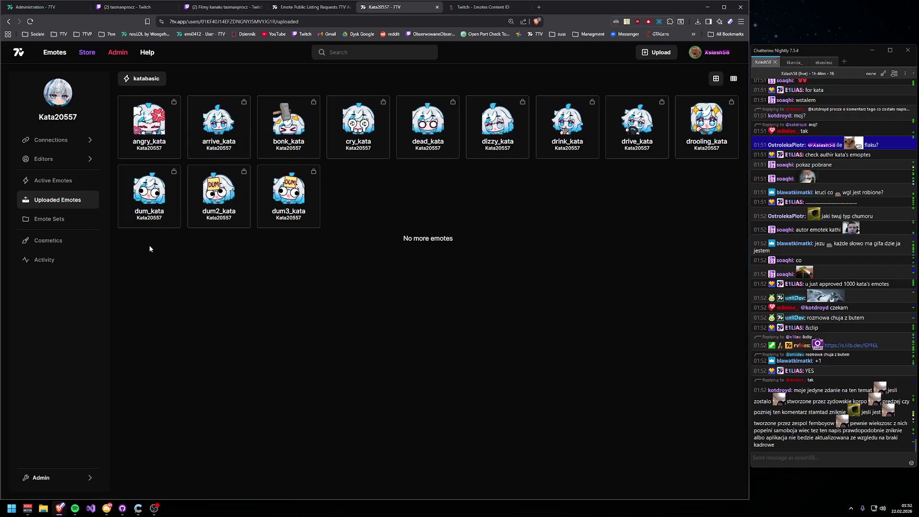
pyautogui.click(56, 140)
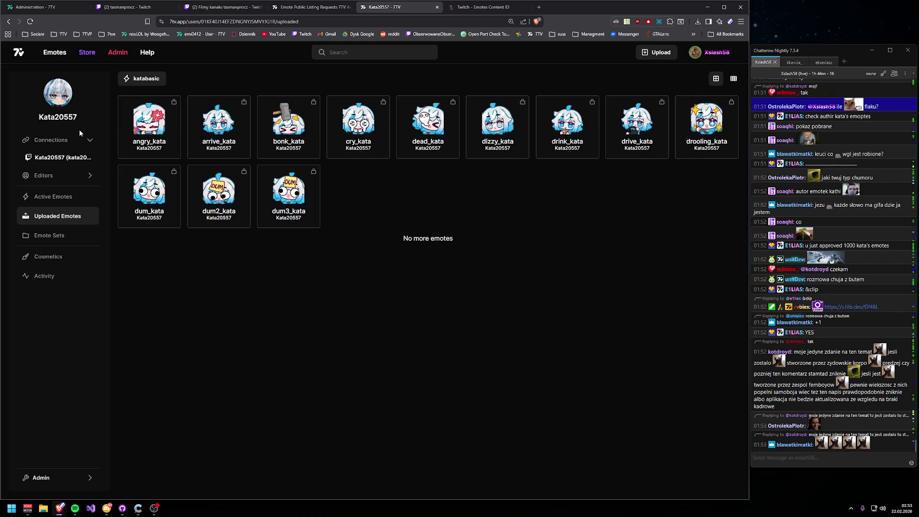
pyautogui.click(852, 306)
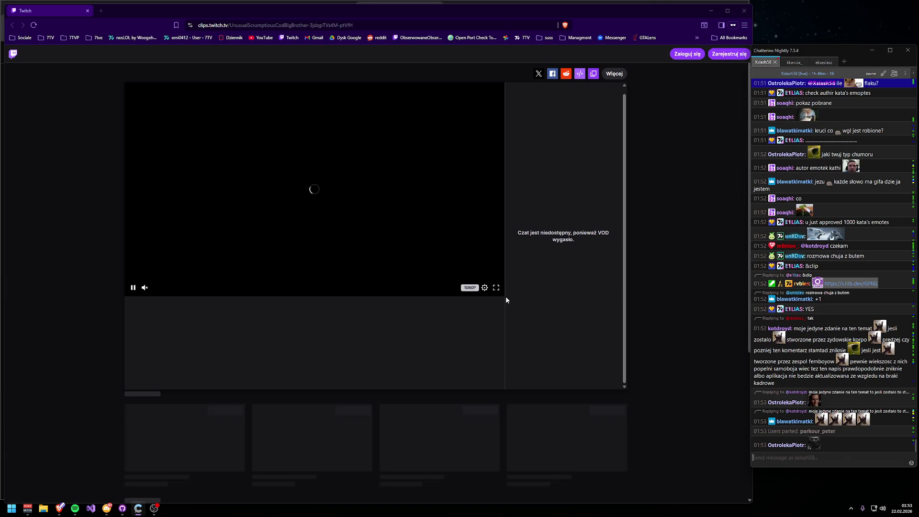
# Close the Twitch clip window to get back to the uploader's Uploaded Emotes page
pyautogui.click(88, 10)
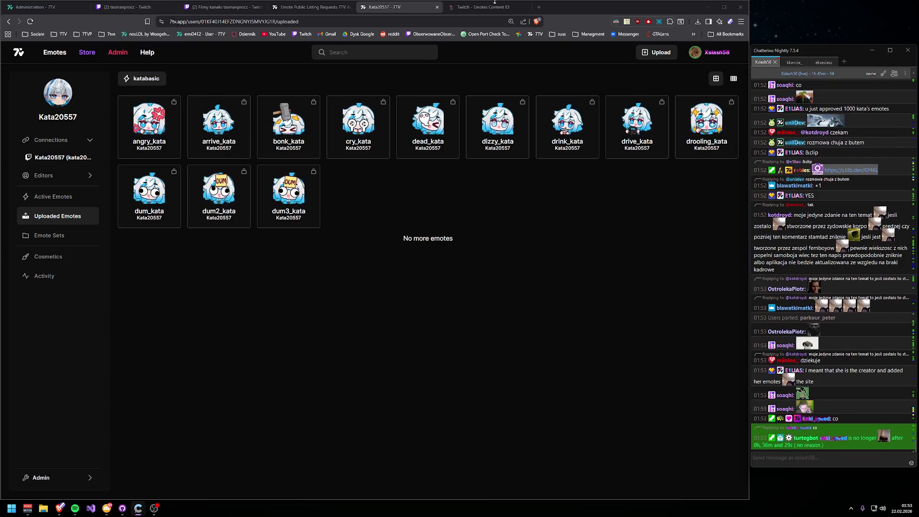
# Confirm the Content ID check finds no alts, compare the 7TV uploads, and open the linked Twitch channel
pyautogui.click(483, 6)
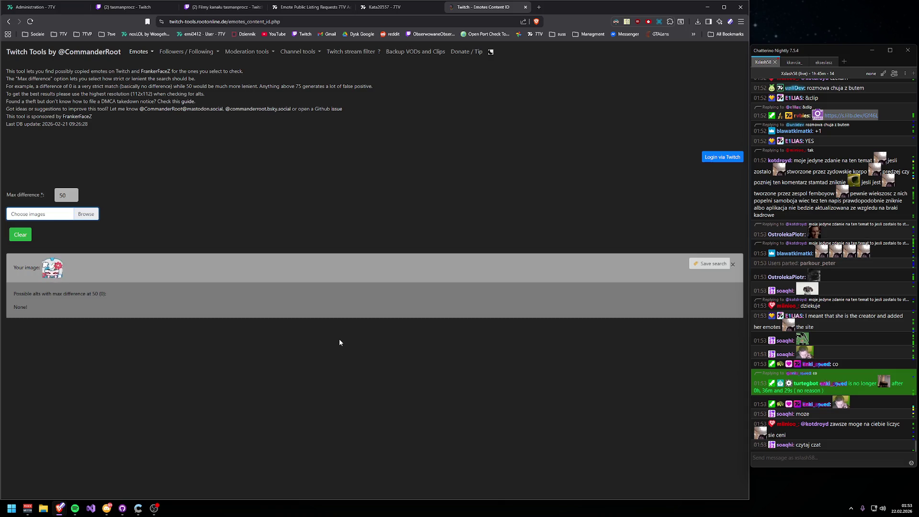
pyautogui.click(421, 7)
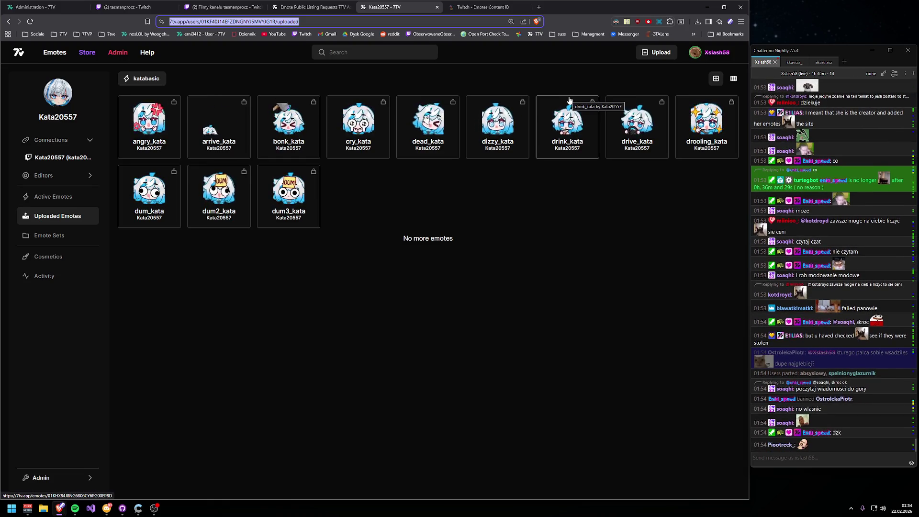
pyautogui.click(484, 7)
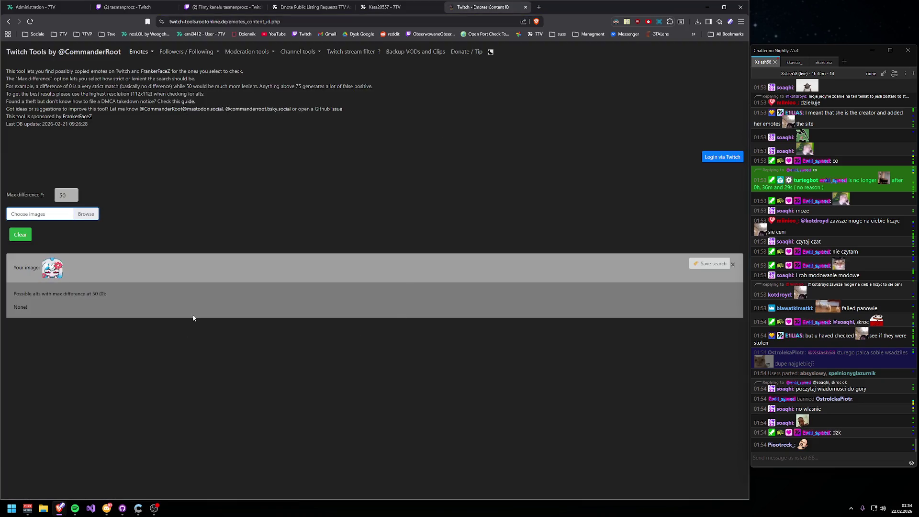
pyautogui.moveTo(48, 307)
pyautogui.mouseDown()
pyautogui.moveTo(1, 295)
pyautogui.moveTo(21, 293)
pyautogui.mouseUp()
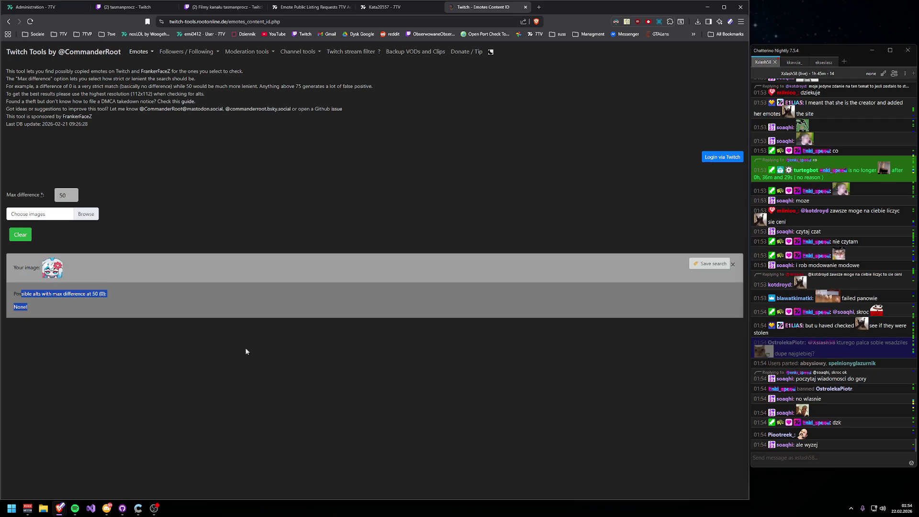
pyautogui.click(383, 7)
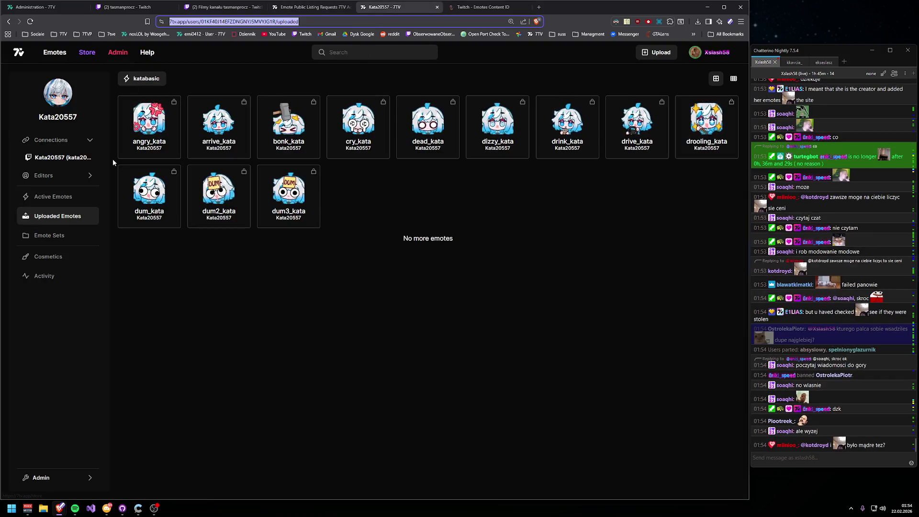
pyautogui.click(59, 157)
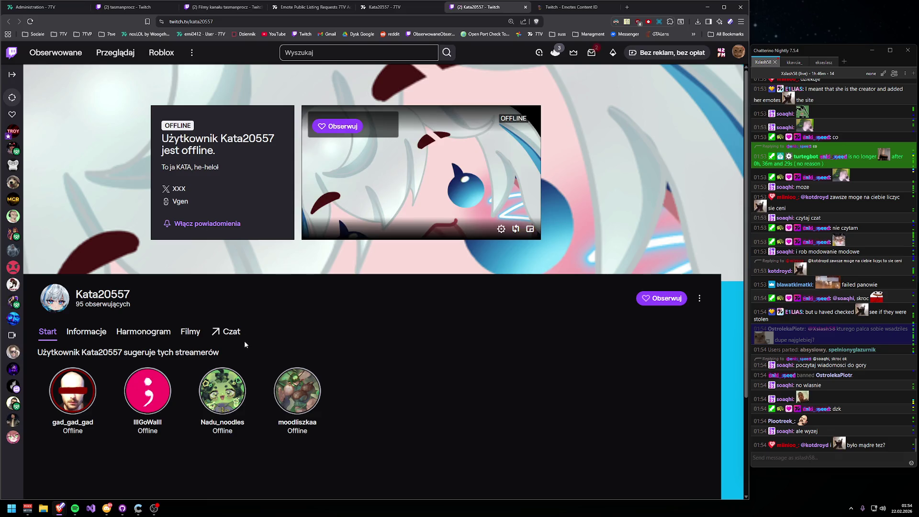
# Skim the uploader's Twitch About panels, then go back to the 7TV Mod Queue
pyautogui.click(231, 333)
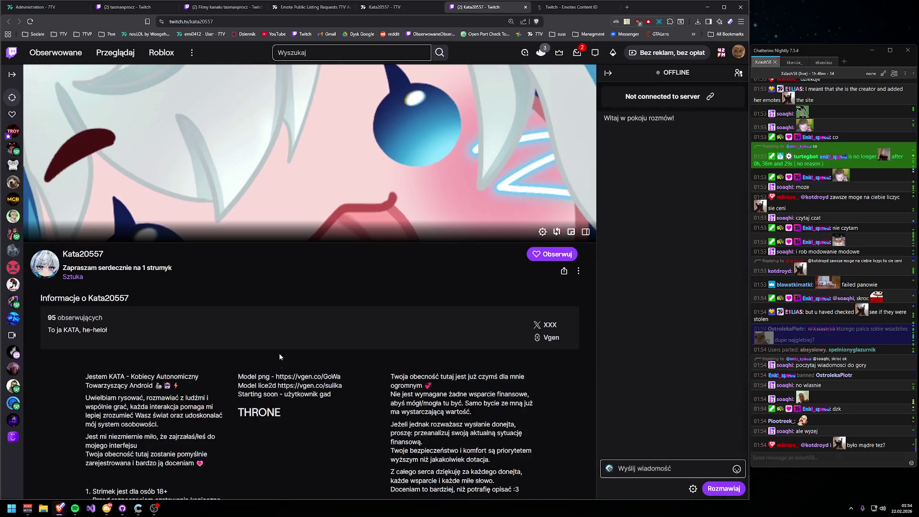
pyautogui.scroll(-5, 279, 357)
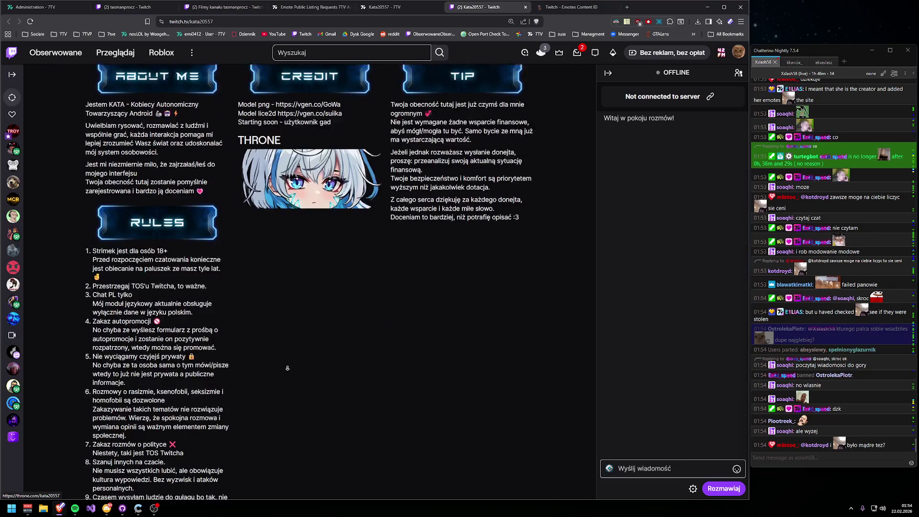
pyautogui.scroll(6, 287, 357)
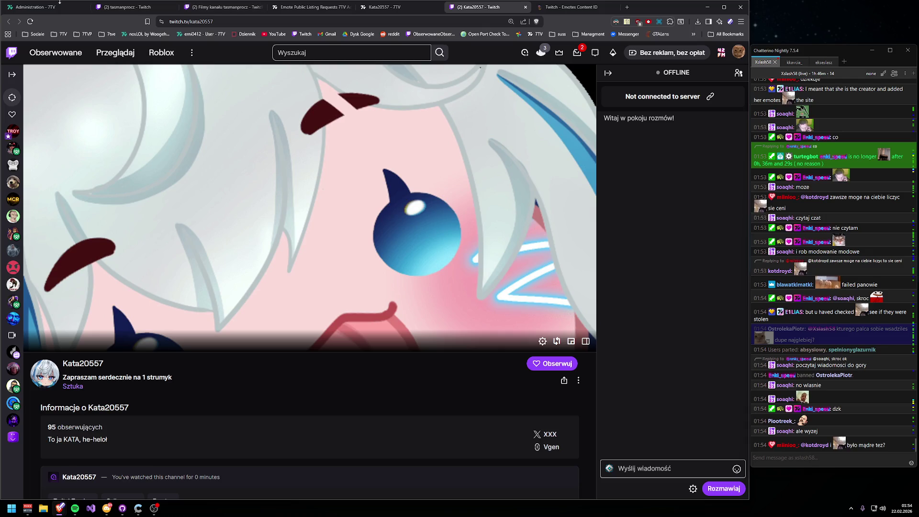
pyautogui.click(39, 7)
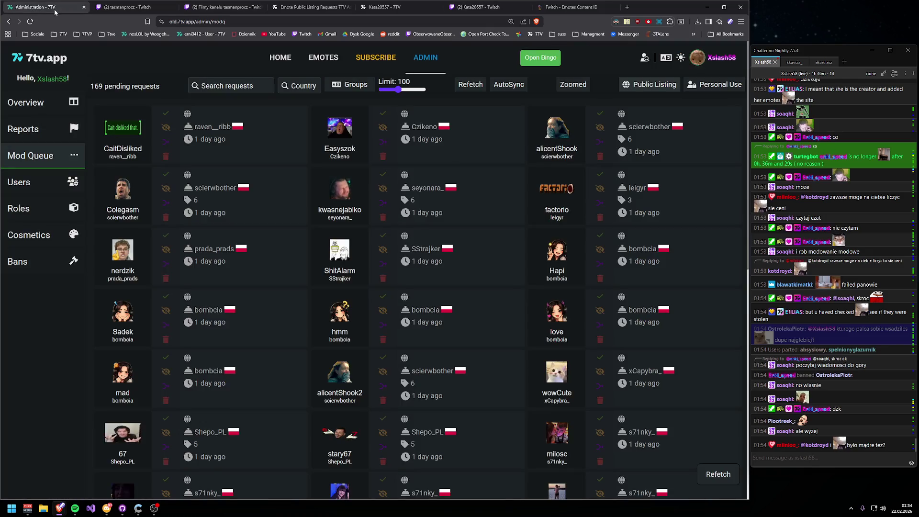
# Switch the Mod Queue to Zoomed view and check other uploaders' Twitch channels in open tabs
pyautogui.click(578, 87)
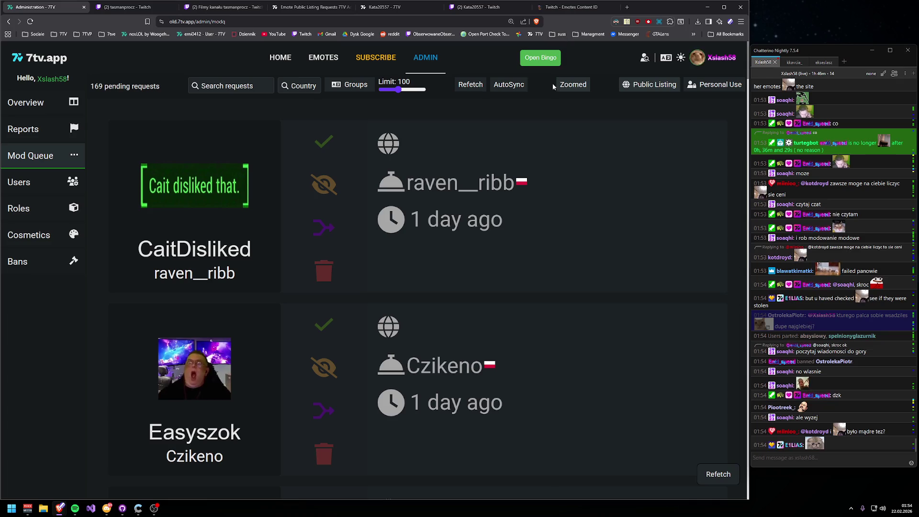
pyautogui.hotkey('alt', 'Tab')
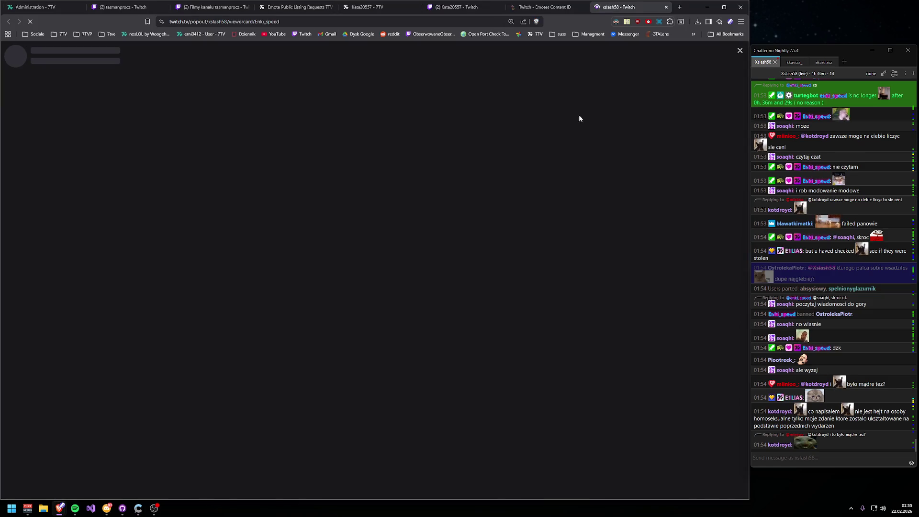
pyautogui.click(667, 7)
pyautogui.click(666, 8)
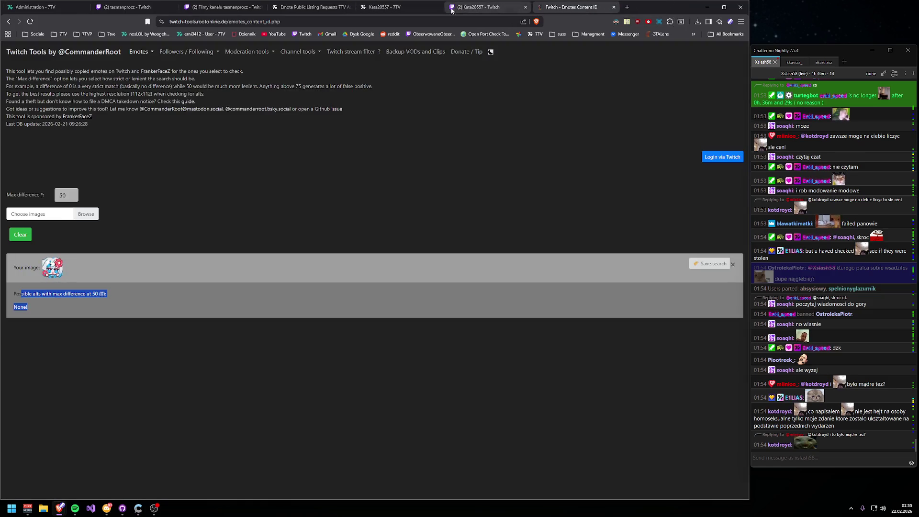
pyautogui.click(393, 7)
pyautogui.click(296, 6)
pyautogui.click(221, 6)
pyautogui.click(122, 7)
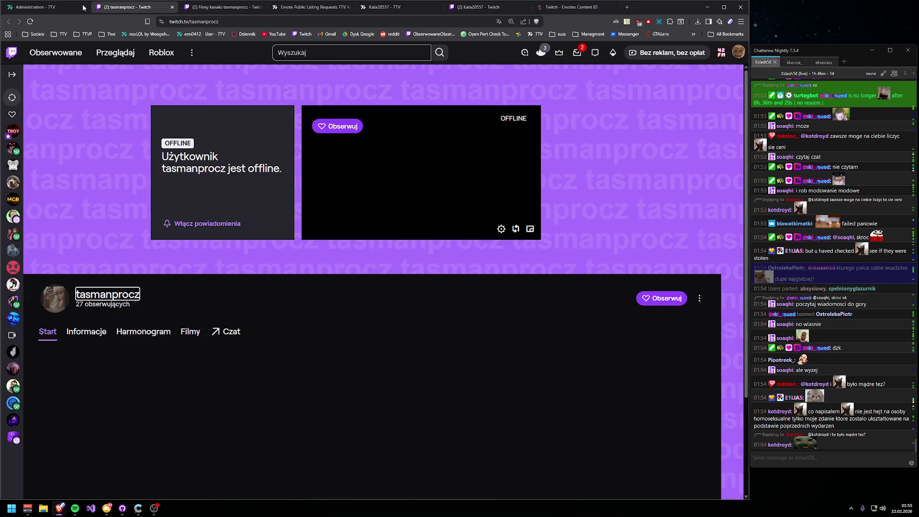
pyautogui.click(33, 8)
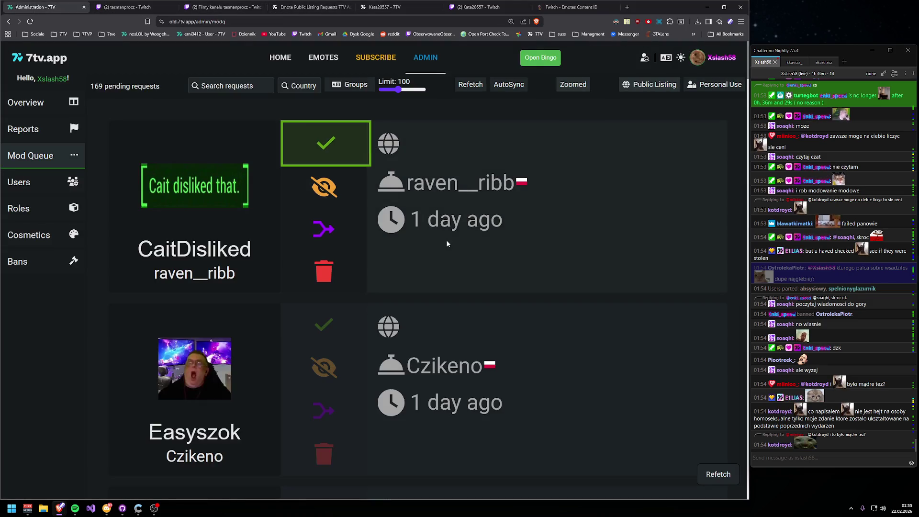
pyautogui.scroll(-3, 445, 287)
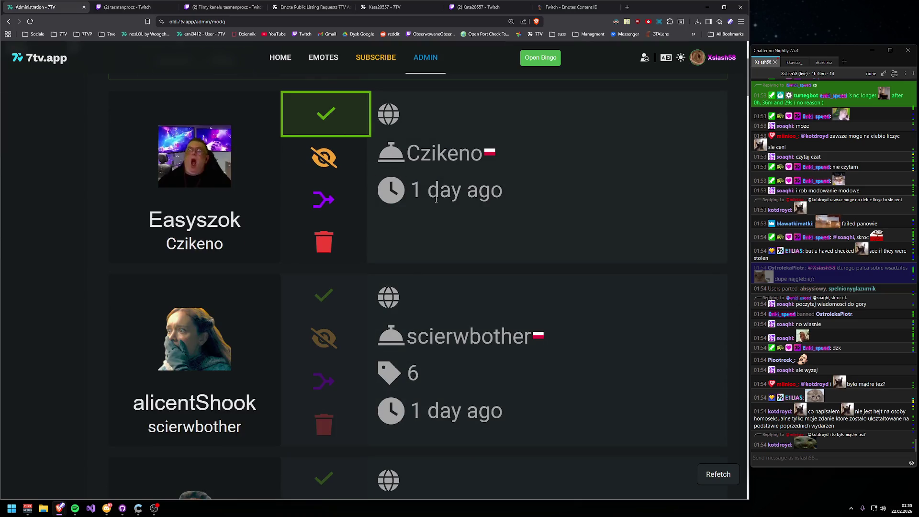
pyautogui.click(324, 113)
pyautogui.scroll(-1, 454, 258)
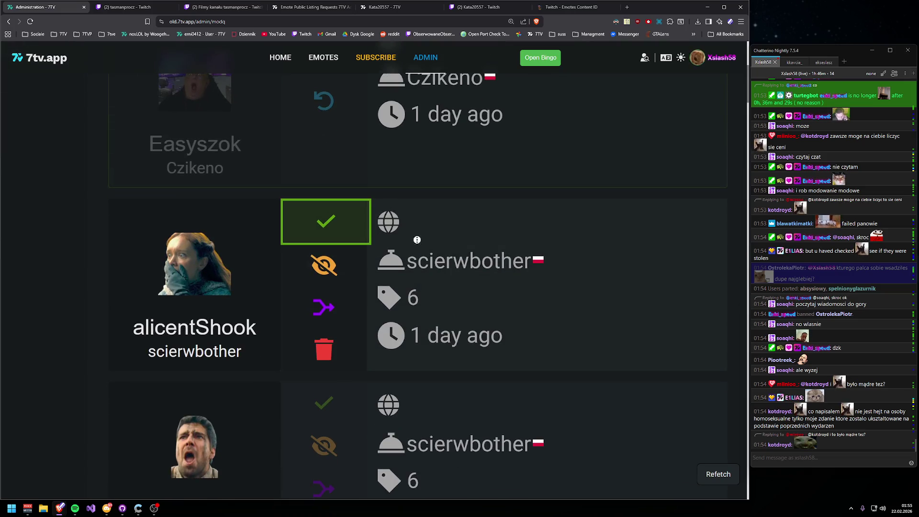
pyautogui.click(330, 221)
pyautogui.click(338, 245)
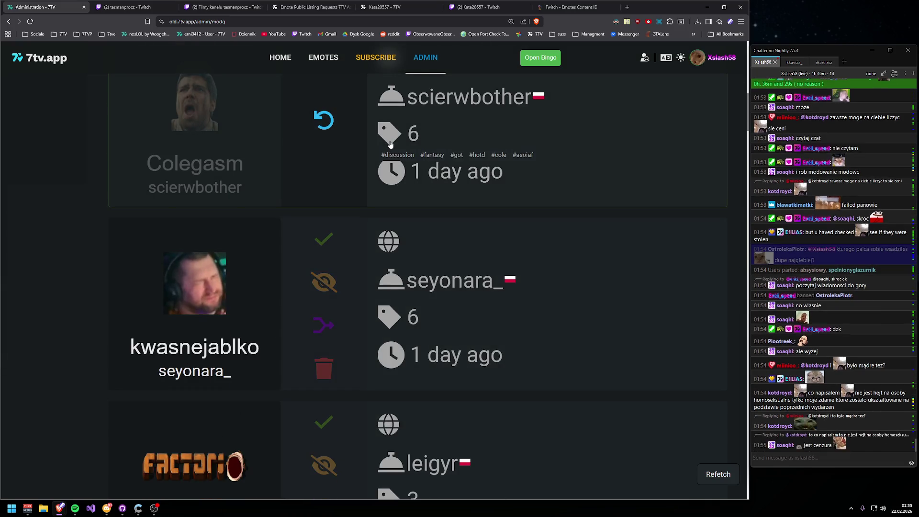
pyautogui.click(356, 238)
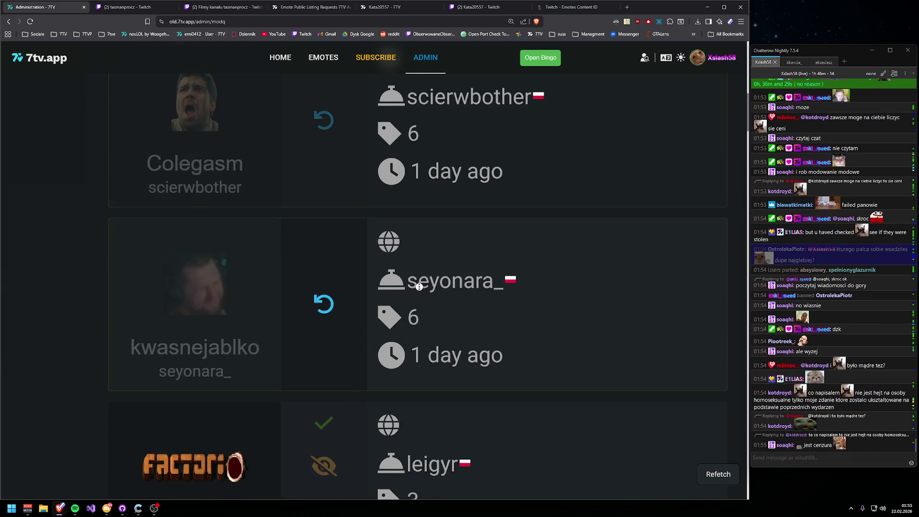
pyautogui.scroll(-1, 412, 329)
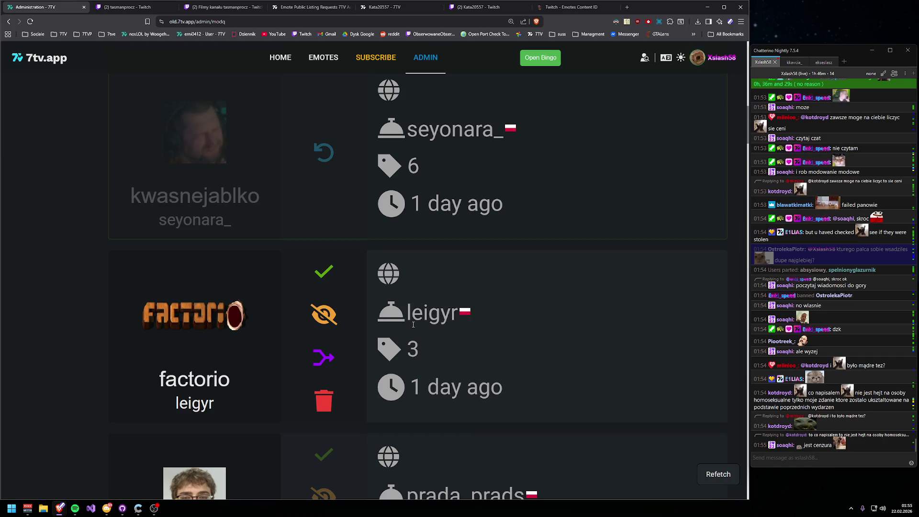
pyautogui.click(311, 266)
pyautogui.scroll(-2, 473, 394)
pyautogui.scroll(-3, 474, 393)
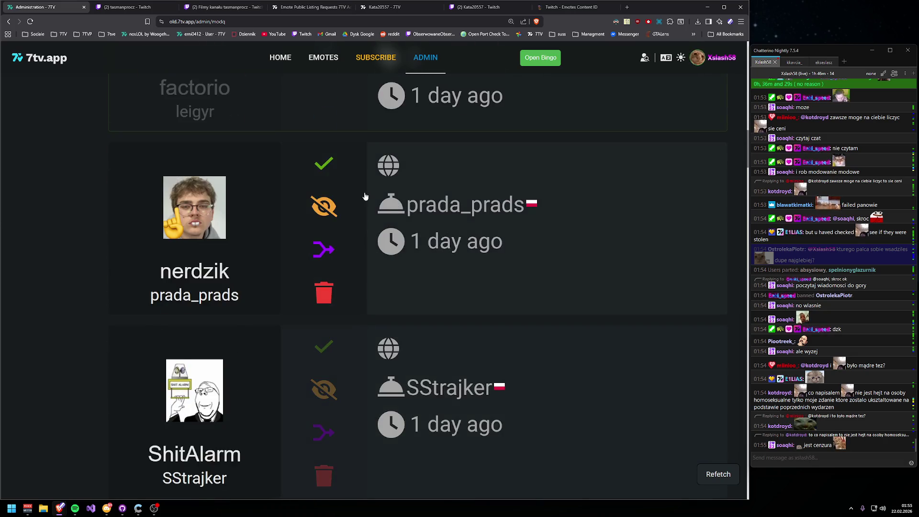
pyautogui.click(328, 158)
pyautogui.click(329, 338)
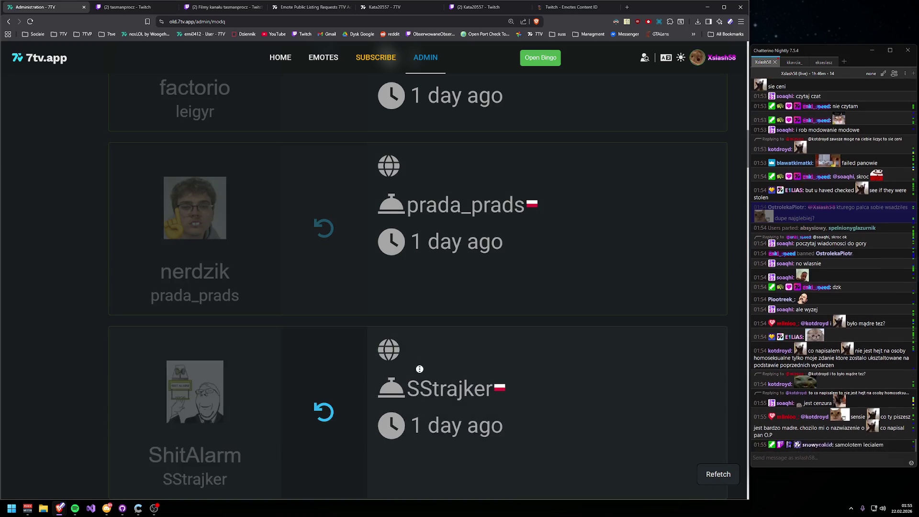
pyautogui.scroll(-3, 422, 435)
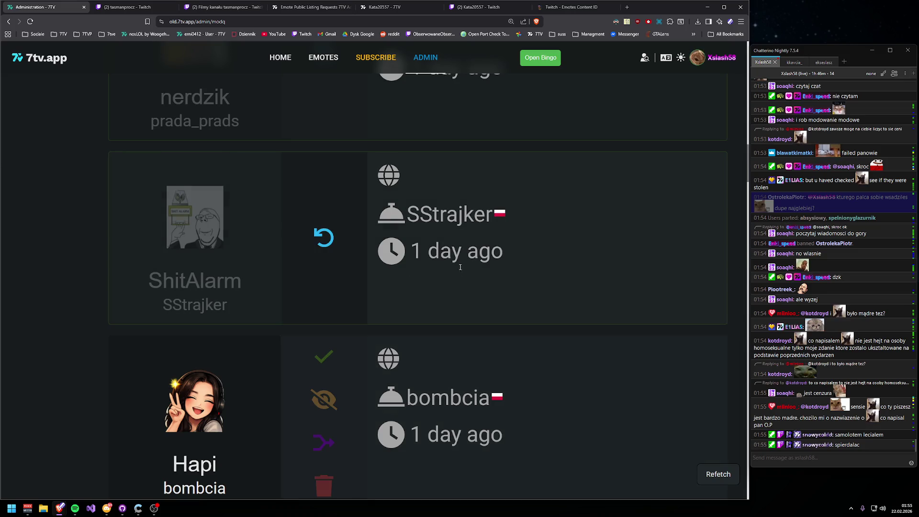
pyautogui.scroll(-2, 448, 301)
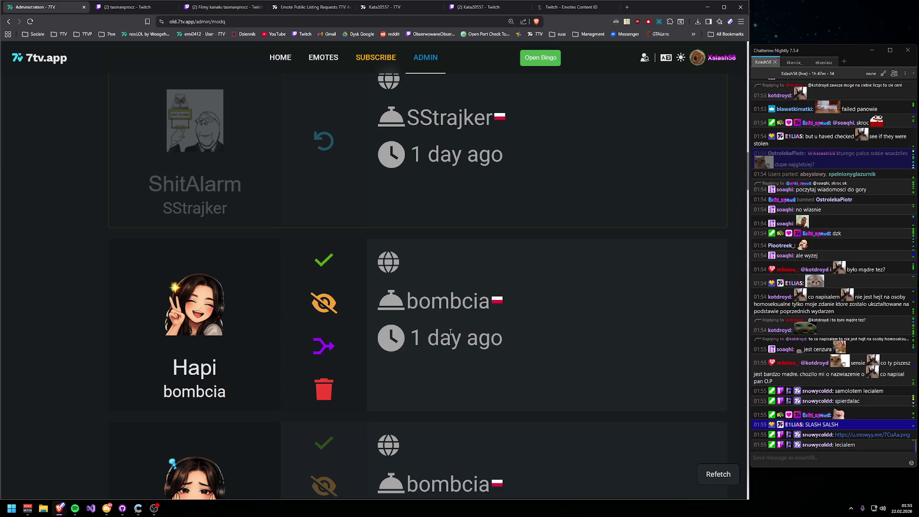
pyautogui.click(869, 435)
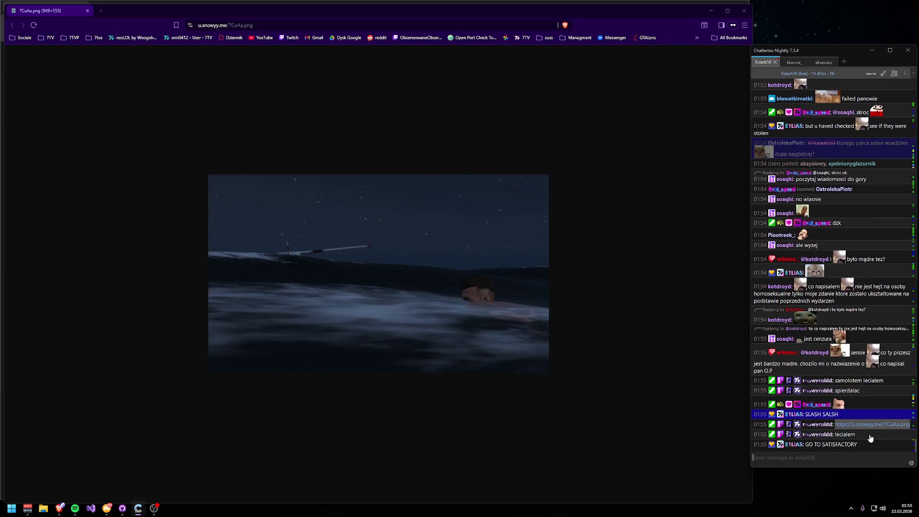
pyautogui.click(744, 10)
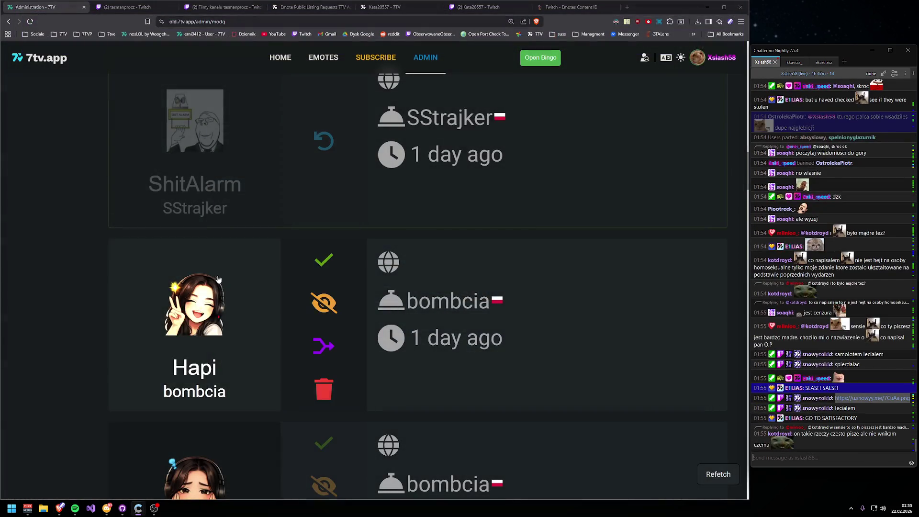
# Save a copy of the Sadek emote's largest image from its listing request
pyautogui.scroll(-5, 456, 310)
pyautogui.click(456, 310)
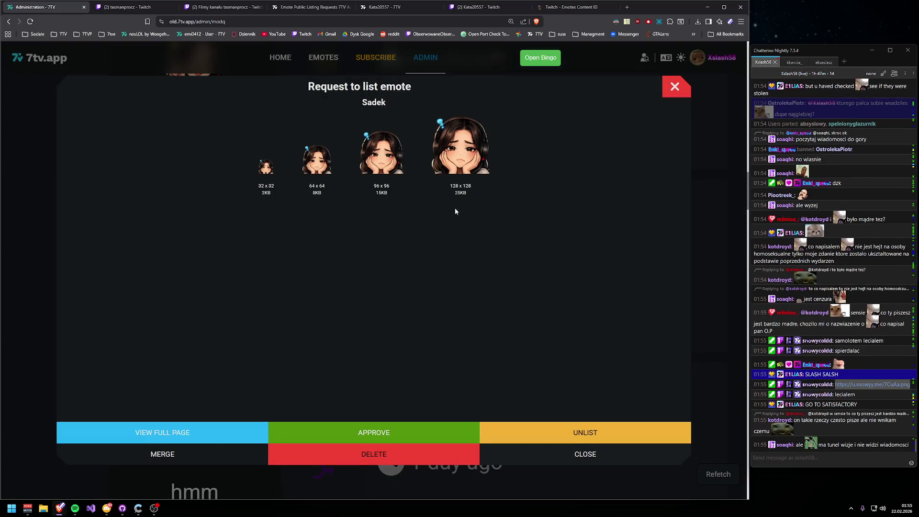
pyautogui.rightClick(464, 177)
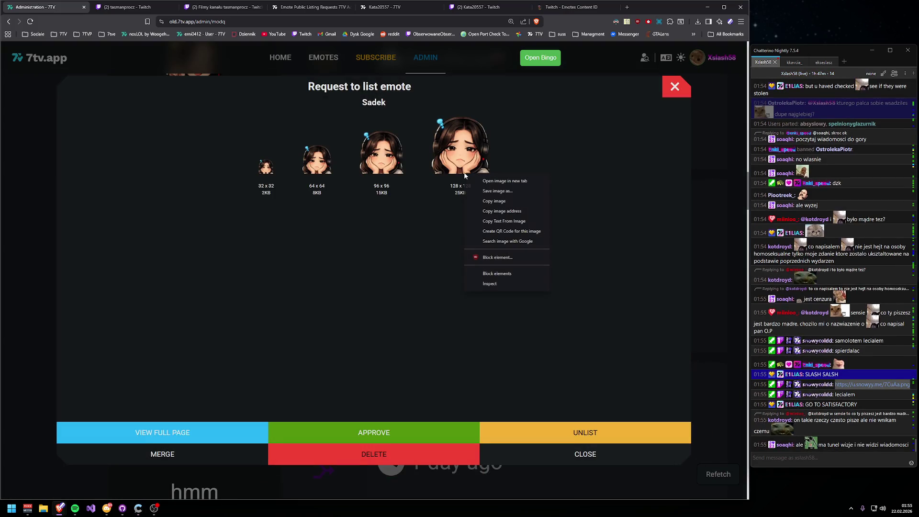
pyautogui.click(501, 189)
pyautogui.click(371, 236)
pyautogui.press('Escape')
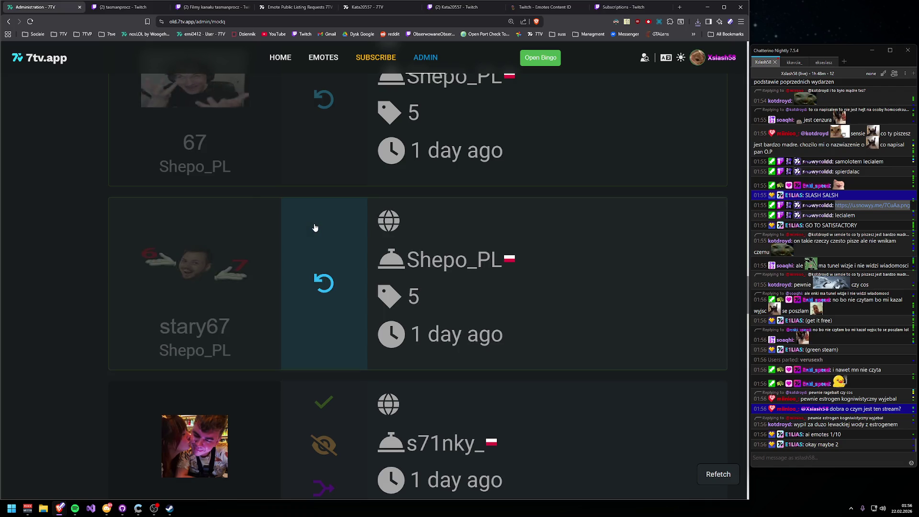
# Approve the milosc, zozo and essa emote listing requests
pyautogui.scroll(-3, 448, 319)
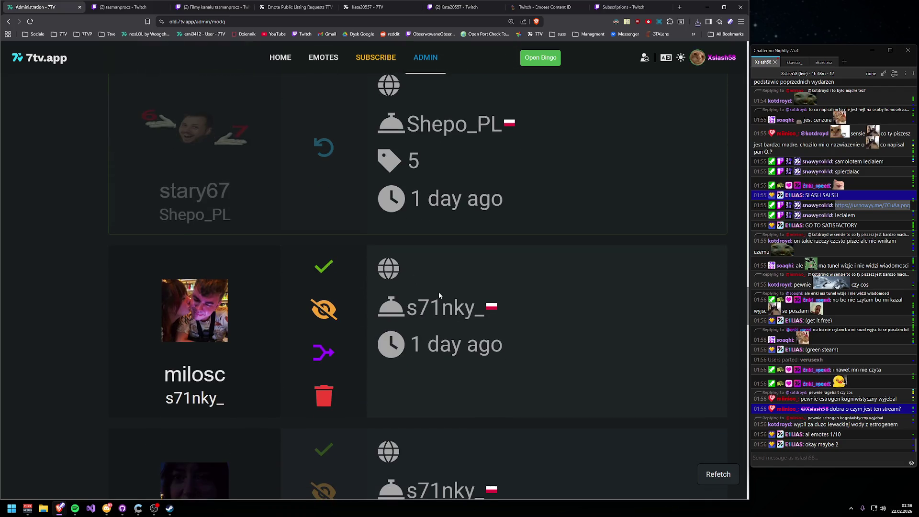
pyautogui.click(325, 264)
pyautogui.scroll(-1, 461, 286)
pyautogui.scroll(-4, 475, 333)
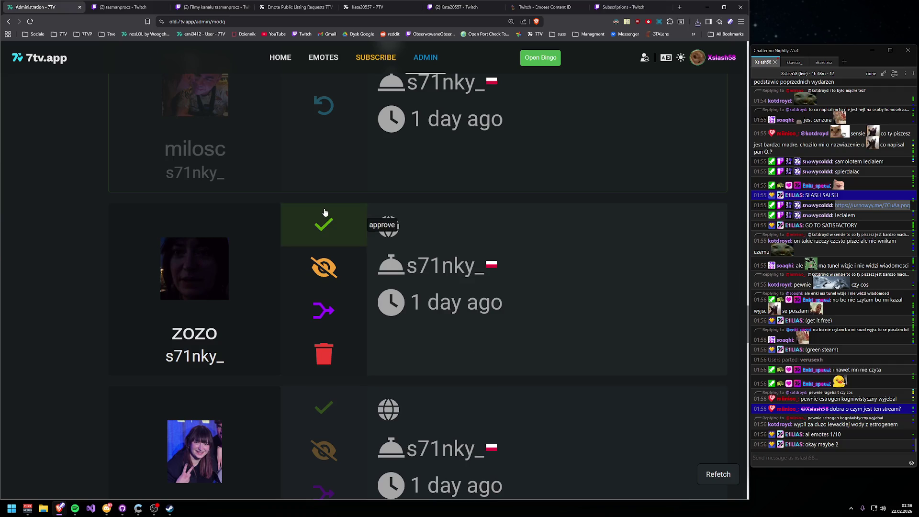
pyautogui.click(323, 221)
pyautogui.scroll(-2, 418, 231)
pyautogui.click(324, 239)
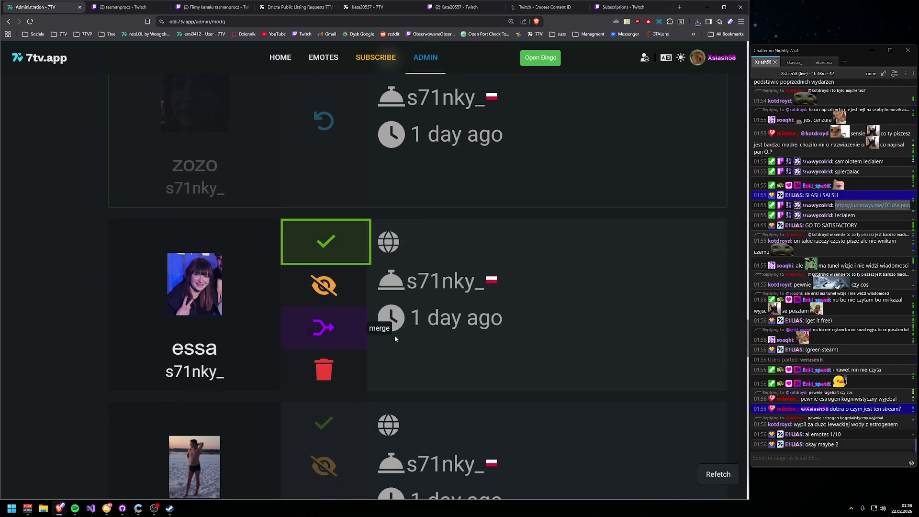
# Approve the boskiecialo, pavuLICK and sutsunxk emote listing requests
pyautogui.scroll(-2, 476, 363)
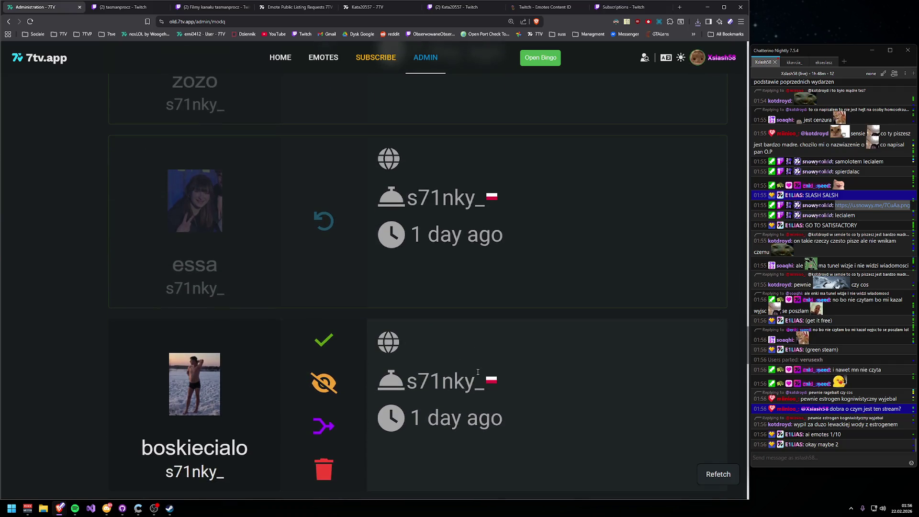
pyautogui.click(330, 337)
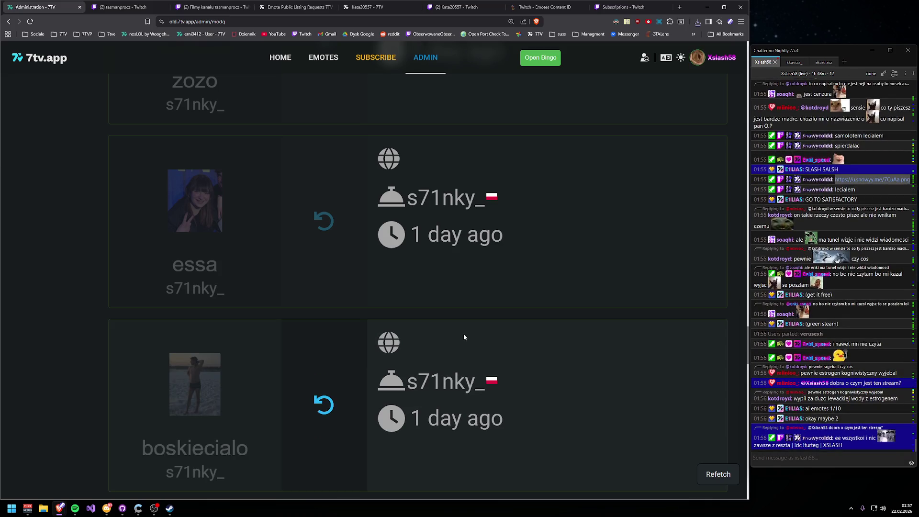
pyautogui.scroll(-4, 463, 334)
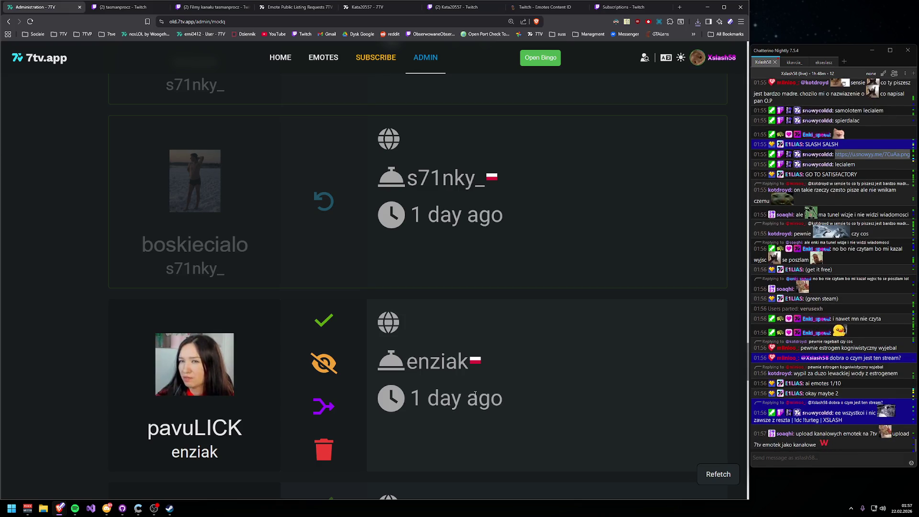
pyautogui.click(344, 316)
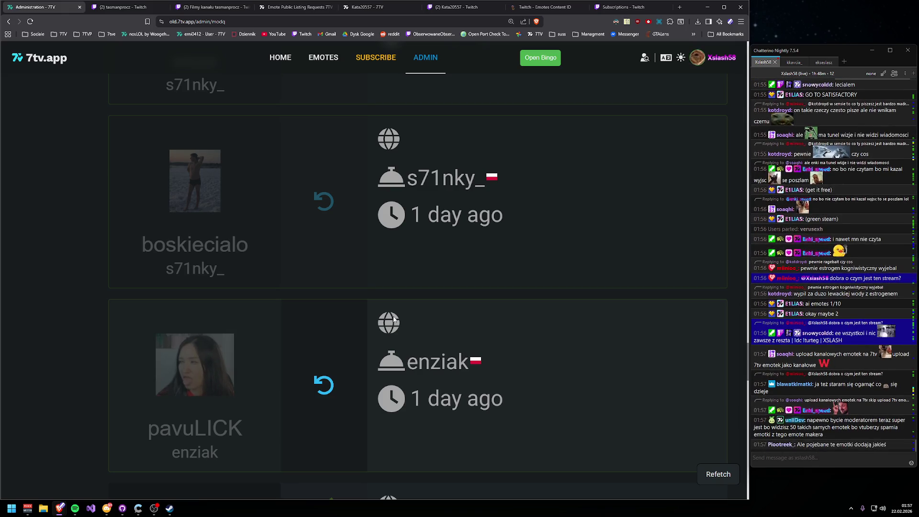
pyautogui.scroll(-7, 374, 290)
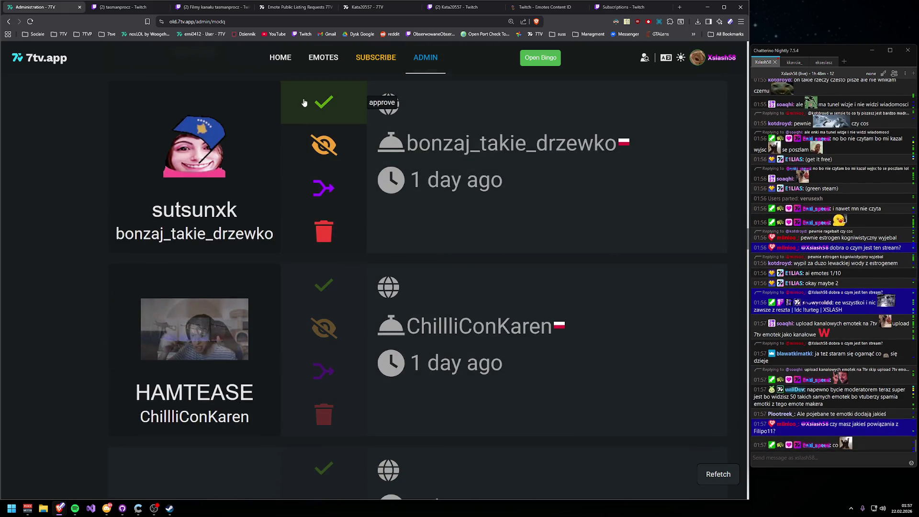
pyautogui.click(324, 101)
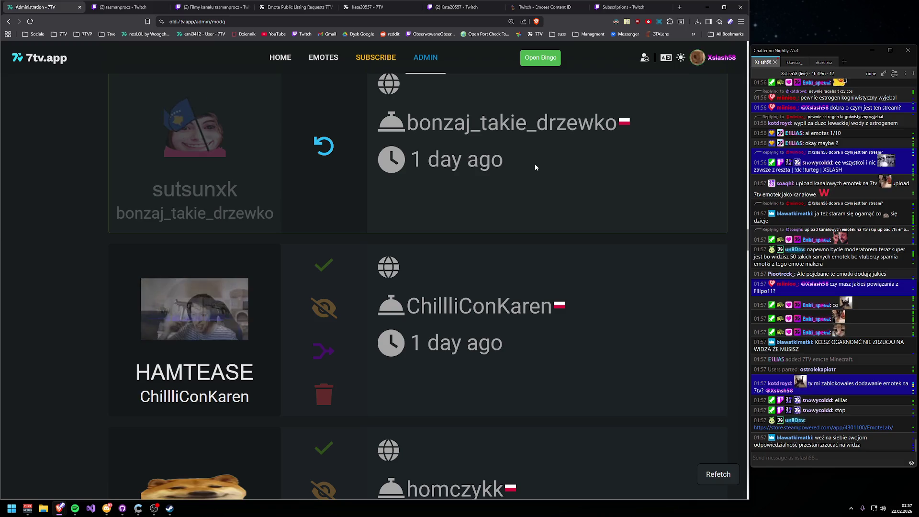
pyautogui.click(768, 379)
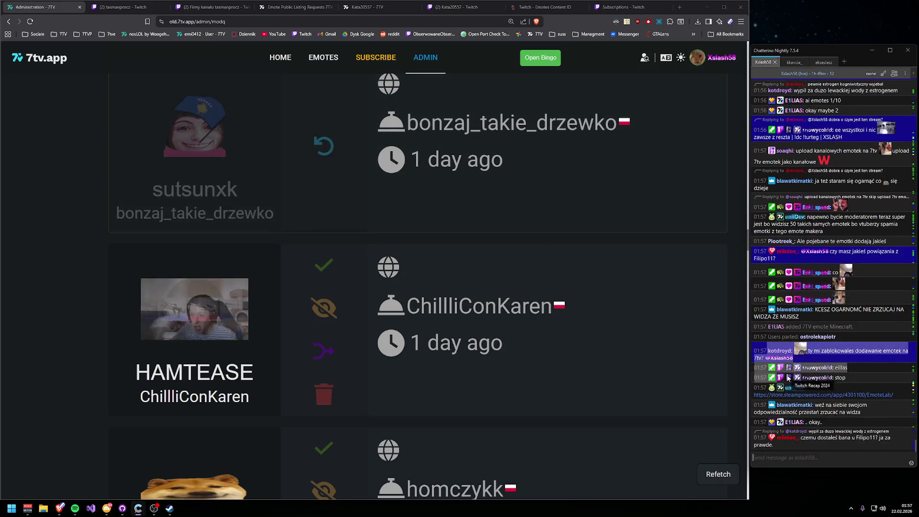
# Search for the chatter's user profile, open it in its own tab, and glance at Discord
pyautogui.click(644, 58)
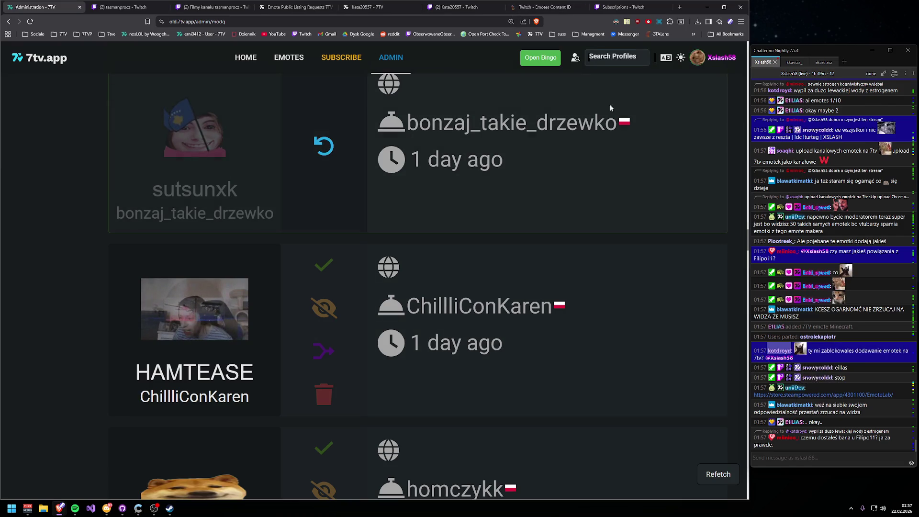
pyautogui.write('kotdroyd')
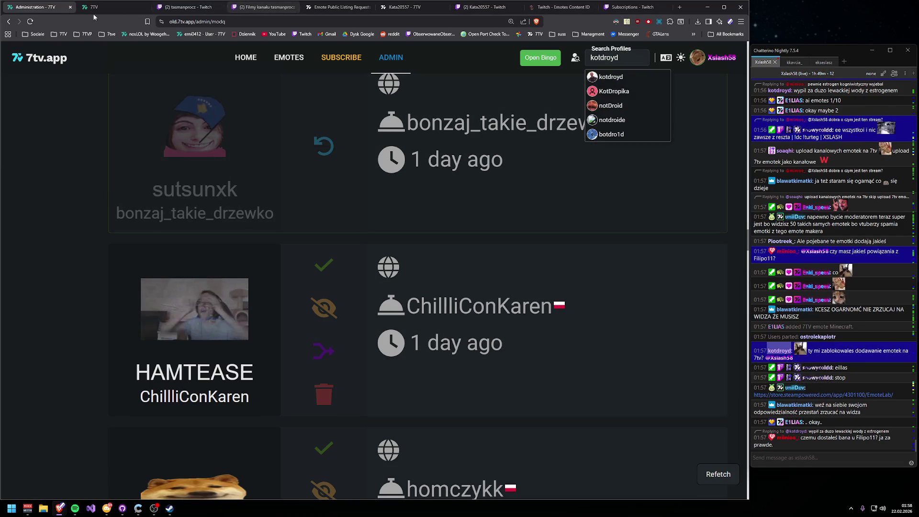
pyautogui.hotkey('ctrl', 'Tab')
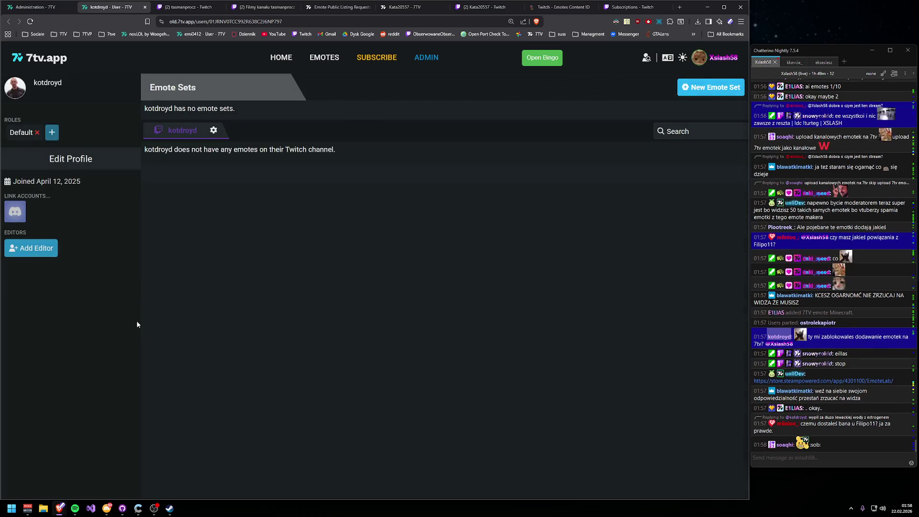
pyautogui.click(106, 508)
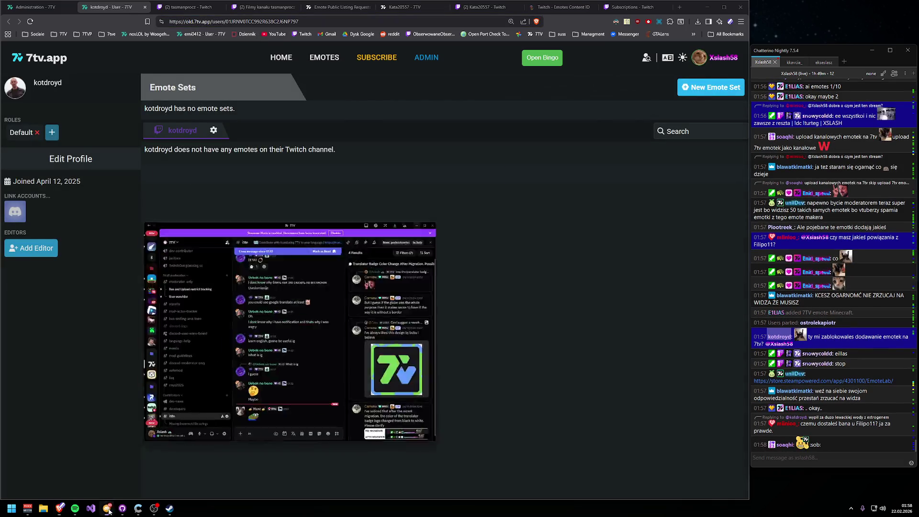
pyautogui.hotkey('alt', 'Tab')
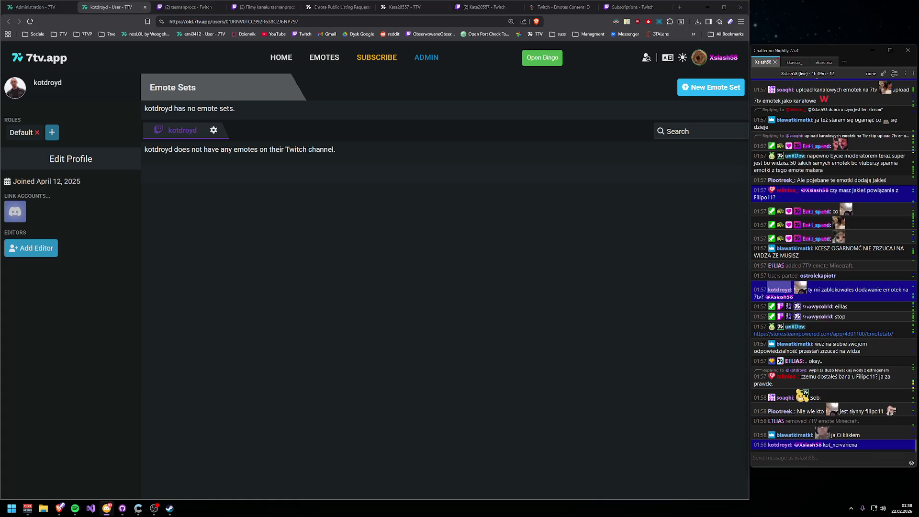
# Copy another chatter's username from the stream chat
pyautogui.click(431, 277)
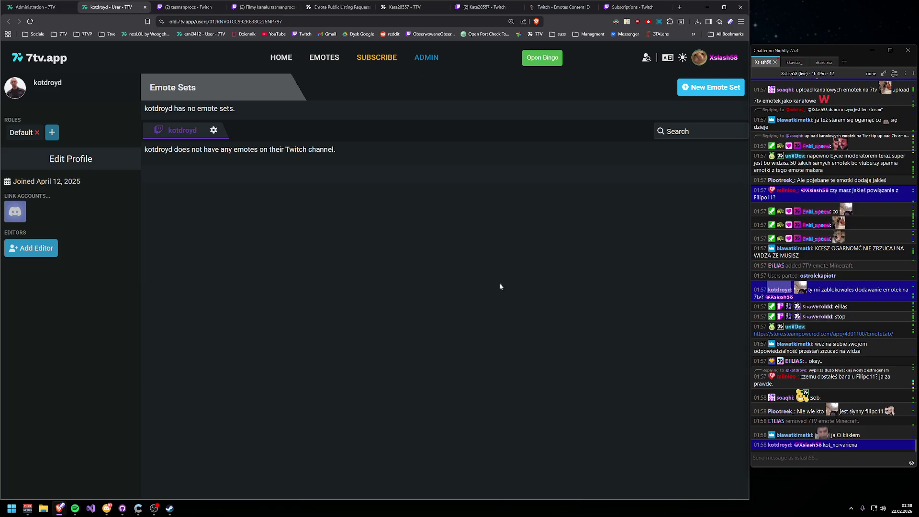
pyautogui.doubleClick(854, 445)
pyautogui.hotkey('ctrl', 'c')
# Paste the copied username into profile search and open that user's profile
pyautogui.click(646, 57)
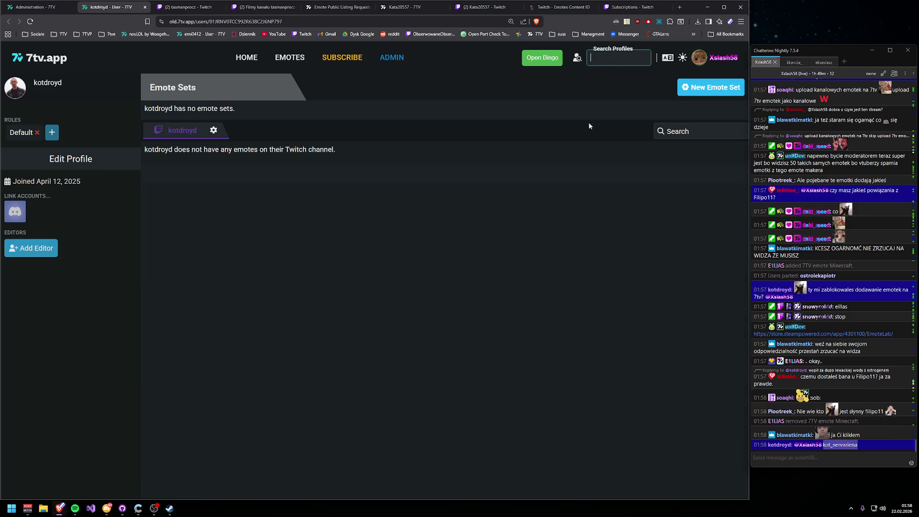
pyautogui.hotkey('ctrl', 'v')
pyautogui.click(618, 77)
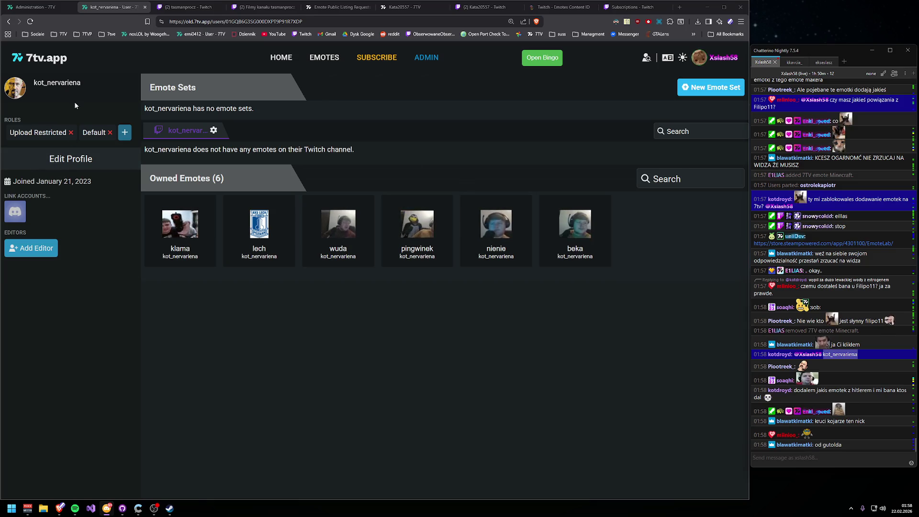
# Select the username on the profile and mark the 'old.' prefix in the address bar
pyautogui.moveTo(81, 83); pyautogui.dragTo(31, 89)
pyautogui.hotkey('alt', 'Tab')
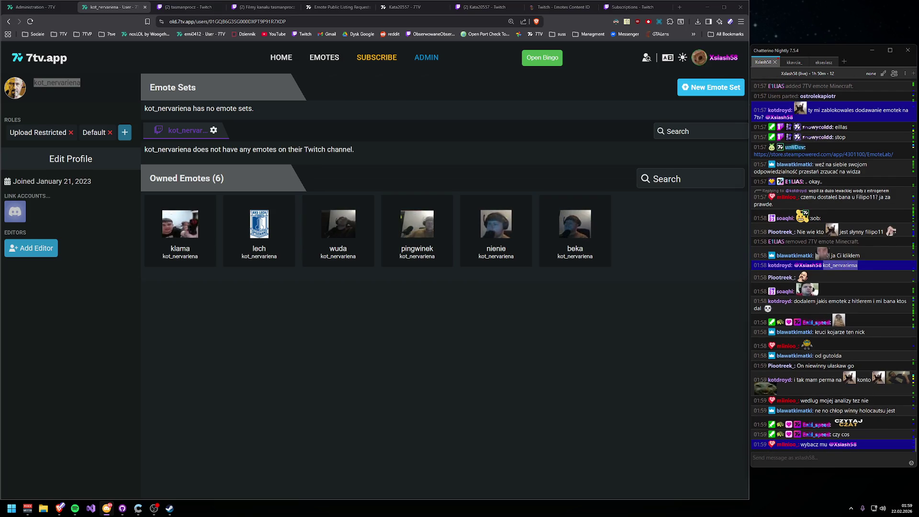
pyautogui.doubleClick(191, 22)
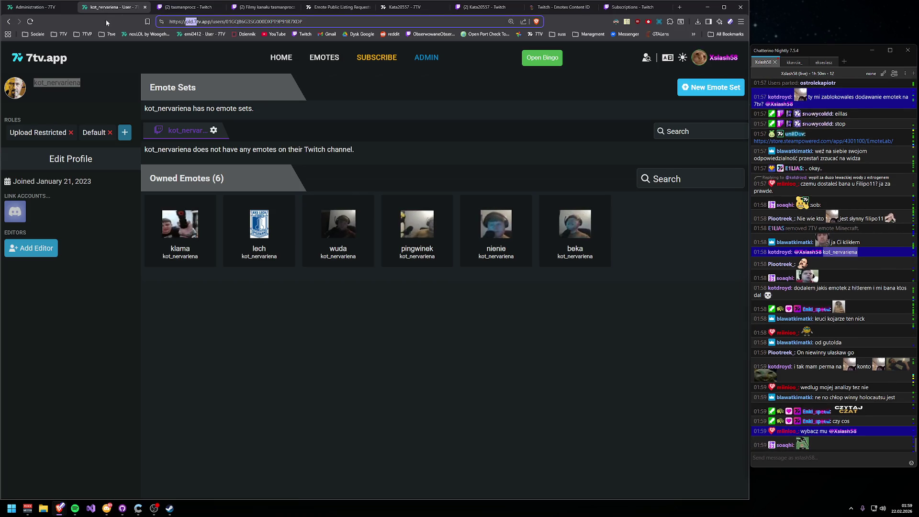
# Load the profile on the new 7TV site and check its linked Twitch channel, which is unavailable
pyautogui.press('BackSpace')
pyautogui.press('Return')
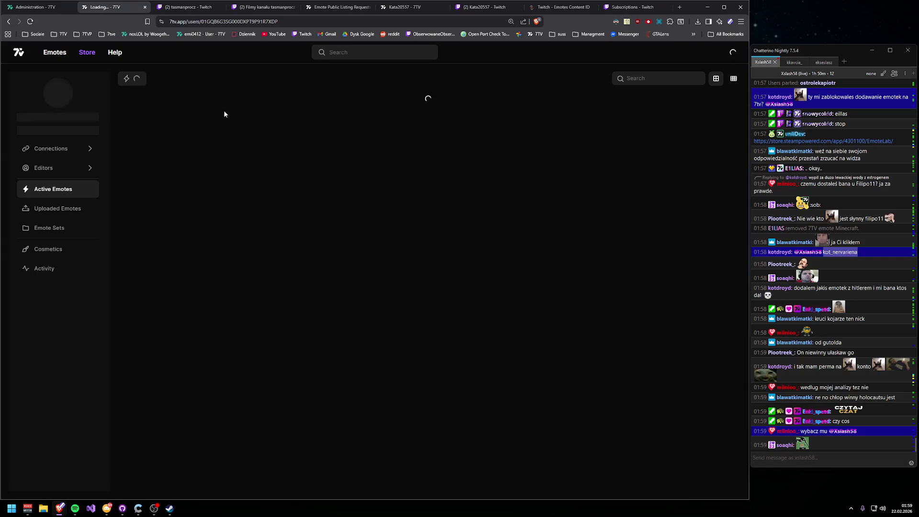
pyautogui.click(89, 150)
pyautogui.click(67, 168)
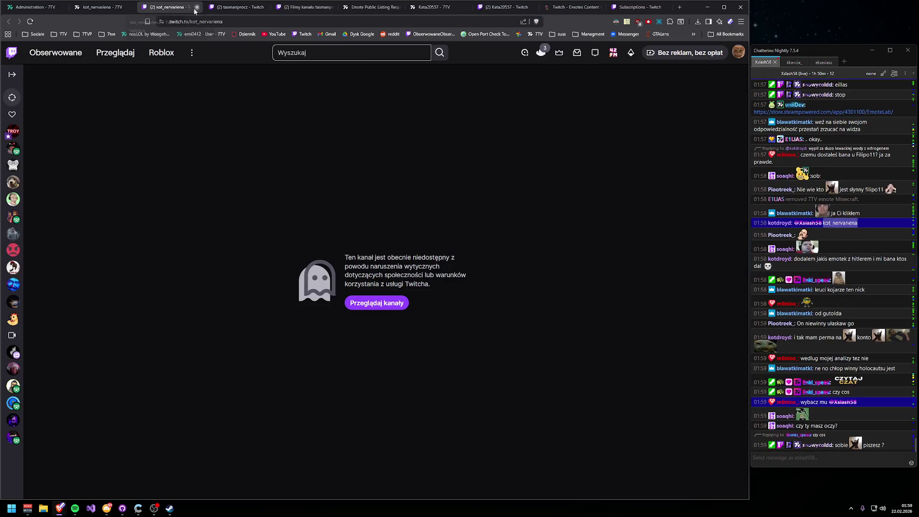
pyautogui.click(196, 7)
# Go back to the old profile page and return to the admin mod queue
pyautogui.click(9, 21)
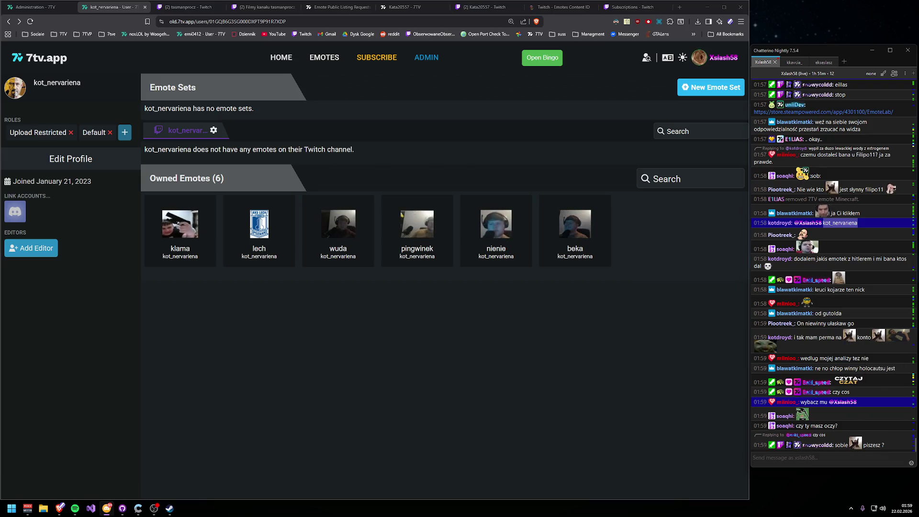
pyautogui.hotkey('ctrl', 'shift', 'Tab')
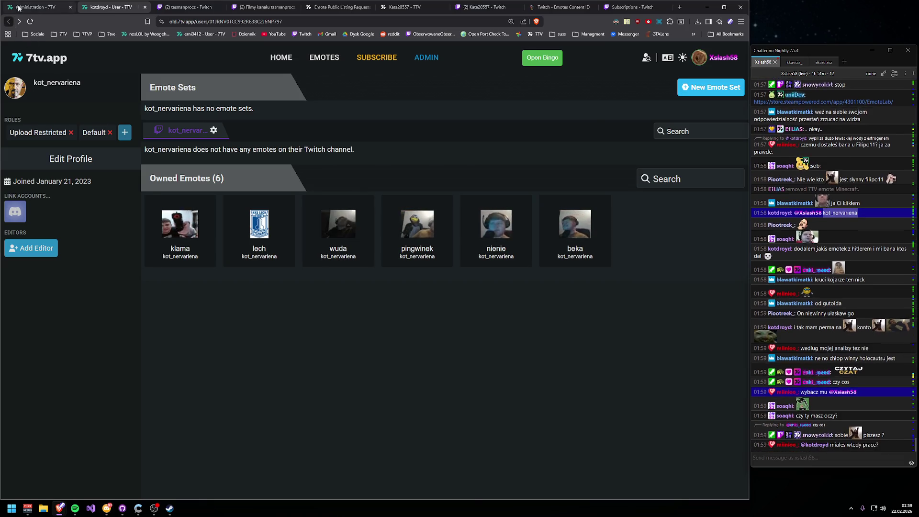
pyautogui.click(64, 227)
pyautogui.scroll(-2, 63, 226)
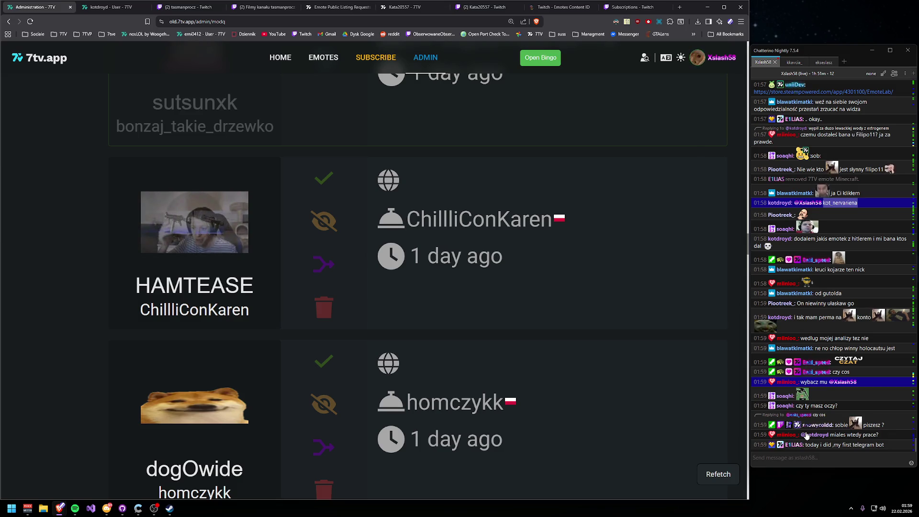
# Approve the HAMTEASE, dogOwide and both gapped listing requests
pyautogui.click(357, 165)
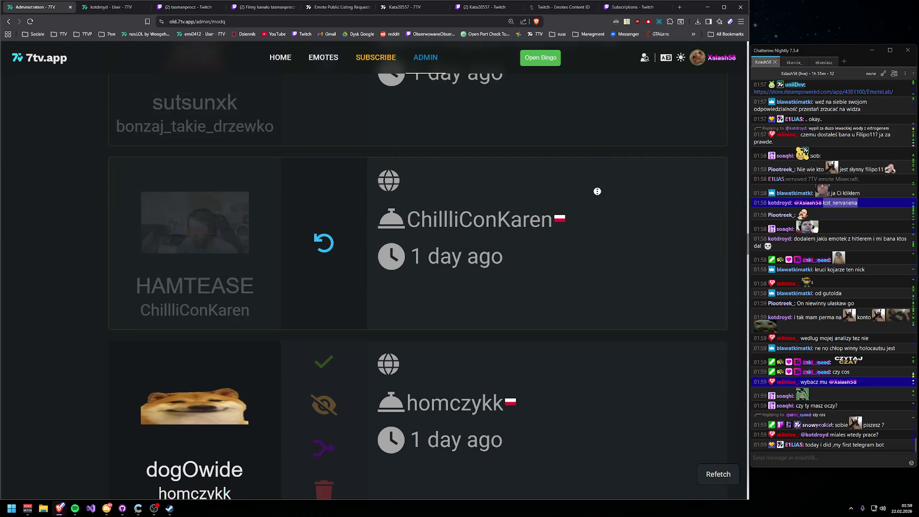
pyautogui.click(325, 167)
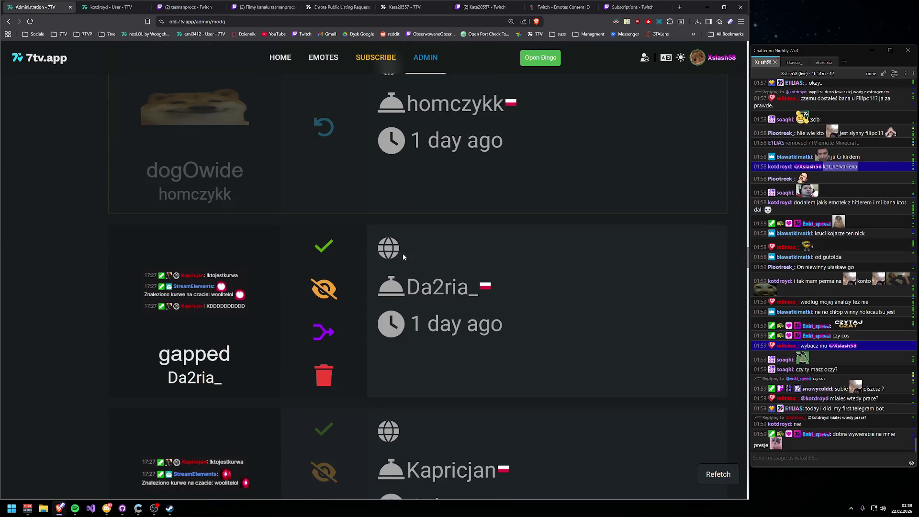
pyautogui.click(334, 244)
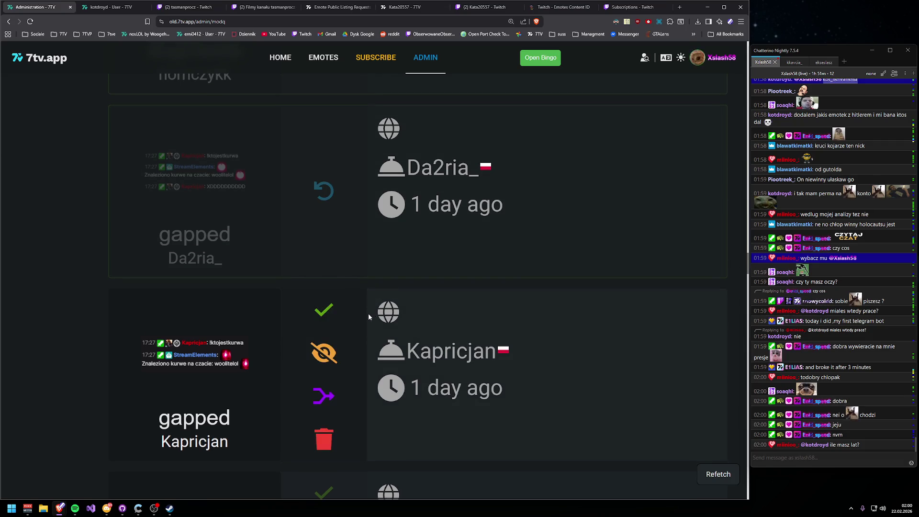
pyautogui.click(319, 306)
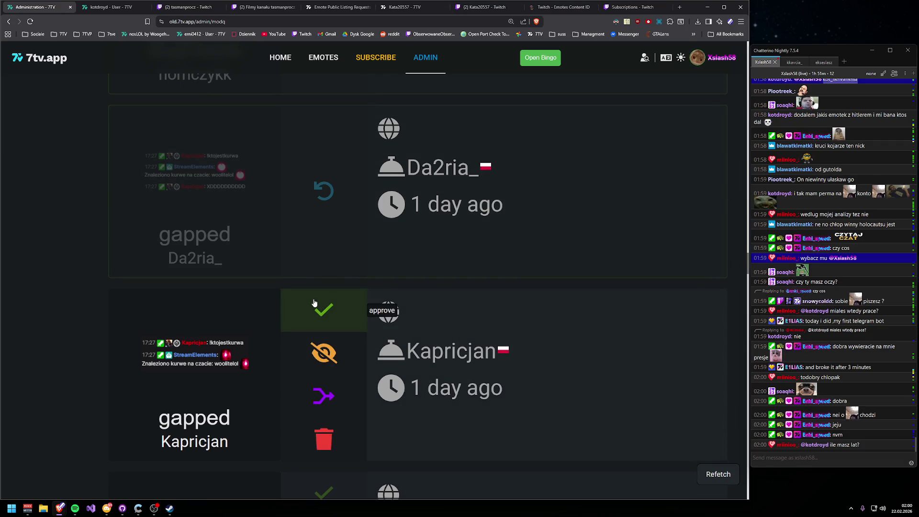
pyautogui.click(313, 303)
pyautogui.click(306, 123)
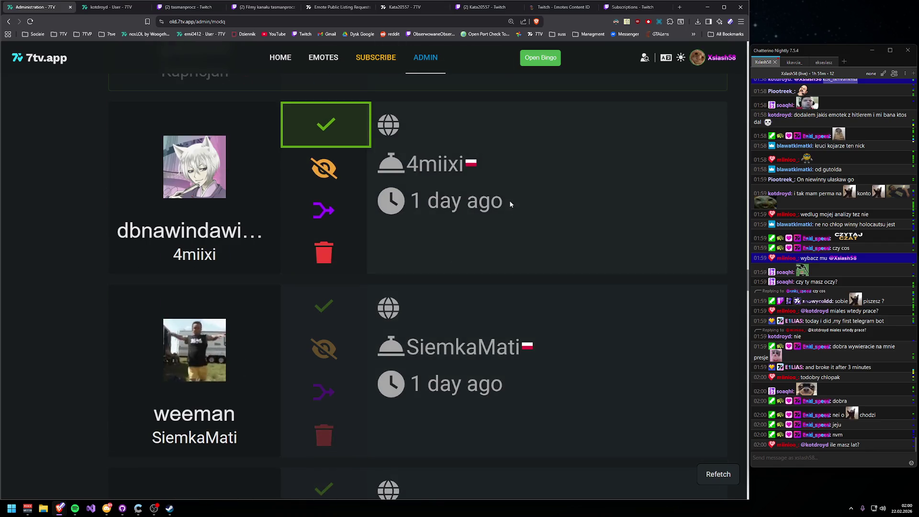
# Open and approve the next listing request, then approve weeman and wierzba
pyautogui.click(509, 203)
pyautogui.click(376, 430)
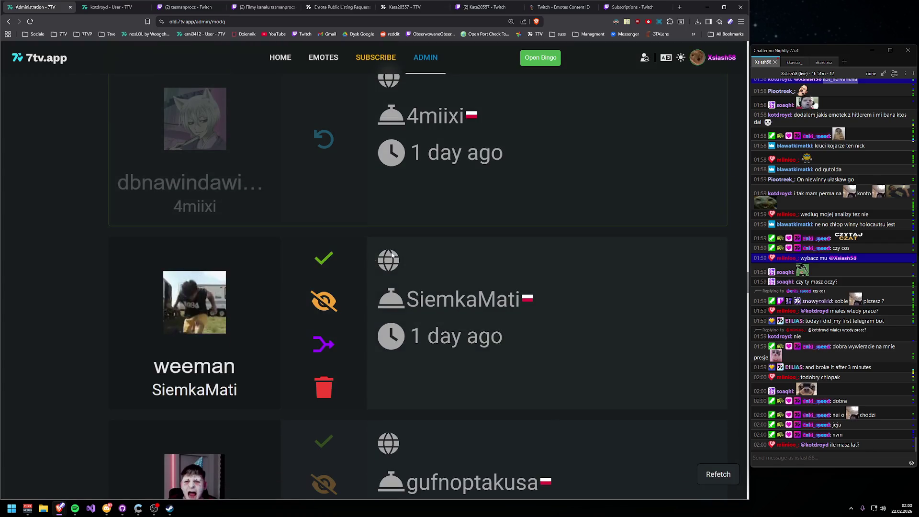
pyautogui.click(330, 257)
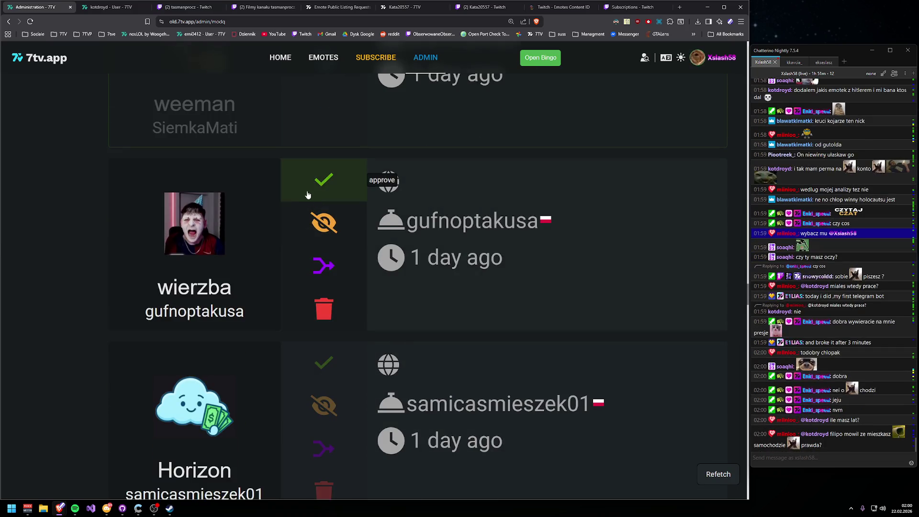
pyautogui.click(307, 195)
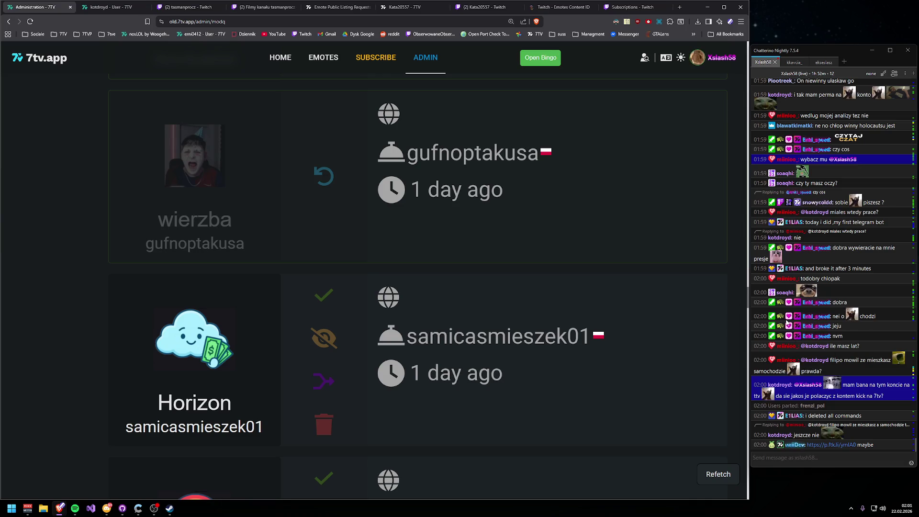
# Open the p.ftk.li/ymlA0 image linked in chat, zoom it out, then switch to Discord
pyautogui.click(830, 445)
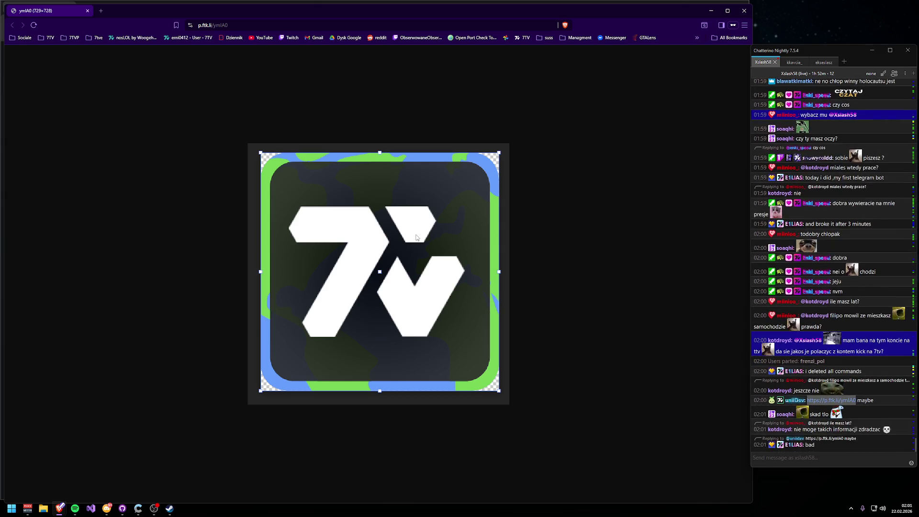
pyautogui.hotkey('ctrl', '-')
pyautogui.hotkey('ctrl', '-')
pyautogui.hotkey('ctrl', '-')
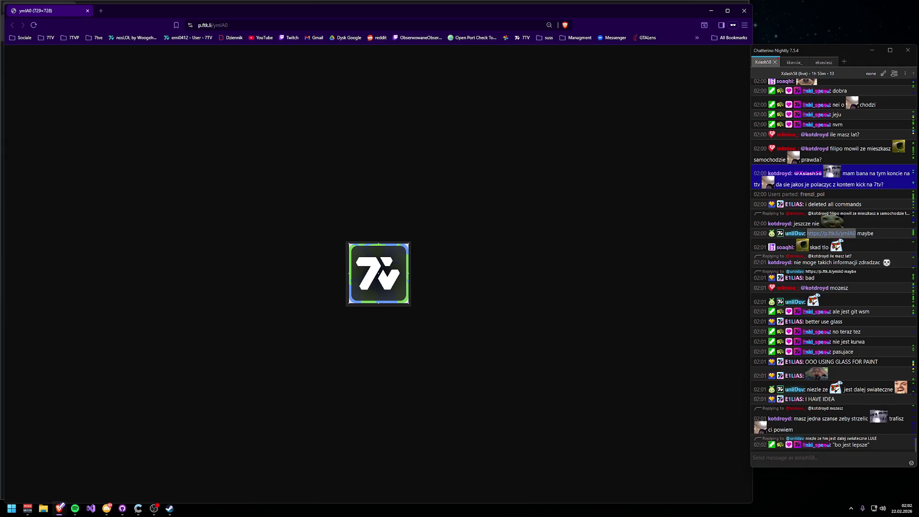
pyautogui.click(106, 508)
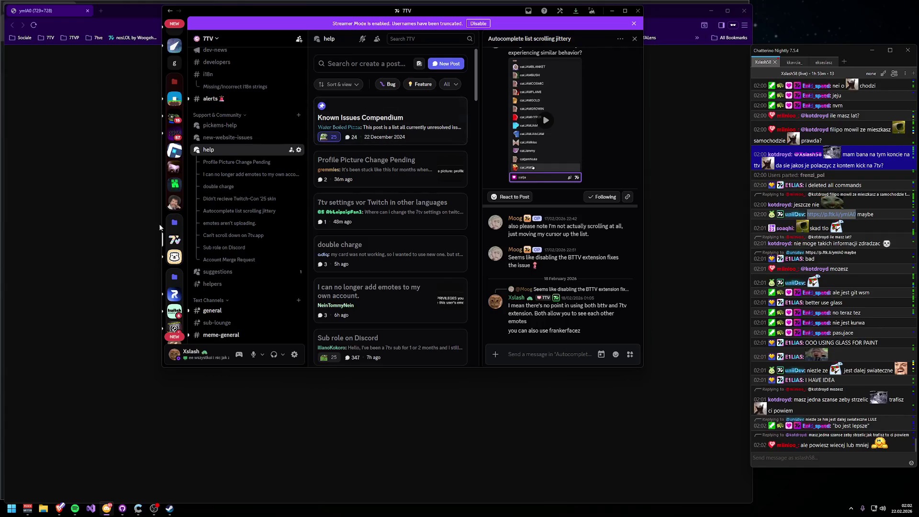
# Read the pinned merge request format in Discord's Account Merge Request thread, then minimize Discord
pyautogui.click(208, 257)
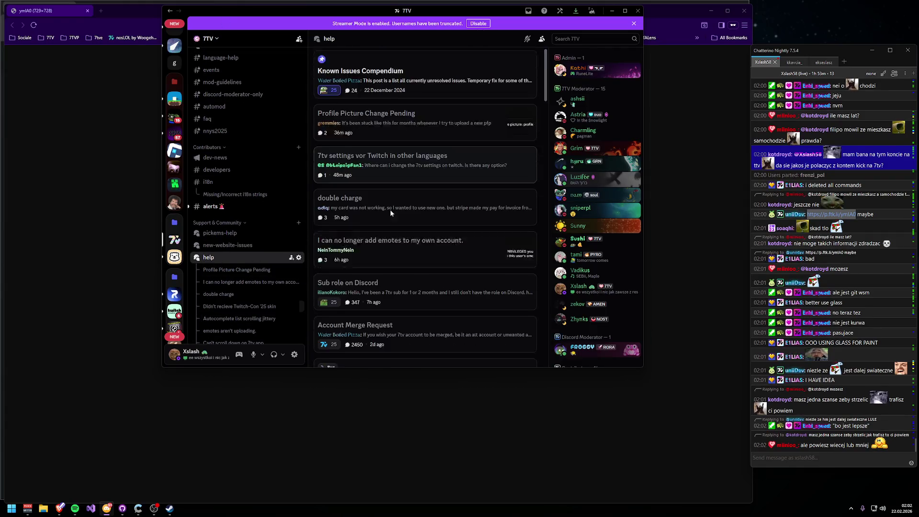
pyautogui.click(415, 297)
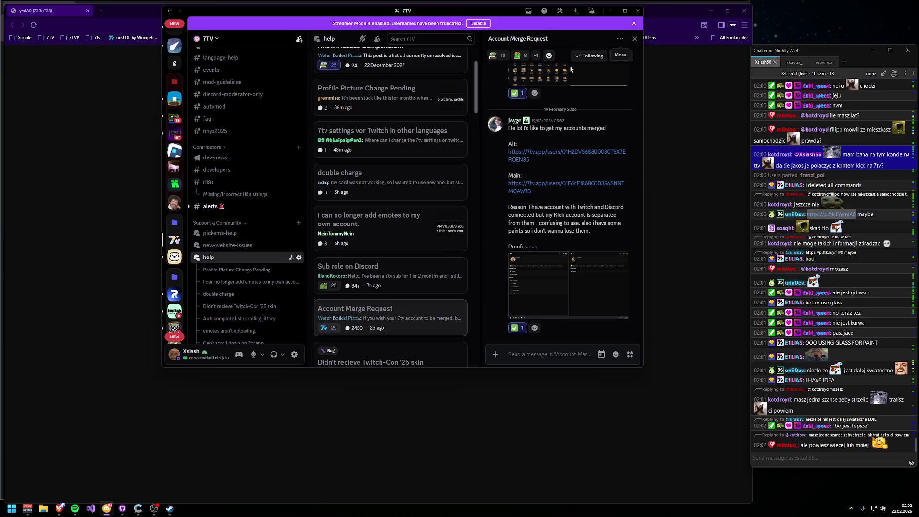
pyautogui.scroll(-3, 234, 299)
pyautogui.click(216, 295)
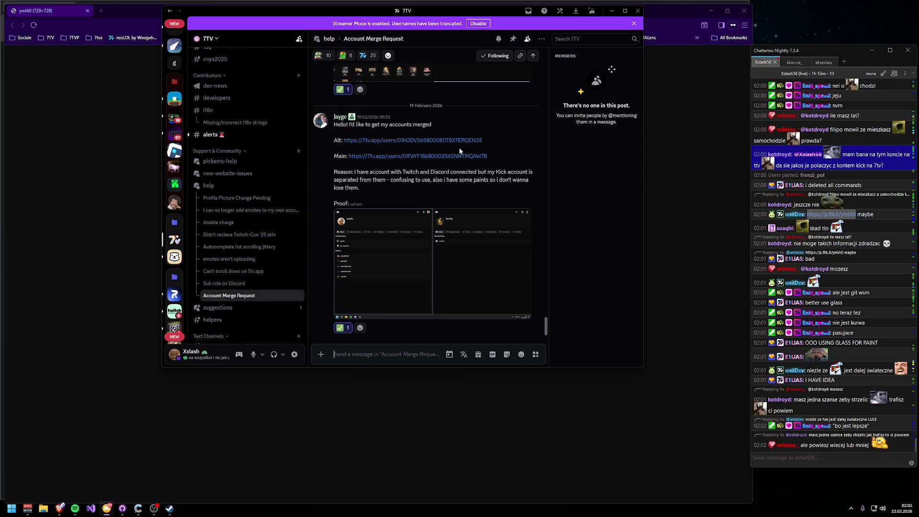
pyautogui.hotkey('ctrl', 'p')
pyautogui.click(481, 85)
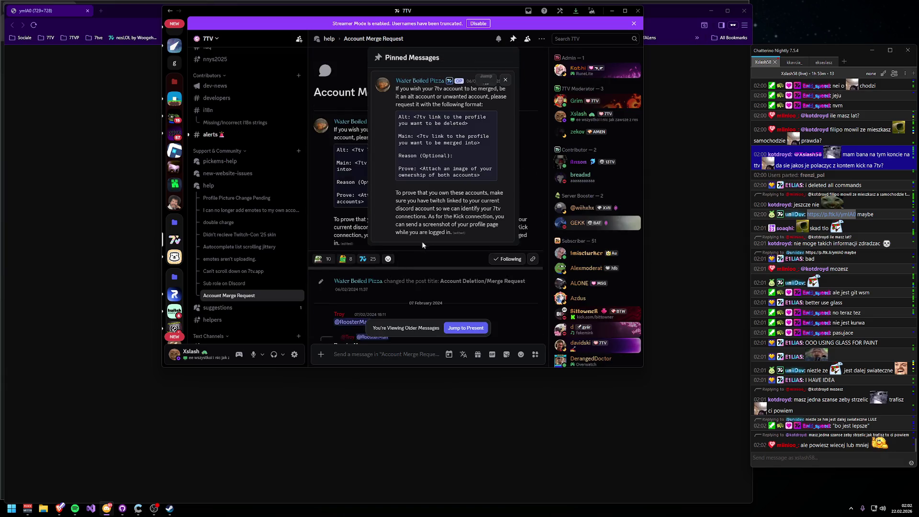
pyautogui.moveTo(383, 202)
pyautogui.mouseDown()
pyautogui.moveTo(340, 181)
pyautogui.moveTo(333, 157)
pyautogui.mouseUp()
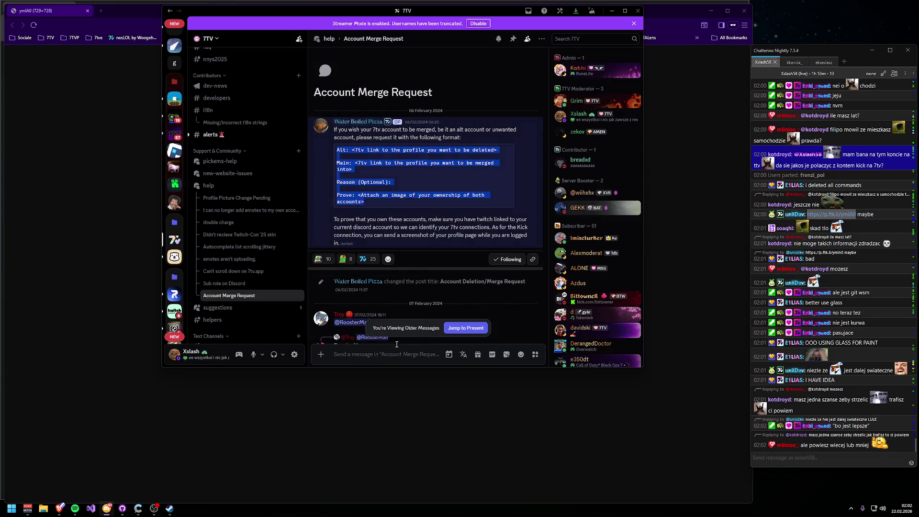
pyautogui.click(459, 327)
pyautogui.press('super+Down')
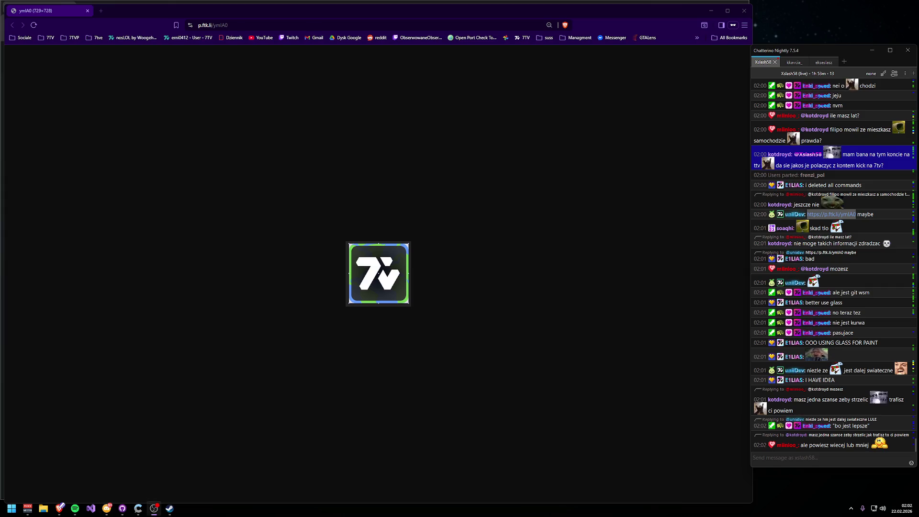
# Close the image window and approve the Horizon, Rainbow, Milord and sadge emotes
pyautogui.click(87, 11)
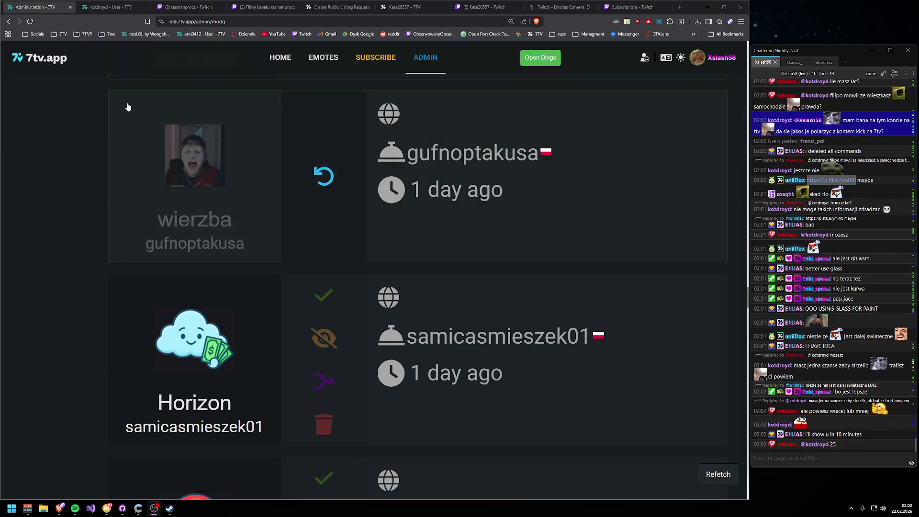
pyautogui.scroll(-1, 404, 258)
pyautogui.click(361, 251)
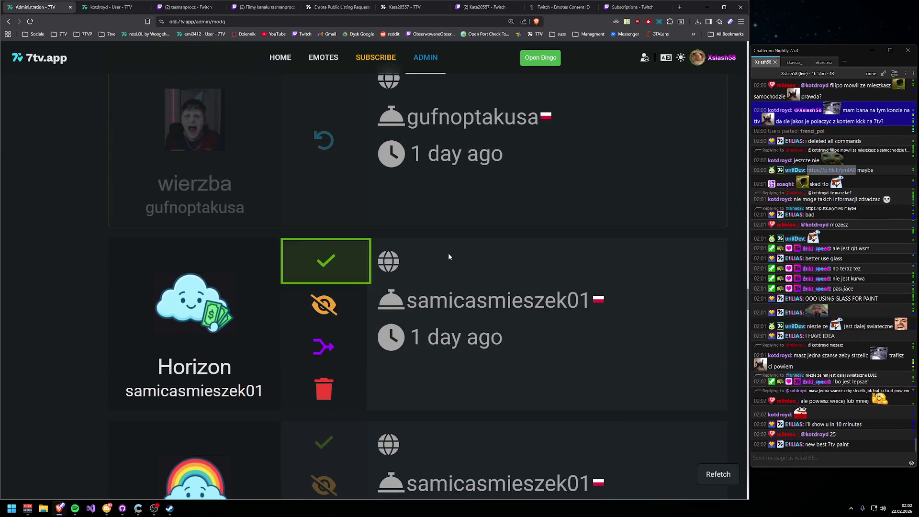
pyautogui.scroll(-3, 446, 317)
pyautogui.scroll(-4, 363, 282)
pyautogui.click(323, 179)
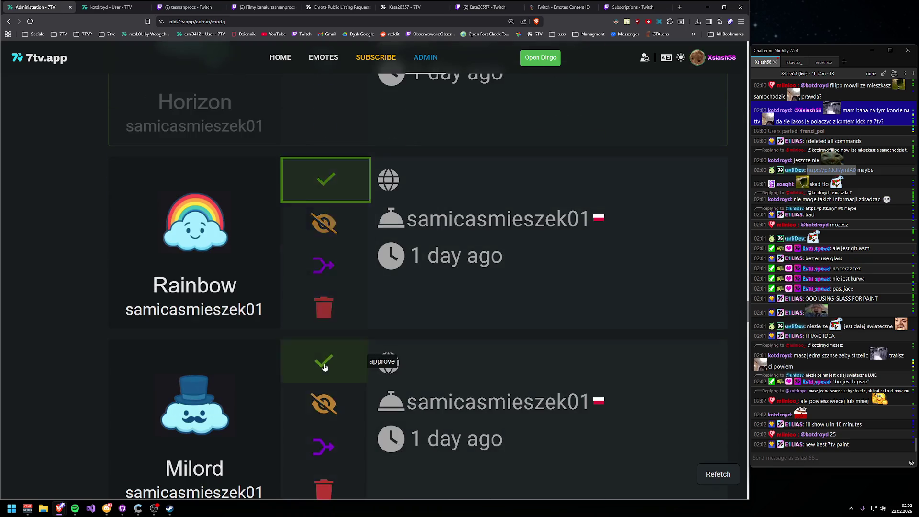
pyautogui.click(327, 364)
pyautogui.scroll(-6, 316, 311)
pyautogui.click(309, 258)
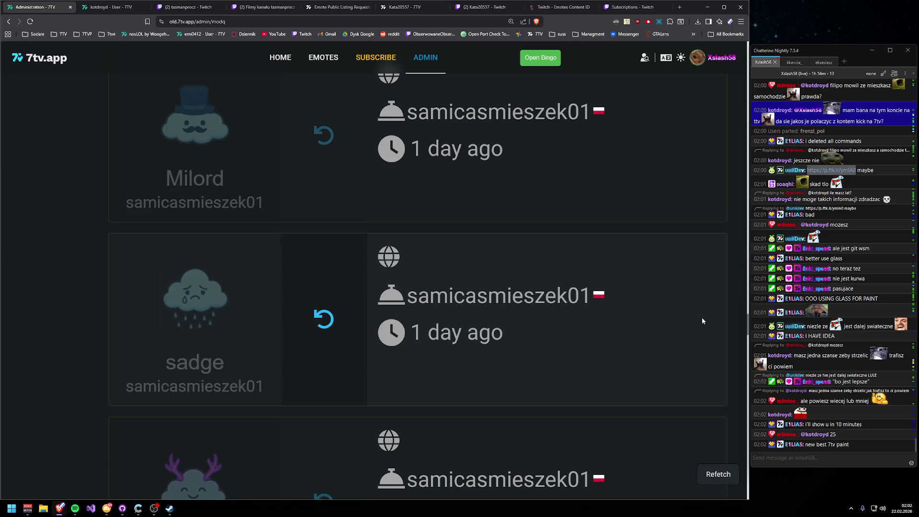
# Recheck the chat-linked image, then approve Poop, meowwwww, hmm, CaroU, LosKogutos and fsegegsehgbse
pyautogui.click(830, 151)
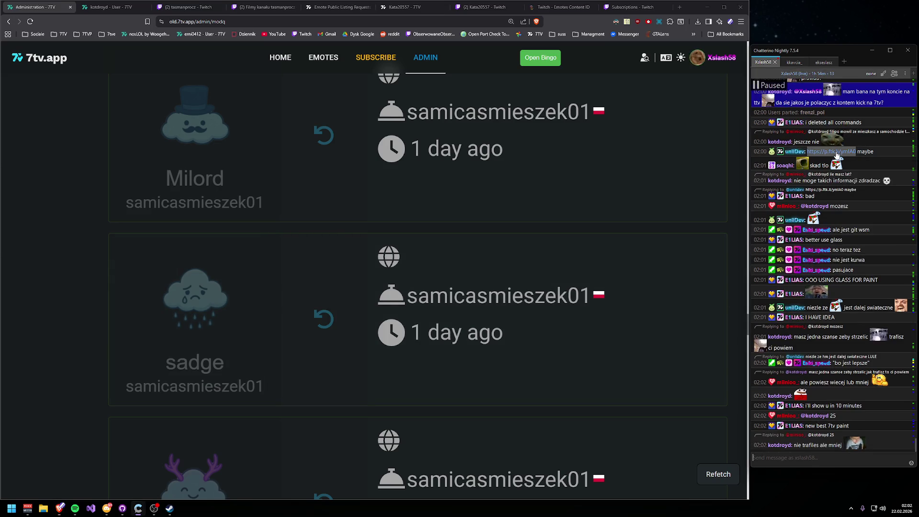
pyautogui.click(746, 18)
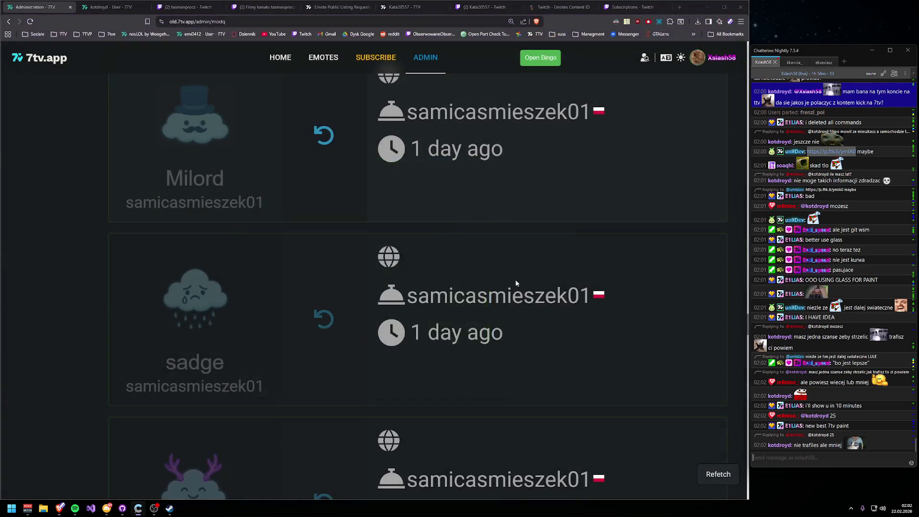
pyautogui.click(323, 254)
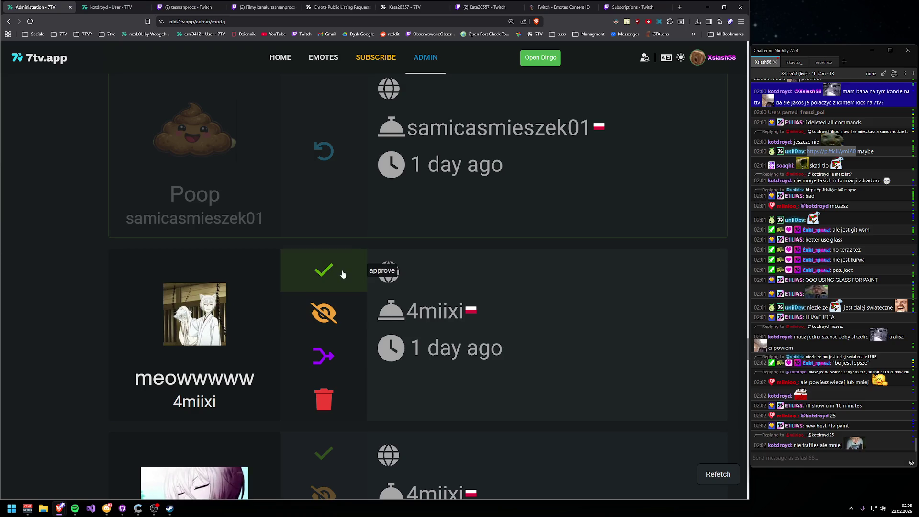
pyautogui.click(325, 270)
pyautogui.click(336, 323)
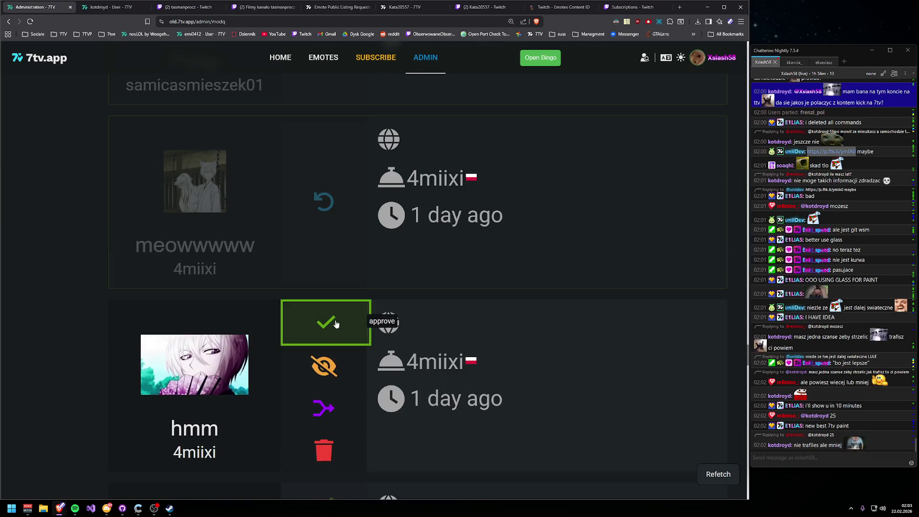
pyautogui.click(335, 373)
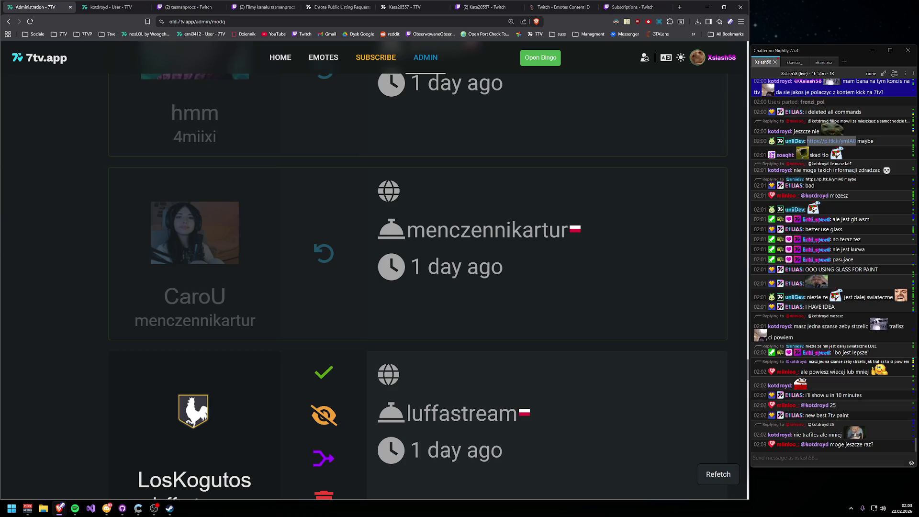
pyautogui.click(324, 373)
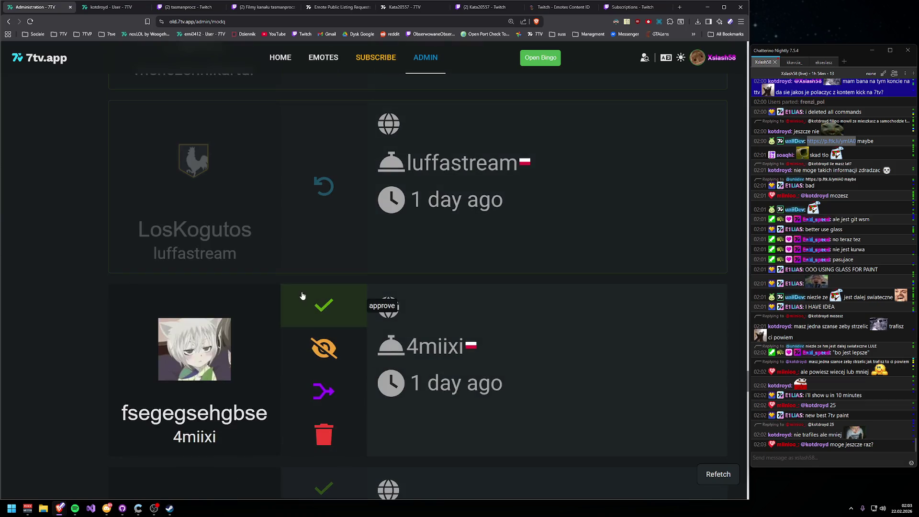
pyautogui.click(324, 306)
# Approve bonk, Jankuskaczka, NODDERSchen, dziadek, the following emote, LIKE and 4k
pyautogui.click(324, 264)
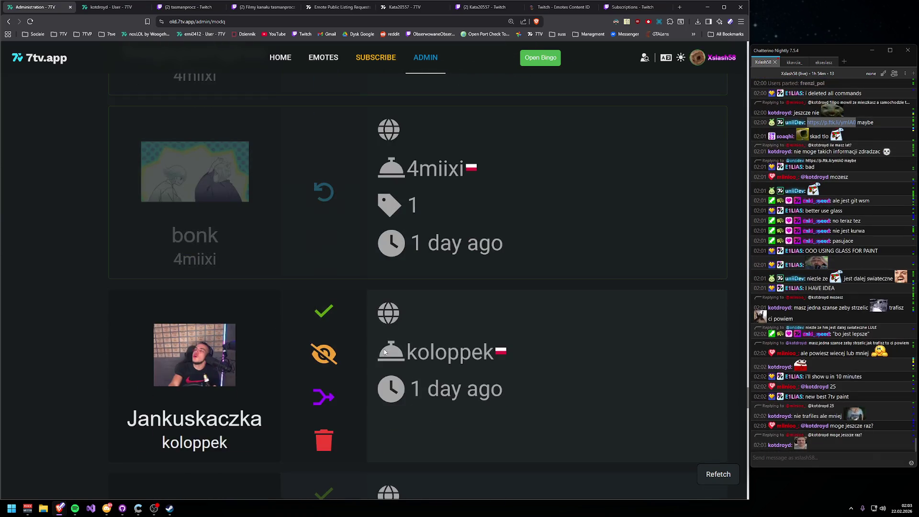
pyautogui.click(328, 324)
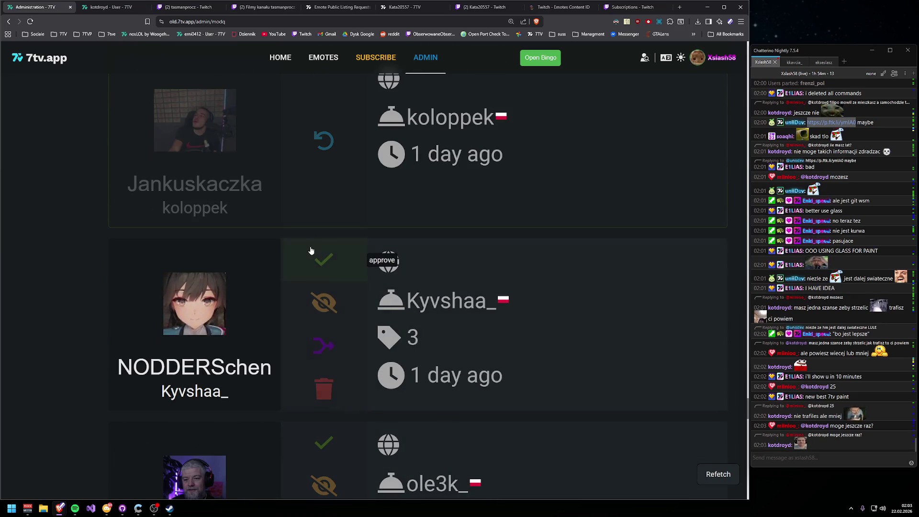
pyautogui.click(313, 253)
pyautogui.click(325, 261)
pyautogui.click(325, 268)
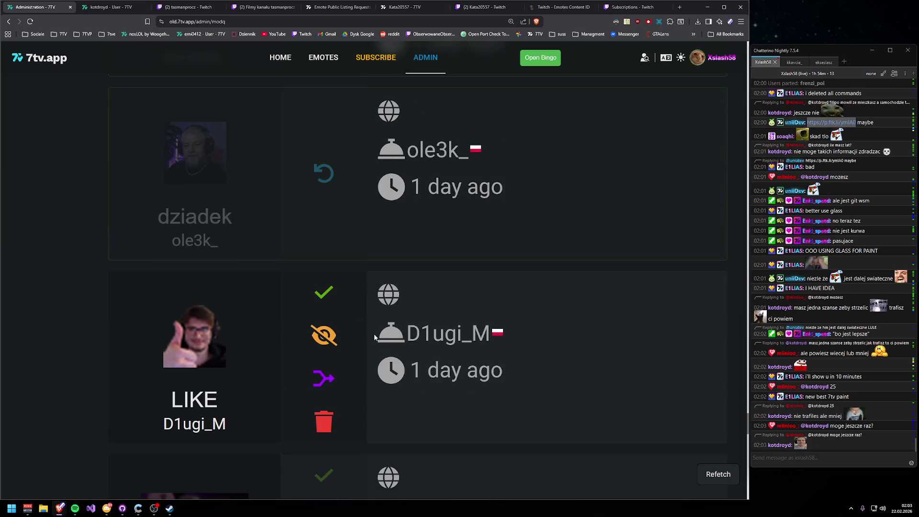
pyautogui.click(325, 294)
pyautogui.click(324, 256)
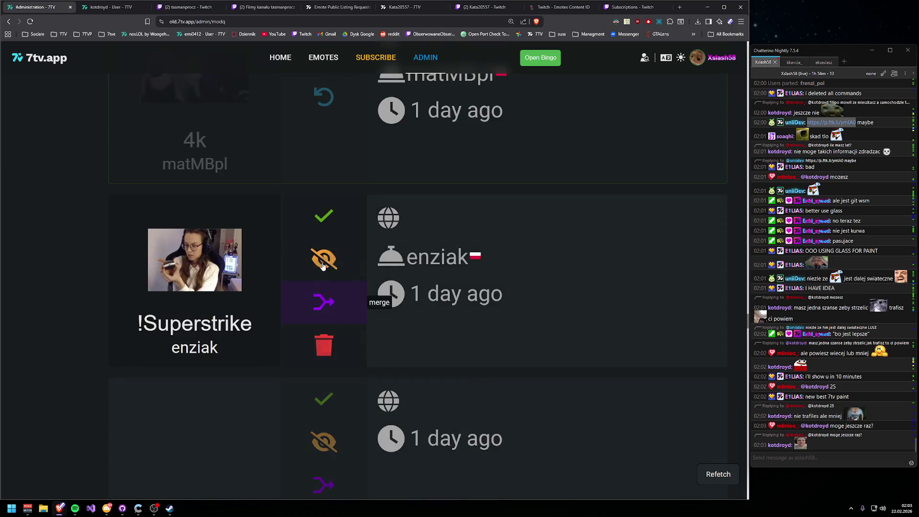
pyautogui.click(333, 236)
pyautogui.click(325, 128)
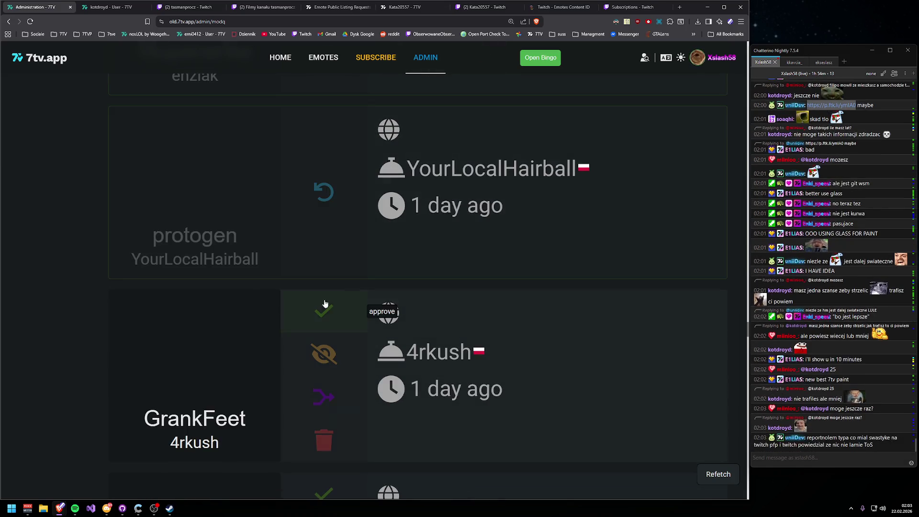
pyautogui.click(357, 311)
pyautogui.scroll(-5, 354, 301)
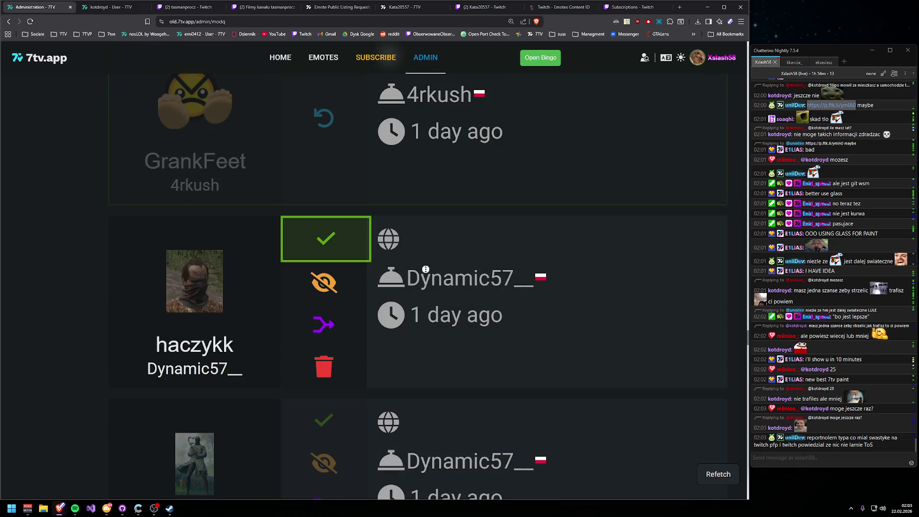
pyautogui.click(364, 237)
pyautogui.click(391, 289)
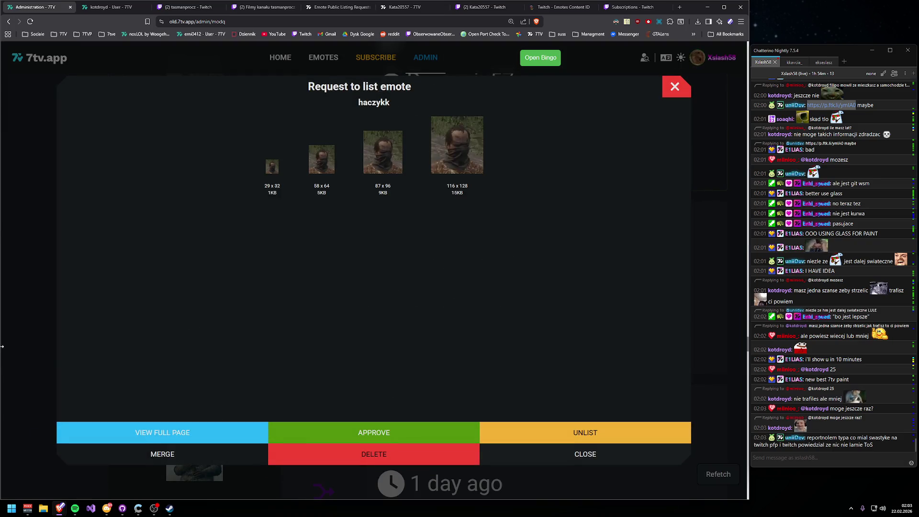
# Close the request details and approve the uploader's next emote, ZrobCos, sjp and dunkHug
pyautogui.click(29, 332)
pyautogui.scroll(-5, 82, 307)
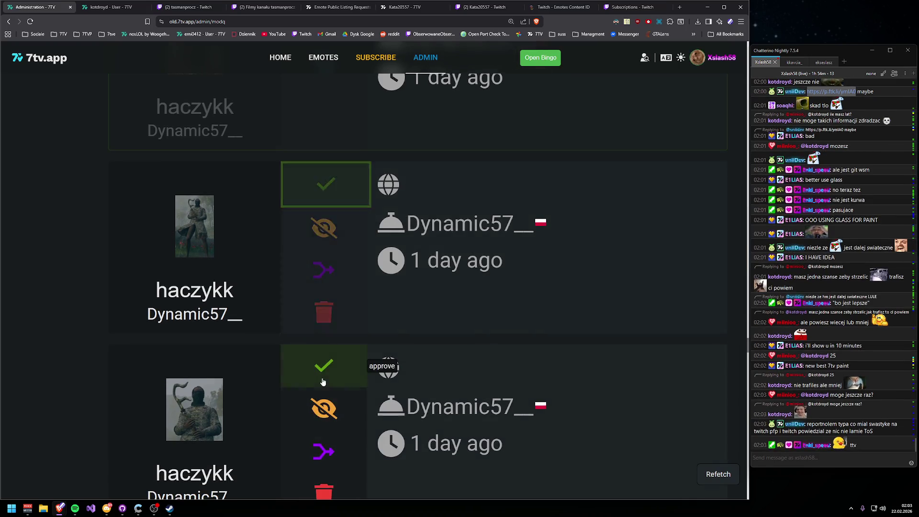
pyautogui.click(322, 381)
pyautogui.click(324, 234)
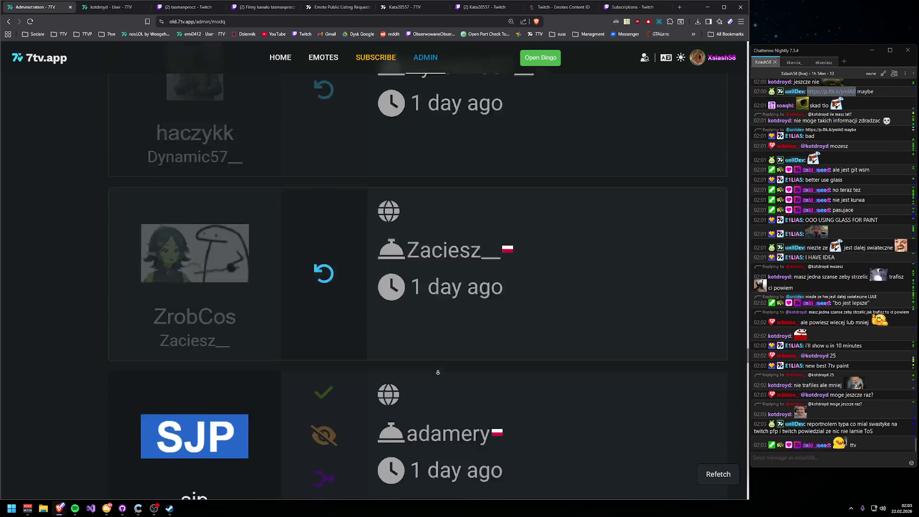
pyautogui.scroll(-5, 437, 371)
pyautogui.click(324, 158)
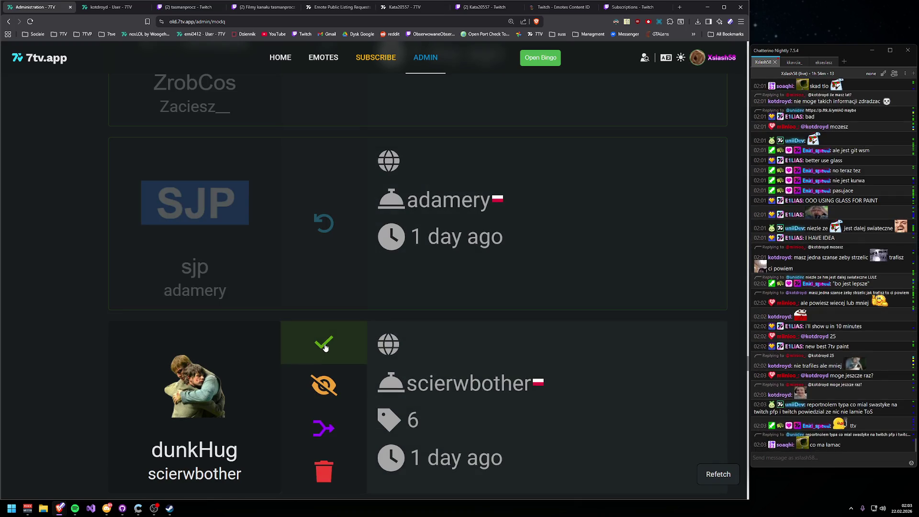
pyautogui.click(324, 347)
# Approve the pathetic, petthegwiazdor, synu, peepoLech and kansha emotes
pyautogui.scroll(-3, 455, 407)
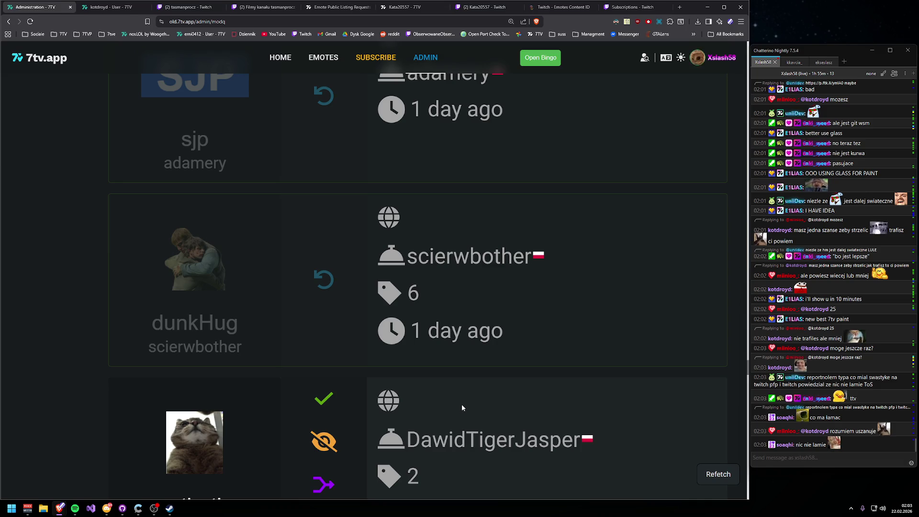
pyautogui.scroll(-4, 490, 287)
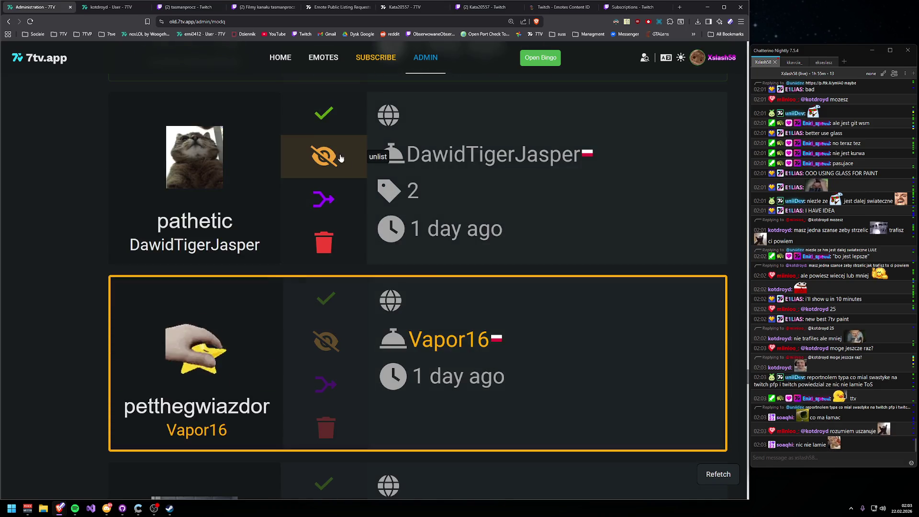
pyautogui.click(321, 120)
pyautogui.scroll(-2, 444, 268)
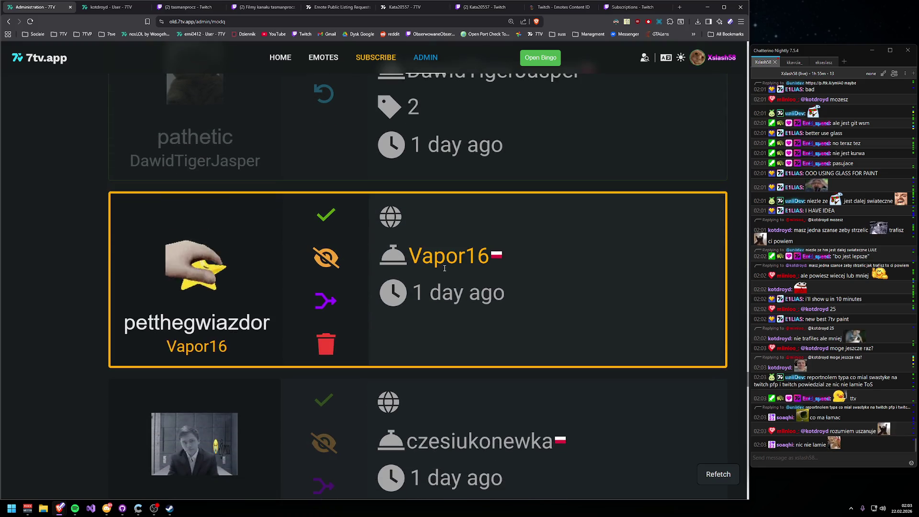
pyautogui.click(318, 221)
pyautogui.scroll(-2, 418, 295)
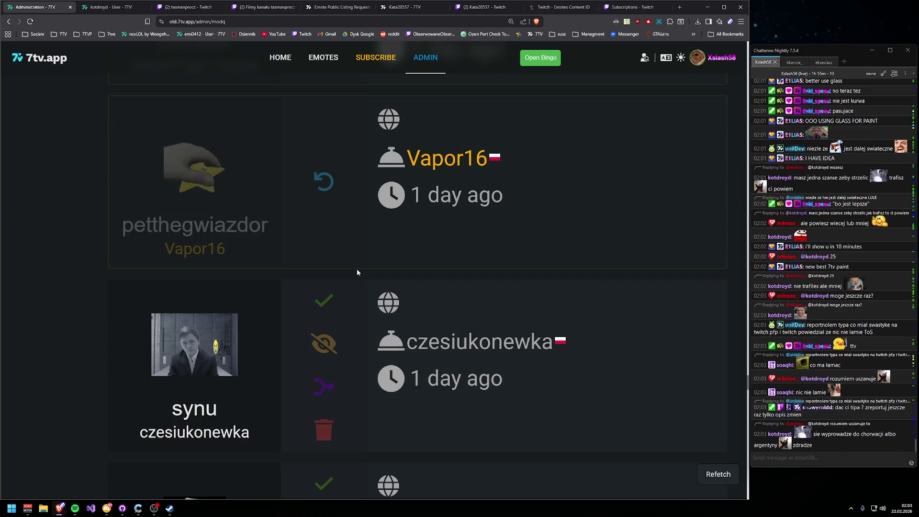
pyautogui.scroll(-2, 430, 306)
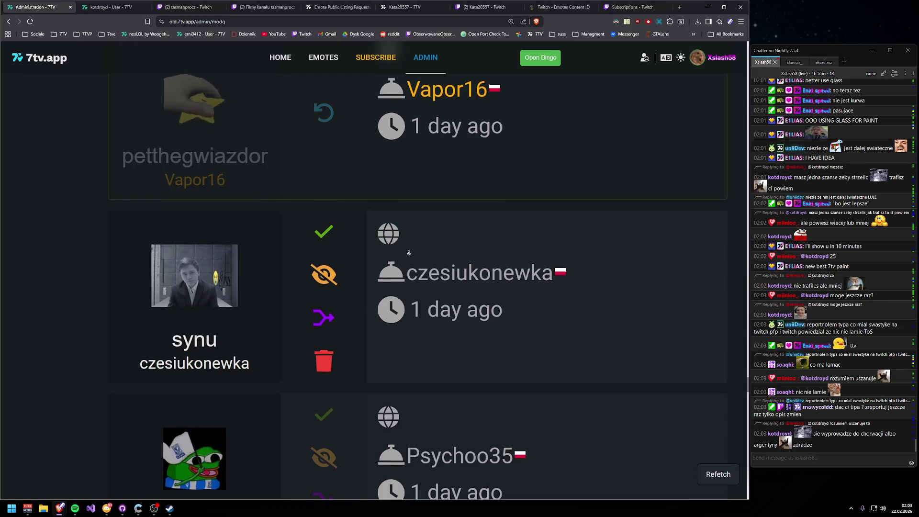
pyautogui.scroll(-1, 288, 228)
pyautogui.click(351, 183)
pyautogui.scroll(-2, 351, 234)
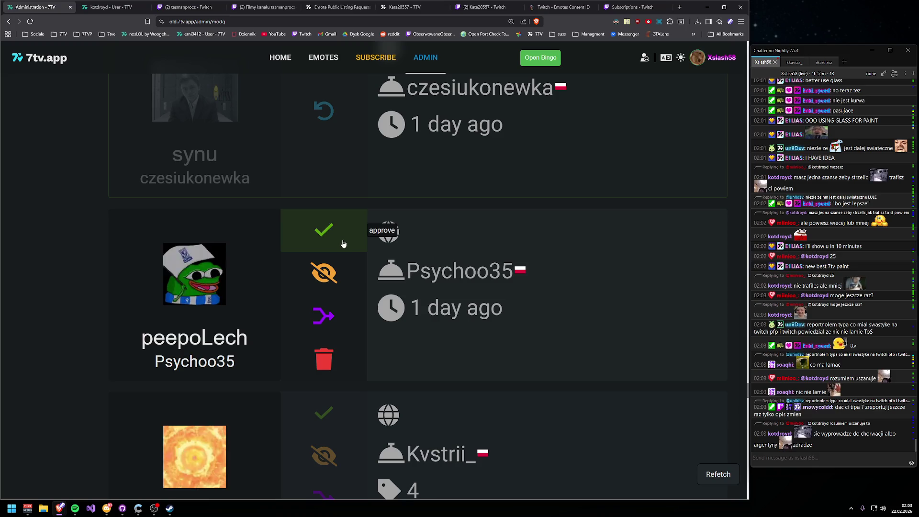
pyautogui.click(324, 231)
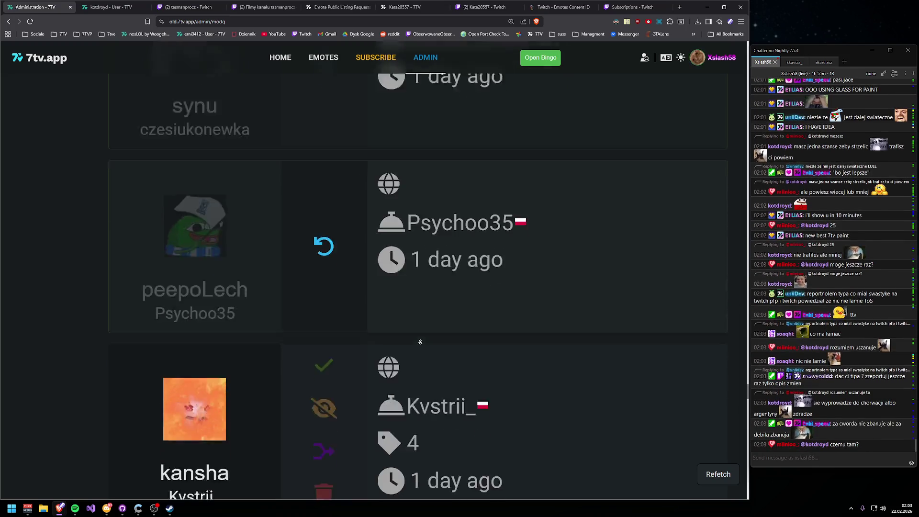
pyautogui.scroll(-2, 311, 268)
pyautogui.click(323, 235)
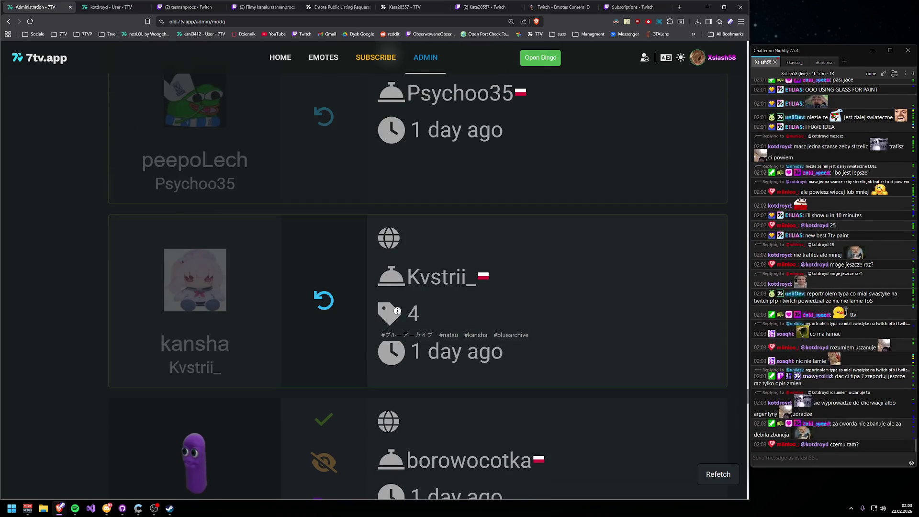
# Approve 67, unlist fight, approve smile, and open the ban emote's full request
pyautogui.scroll(-2, 396, 361)
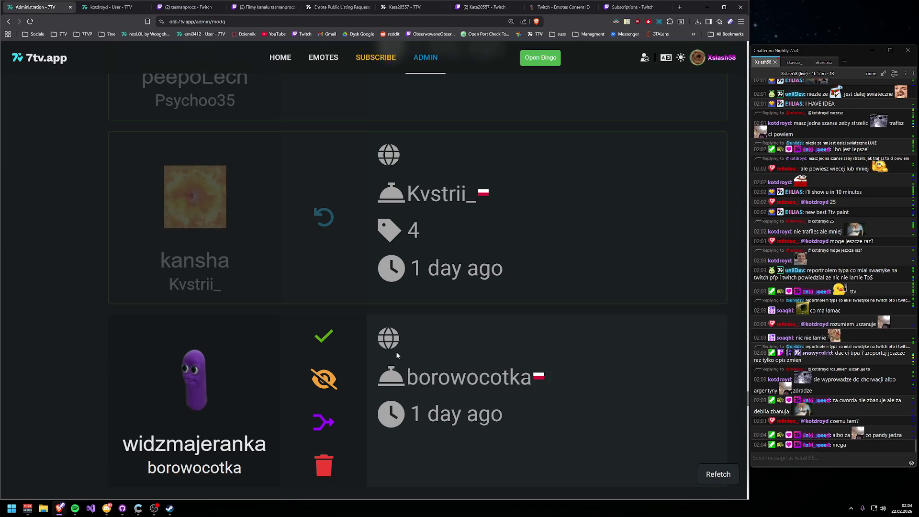
pyautogui.scroll(-3, 505, 294)
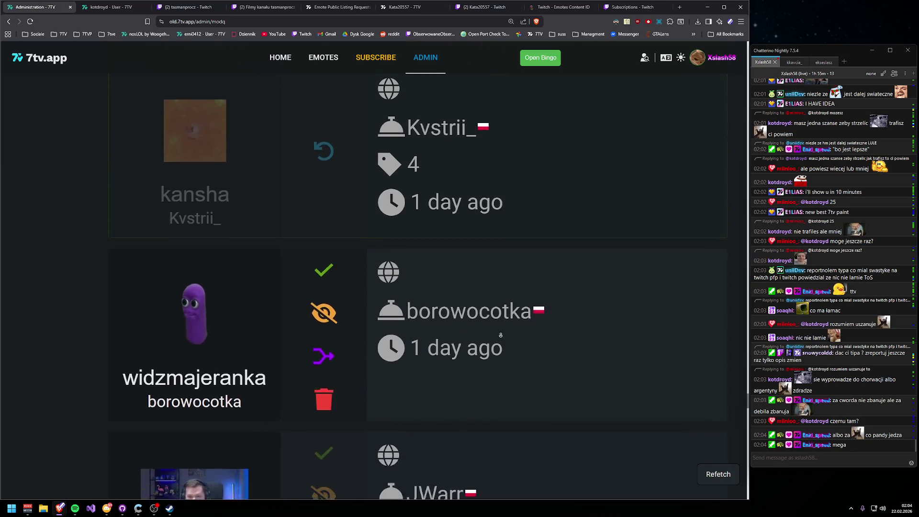
pyautogui.scroll(-3, 438, 260)
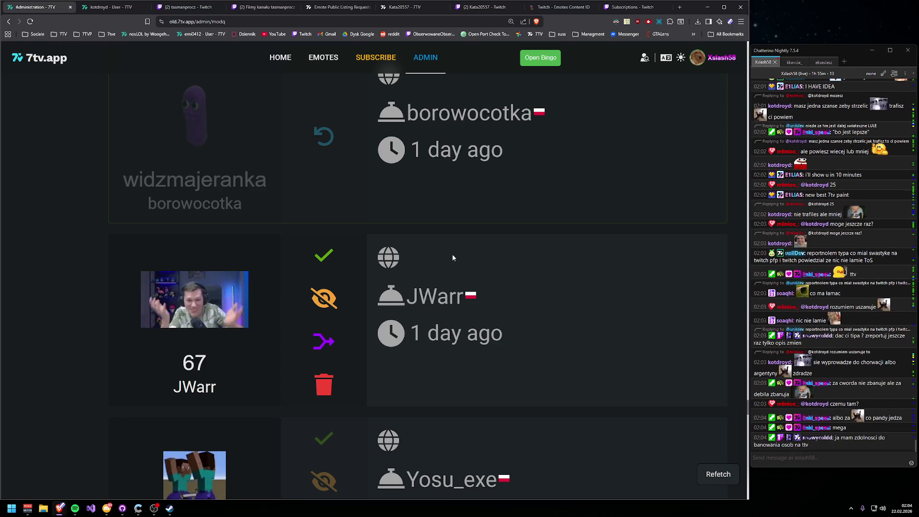
pyautogui.click(329, 269)
pyautogui.scroll(-1, 458, 316)
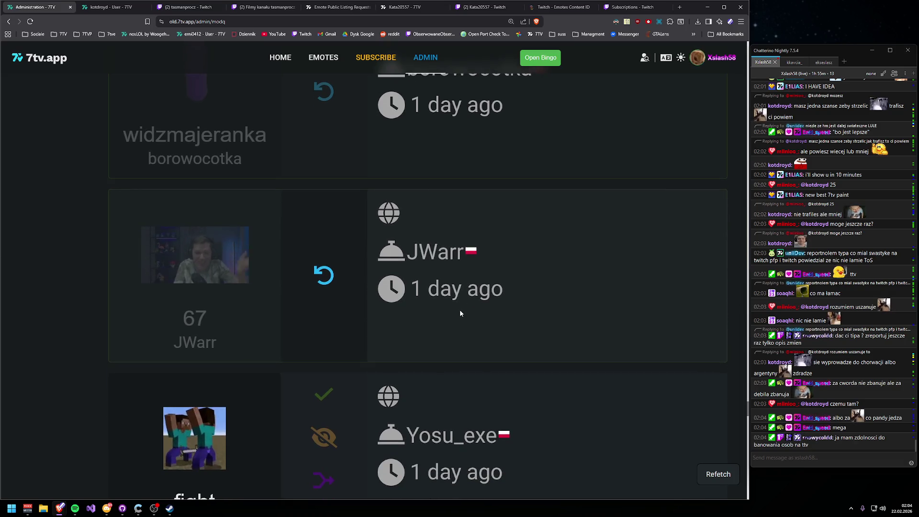
pyautogui.scroll(-4, 497, 306)
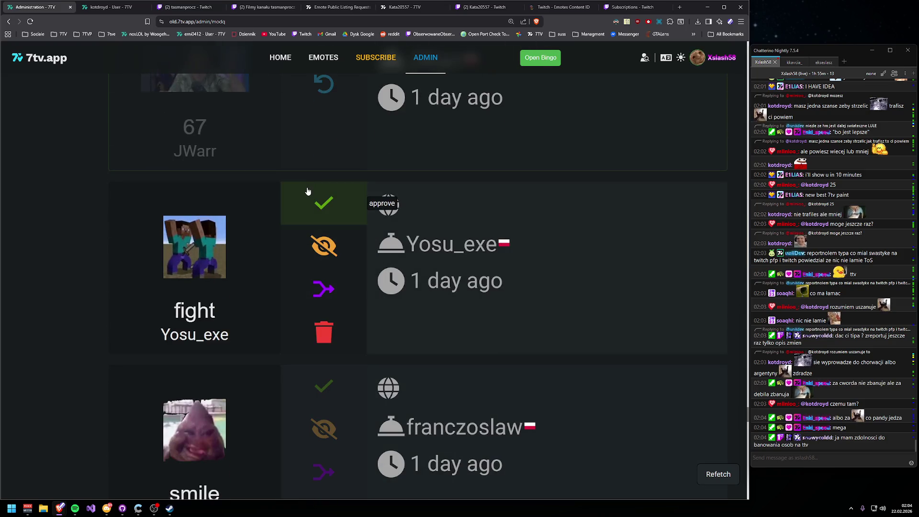
pyautogui.click(318, 265)
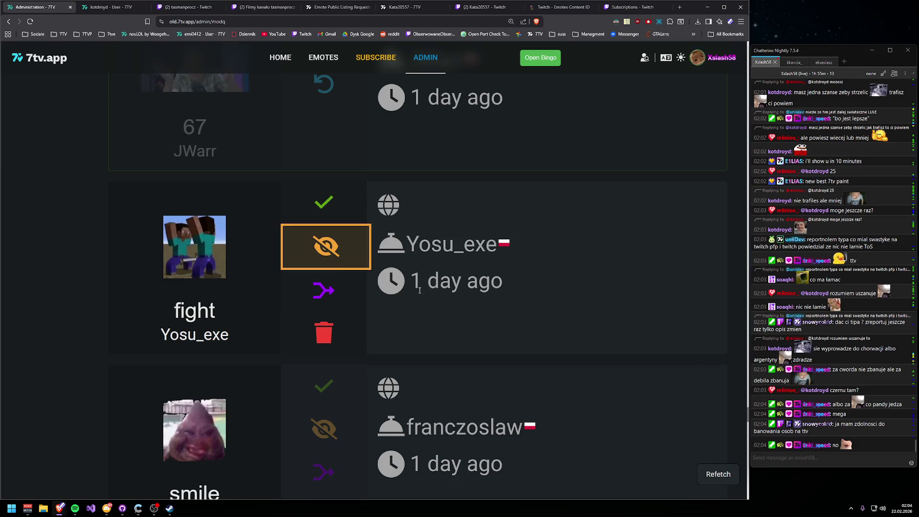
pyautogui.click(312, 170)
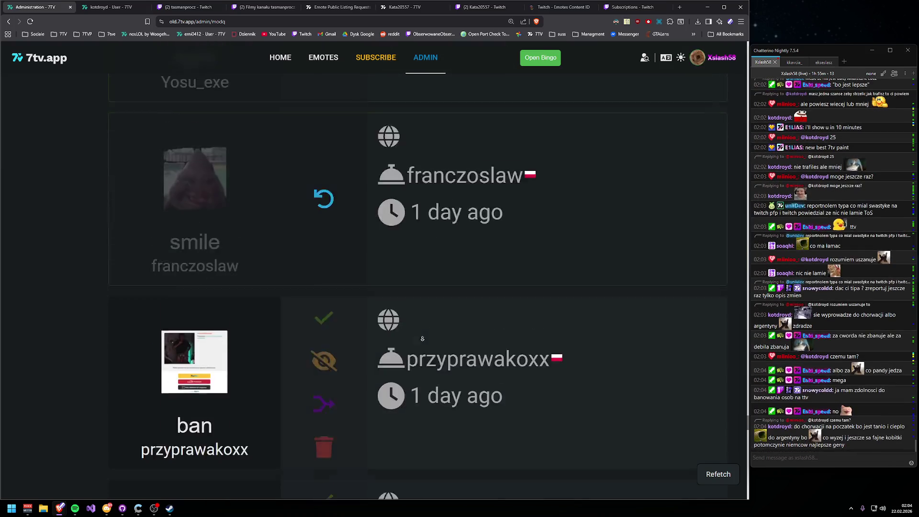
pyautogui.click(177, 278)
# Open the 136x128 ban image in a new tab and review the uploader's emotes and Twitch pages
pyautogui.middleClick(436, 169)
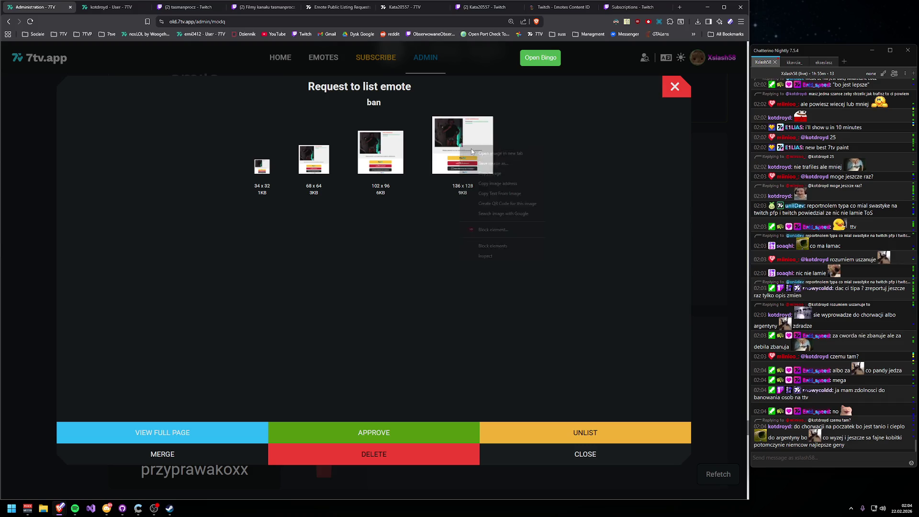
pyautogui.click(178, 8)
pyautogui.click(239, 7)
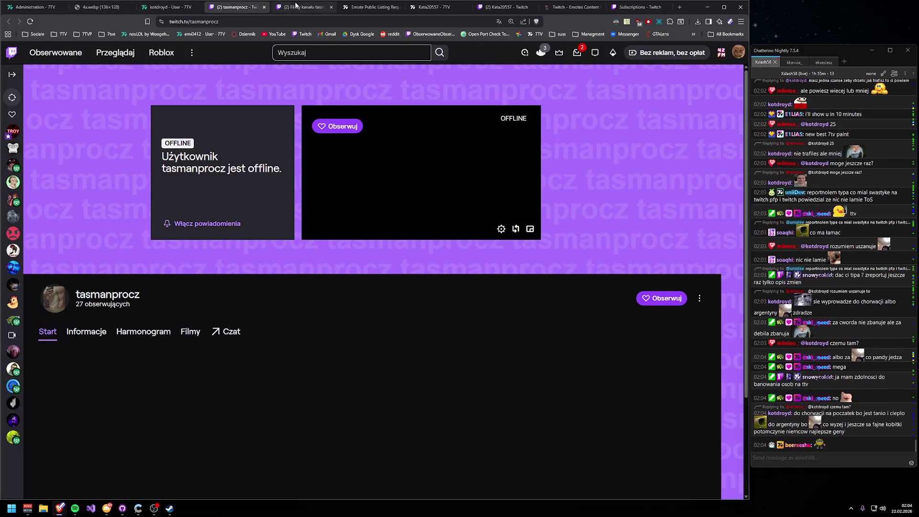
pyautogui.click(371, 6)
pyautogui.click(430, 6)
pyautogui.click(508, 6)
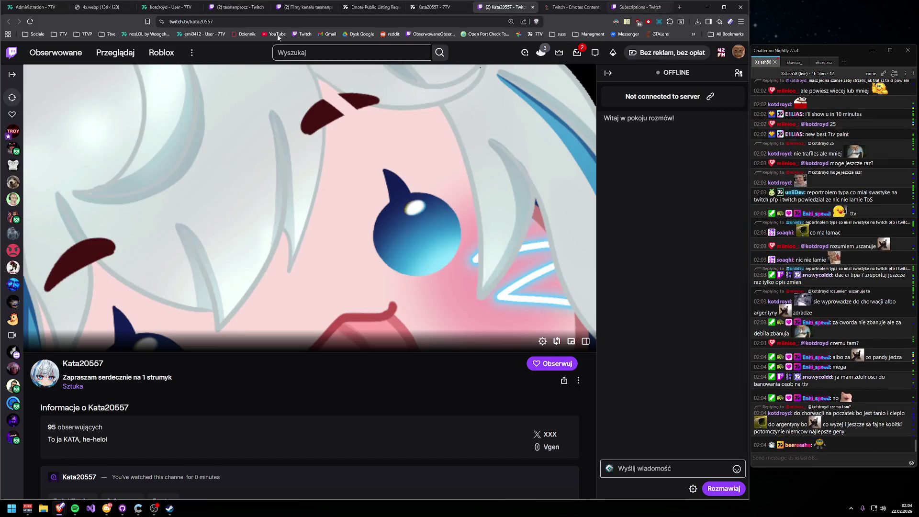
pyautogui.click(91, 7)
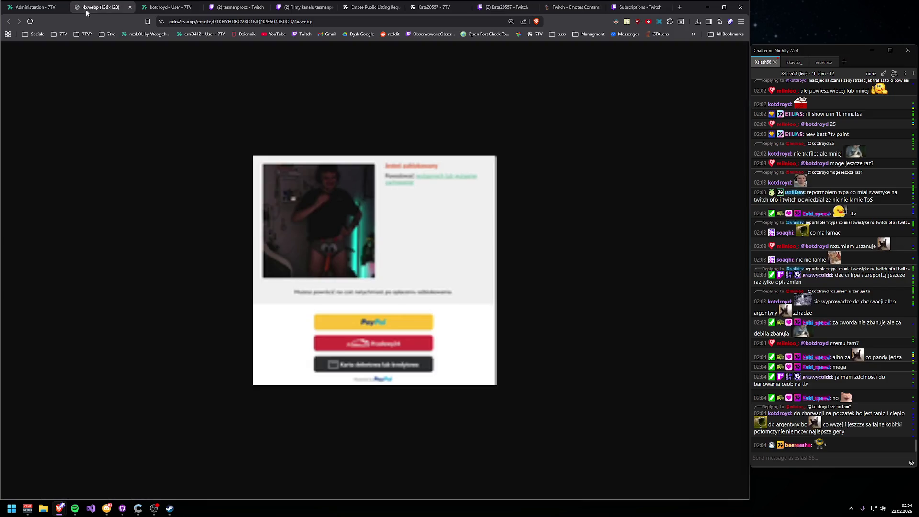
# Return to the mod queue and unlist the ban emote
pyautogui.click(8, 13)
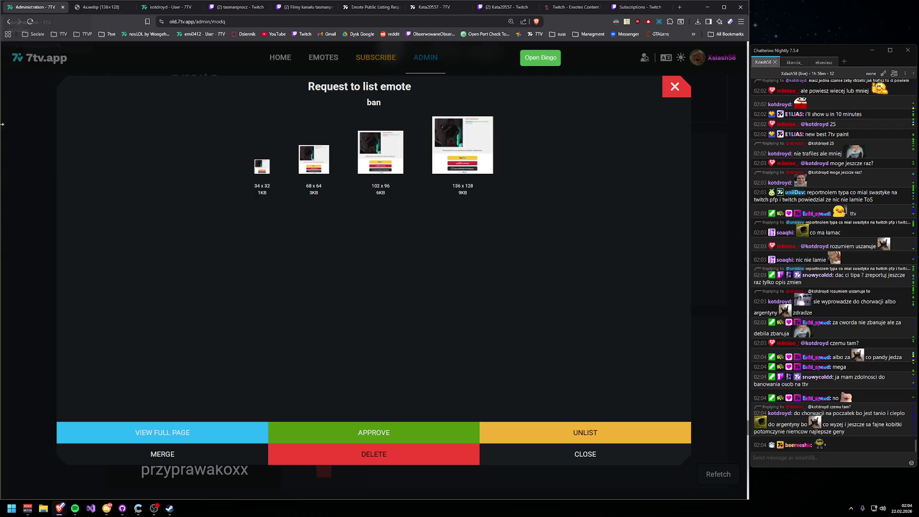
pyautogui.press('Escape')
pyautogui.click(323, 194)
pyautogui.scroll(-1, 442, 304)
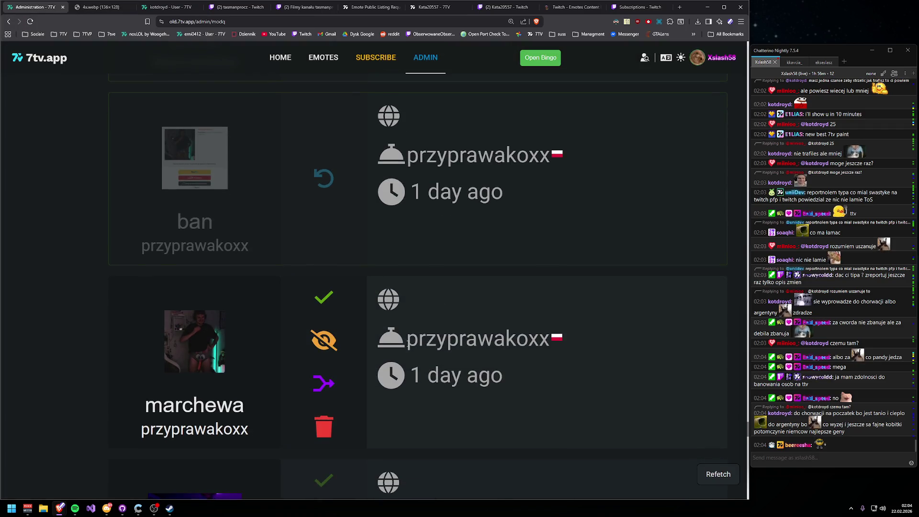
# Approve the wiciutaniec, dosomething and huh emote requests
pyautogui.scroll(-5, 421, 362)
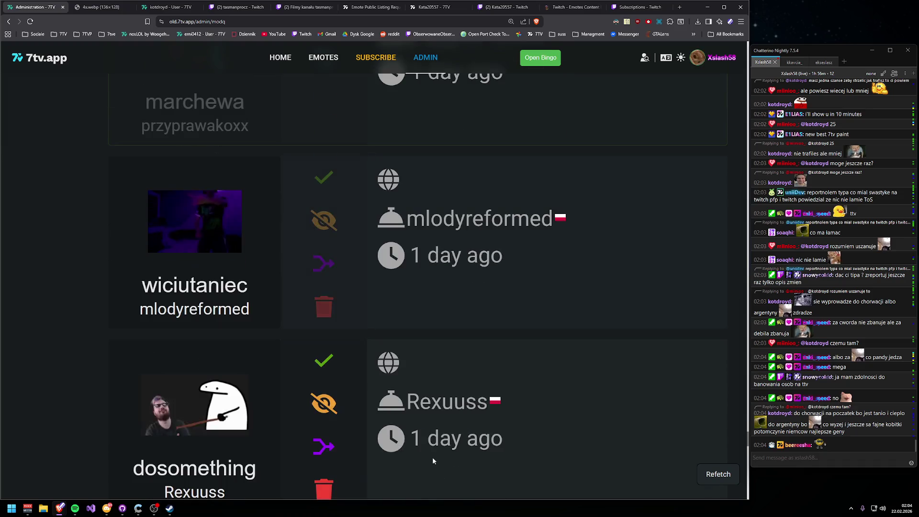
pyautogui.click(324, 178)
pyautogui.scroll(-3, 413, 354)
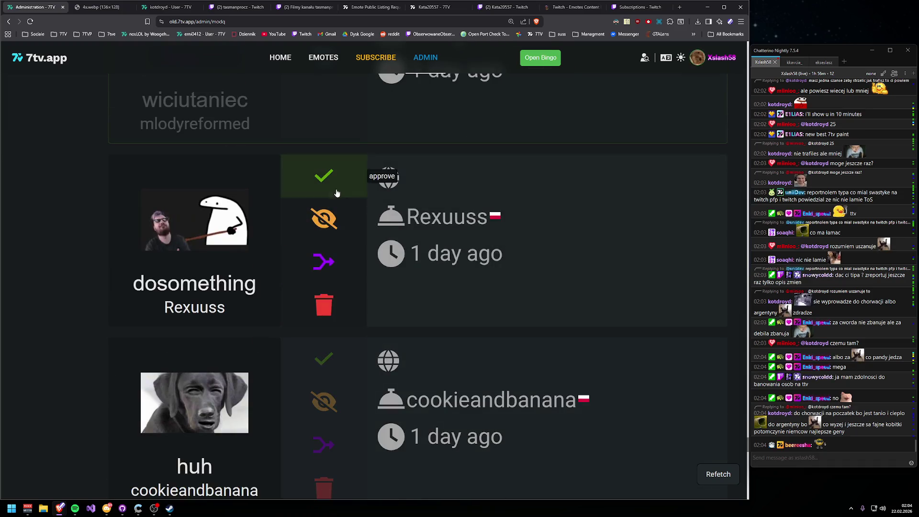
pyautogui.click(323, 177)
pyautogui.press('Return')
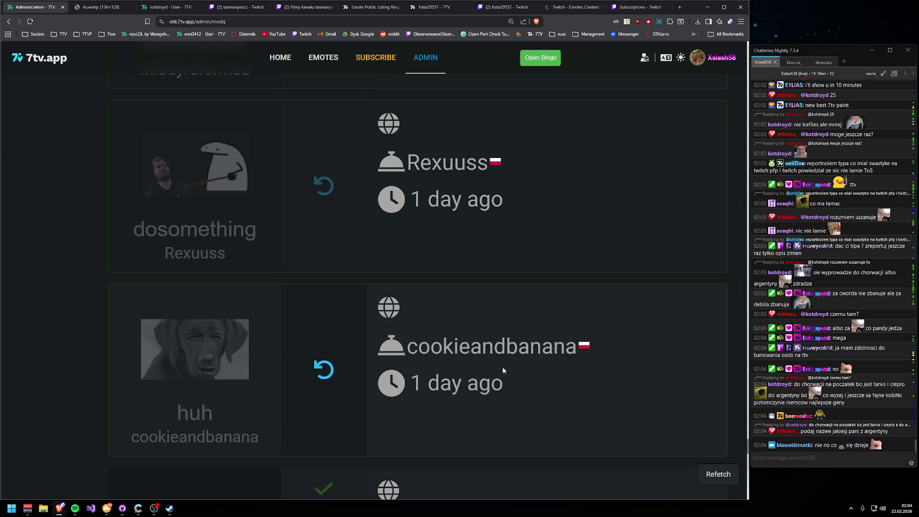
# Approve LOSERQ, unik3, rojer67, shrugsuno and czapaPiwo, then minimize the admin window
pyautogui.scroll(-3, 526, 334)
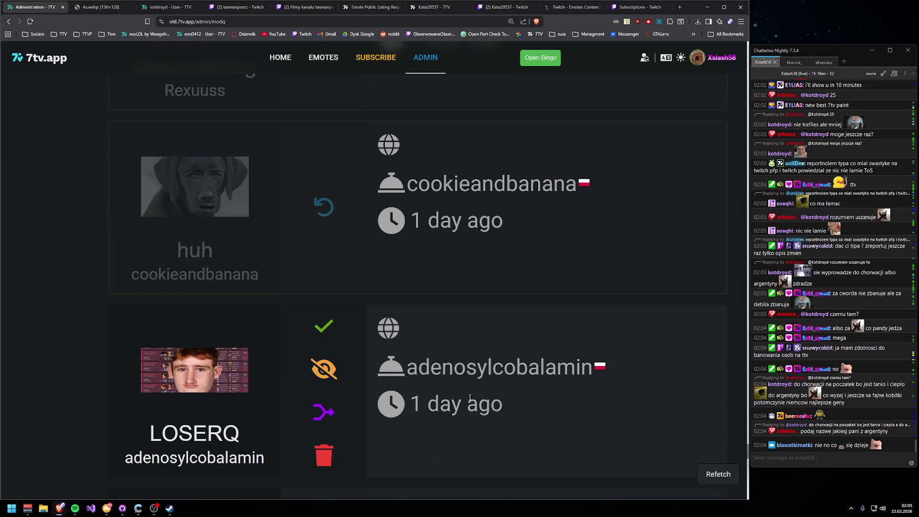
pyautogui.scroll(-2, 195, 192)
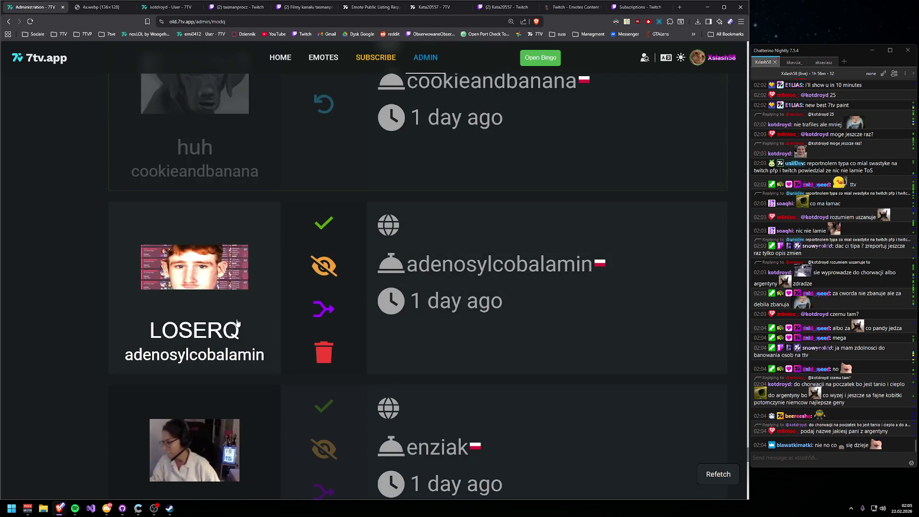
pyautogui.click(314, 223)
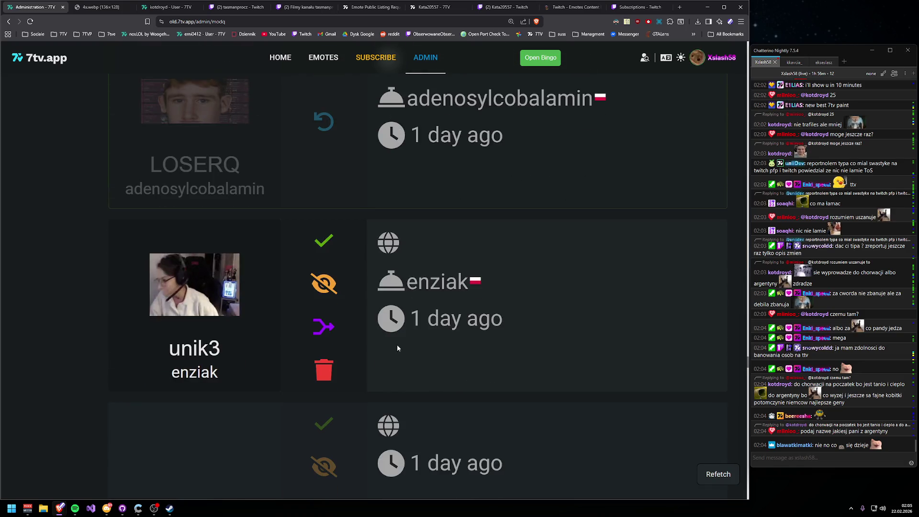
pyautogui.click(322, 240)
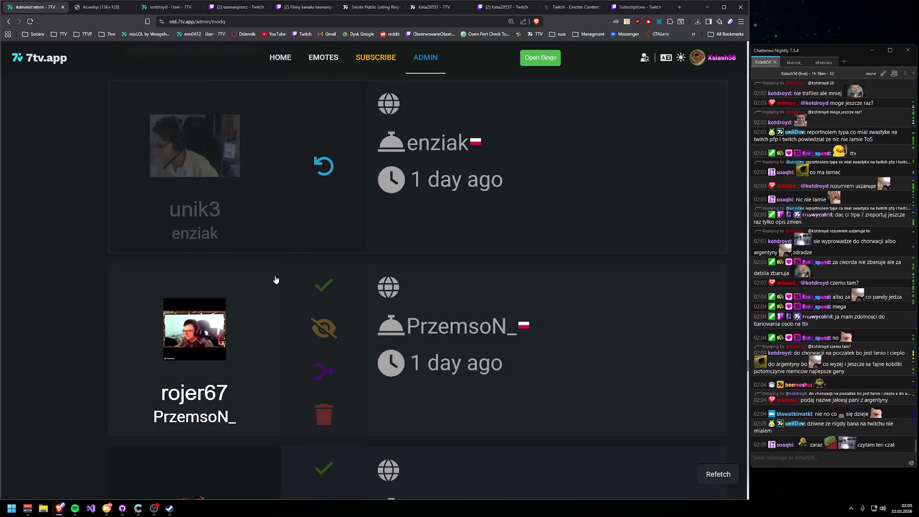
pyautogui.click(324, 284)
pyautogui.click(324, 192)
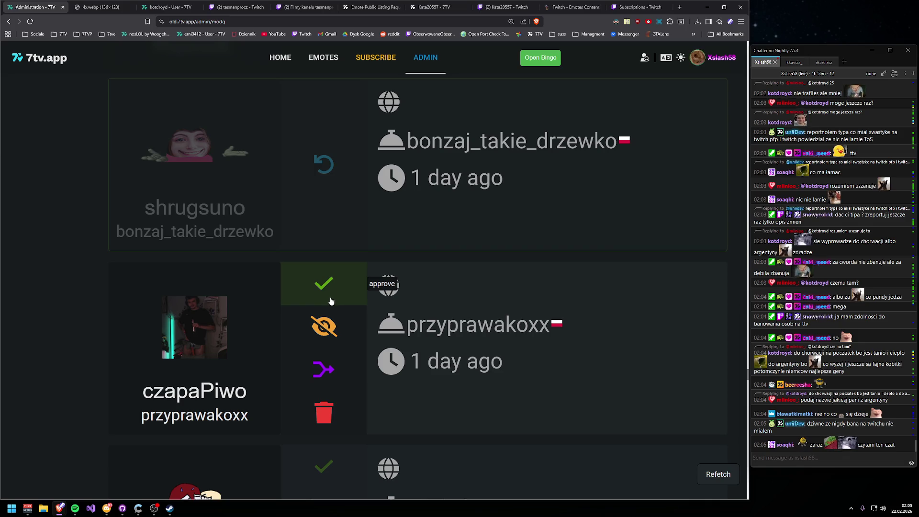
pyautogui.click(331, 300)
pyautogui.click(706, 7)
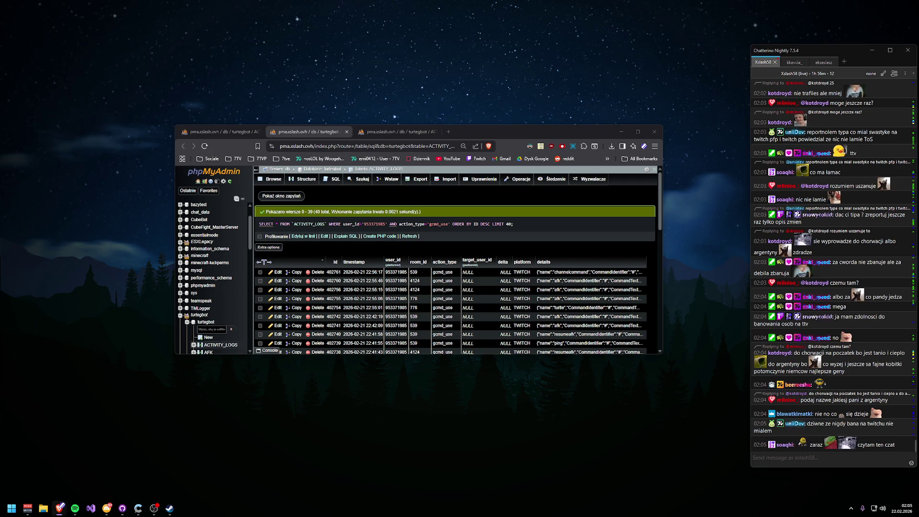
# Switch from phpMyAdmin's ACTIVITY_LOGS results back to the 7TV mod queue with Alt+Tab
pyautogui.hotkey('alt', 'Tab')
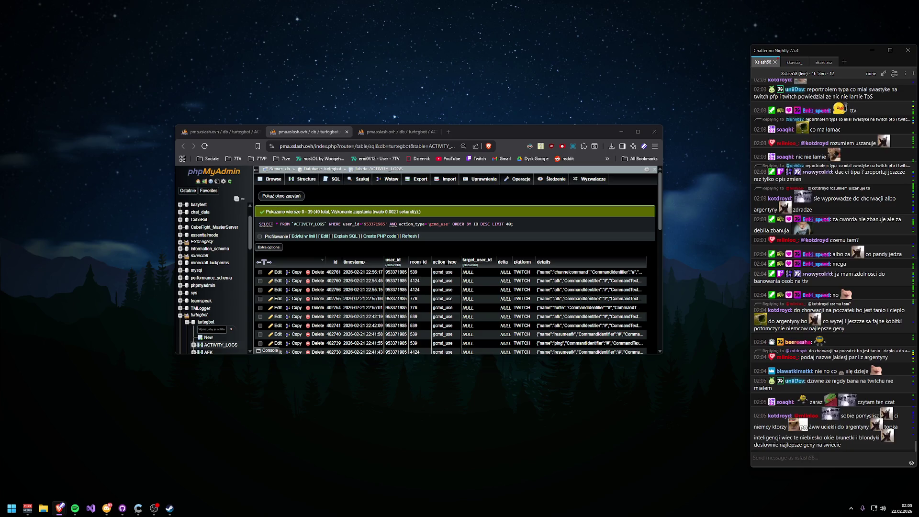
pyautogui.hotkey('alt', 'Tab')
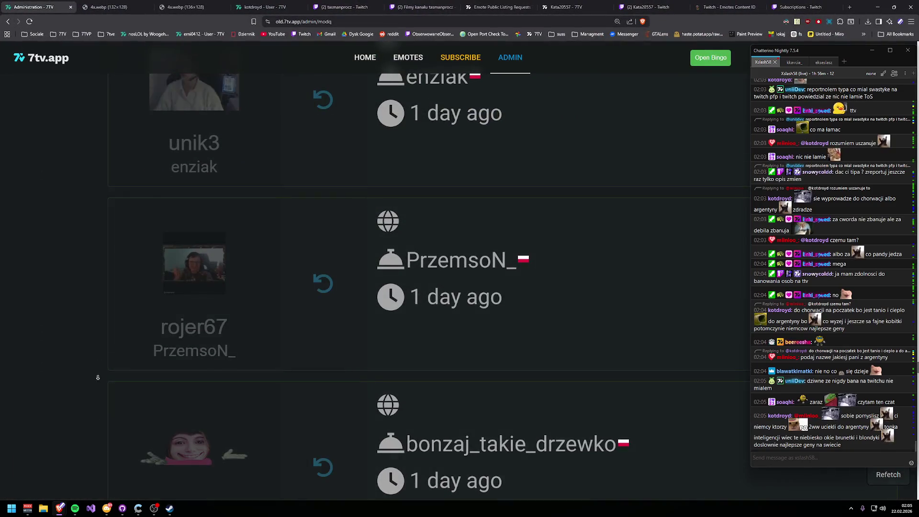
# Resolve czapaPiwo and approve yuri, czapaTaniec and chcialabys, moving the chat window aside
pyautogui.scroll(-5, 139, 373)
pyautogui.click(363, 298)
pyautogui.scroll(-5, 430, 324)
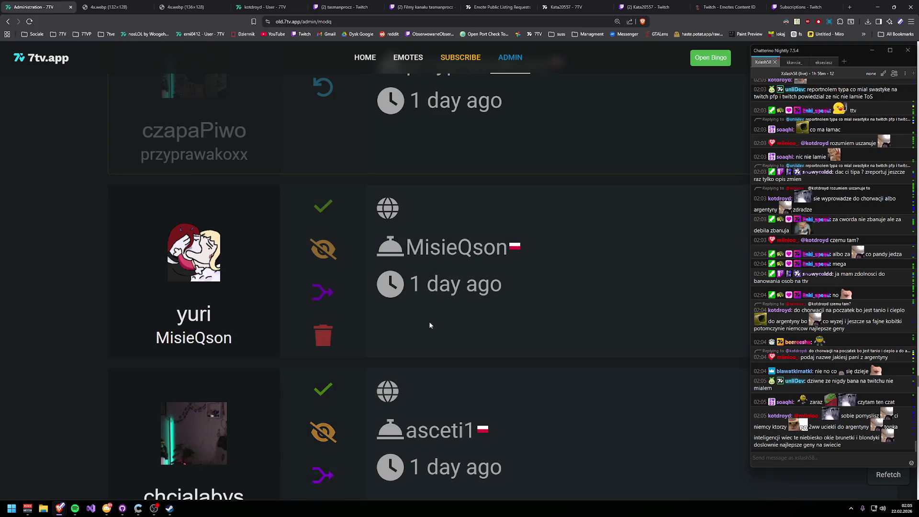
pyautogui.click(315, 207)
pyautogui.scroll(-3, 369, 294)
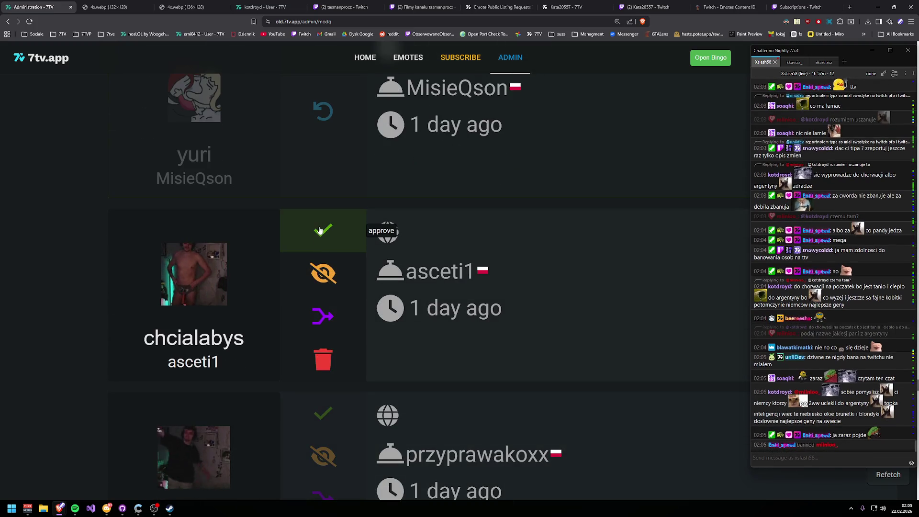
pyautogui.scroll(-3, 450, 342)
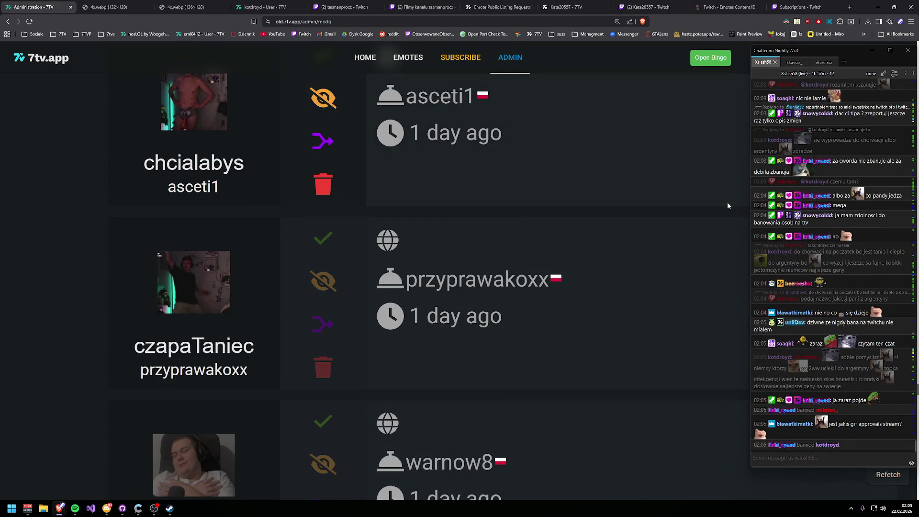
pyautogui.moveTo(801, 56); pyautogui.dragTo(769, 51)
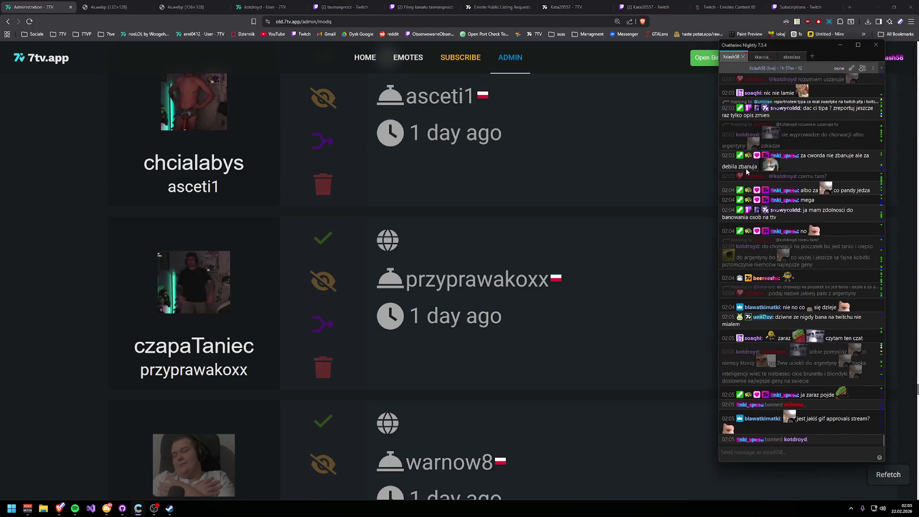
pyautogui.scroll(-1, 431, 344)
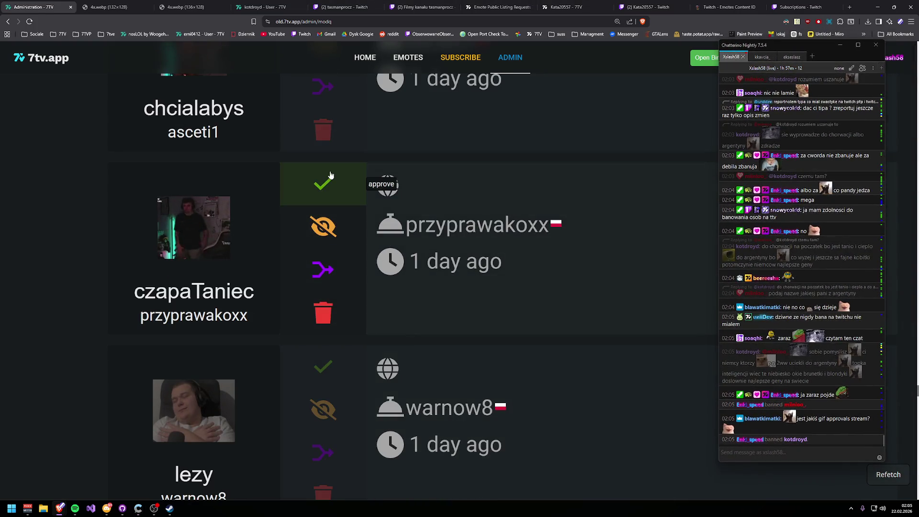
pyautogui.click(372, 201)
pyautogui.scroll(4, 459, 187)
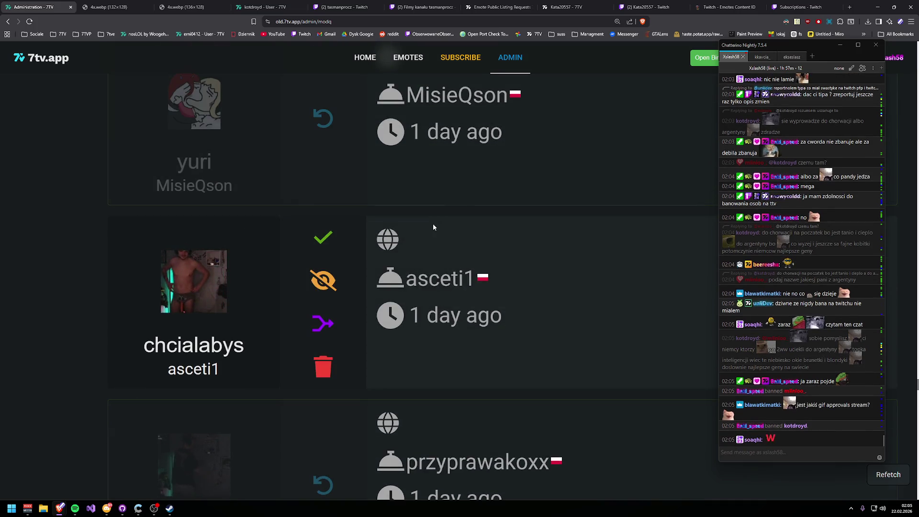
pyautogui.click(323, 280)
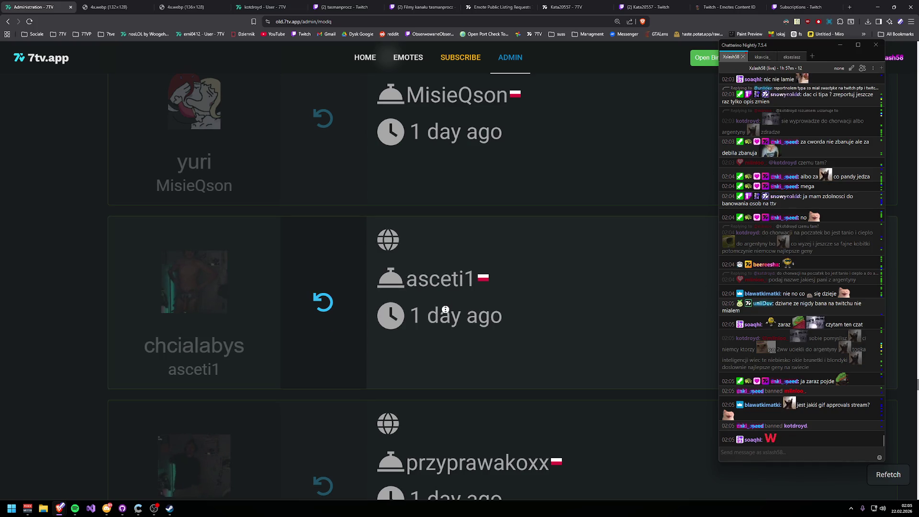
pyautogui.scroll(-7, 445, 310)
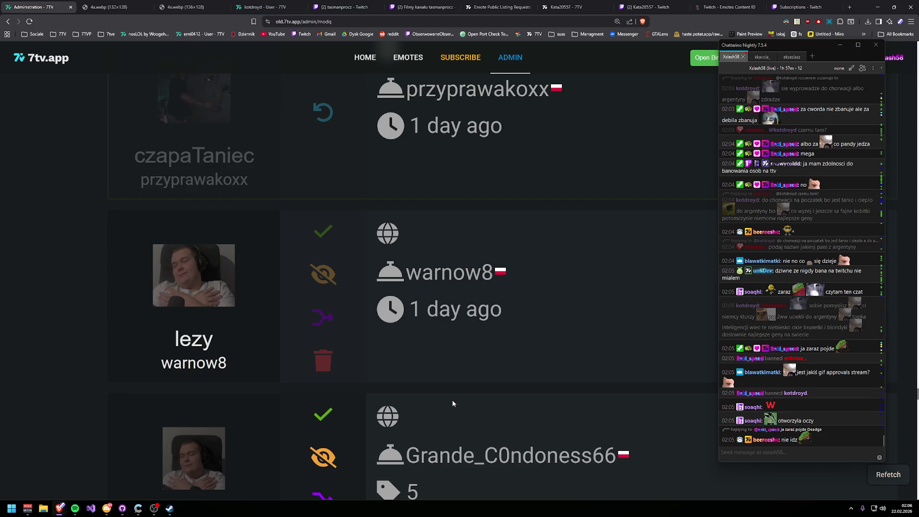
pyautogui.middleClick(531, 278)
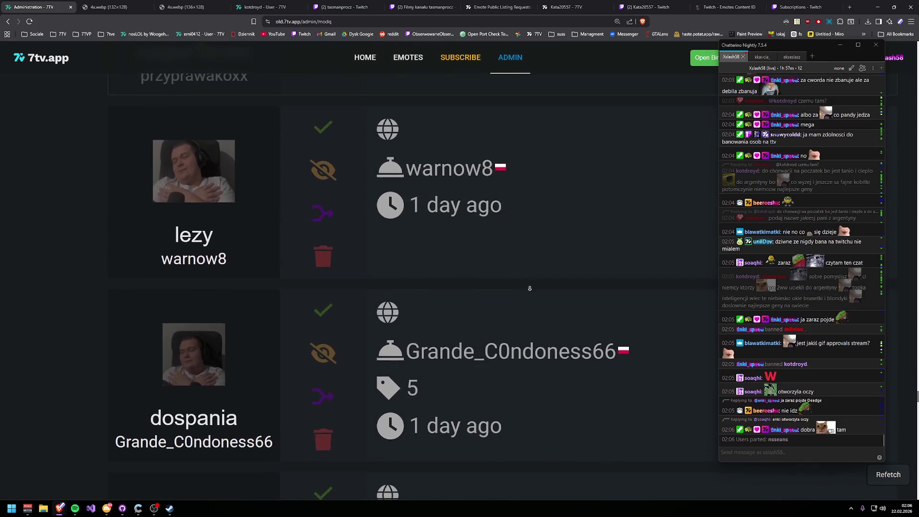
pyautogui.scroll(1, 529, 278)
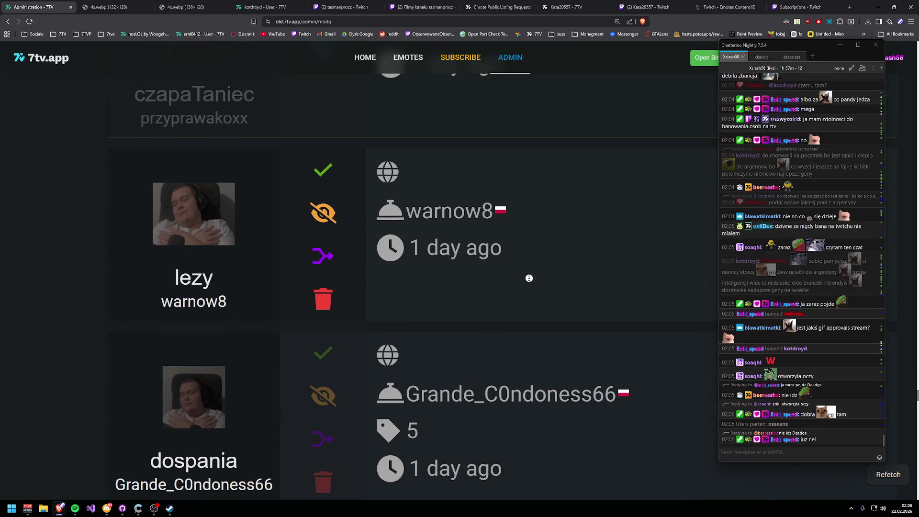
pyautogui.click(322, 170)
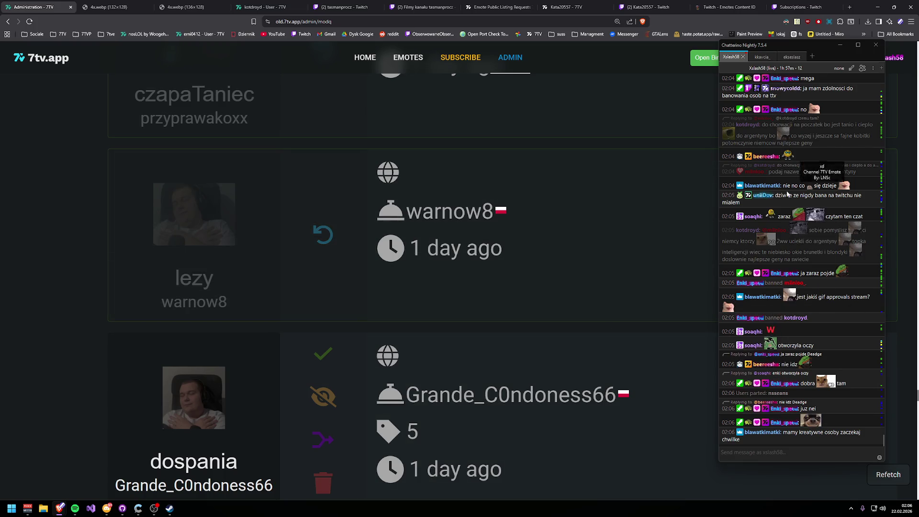
pyautogui.scroll(-3, 522, 264)
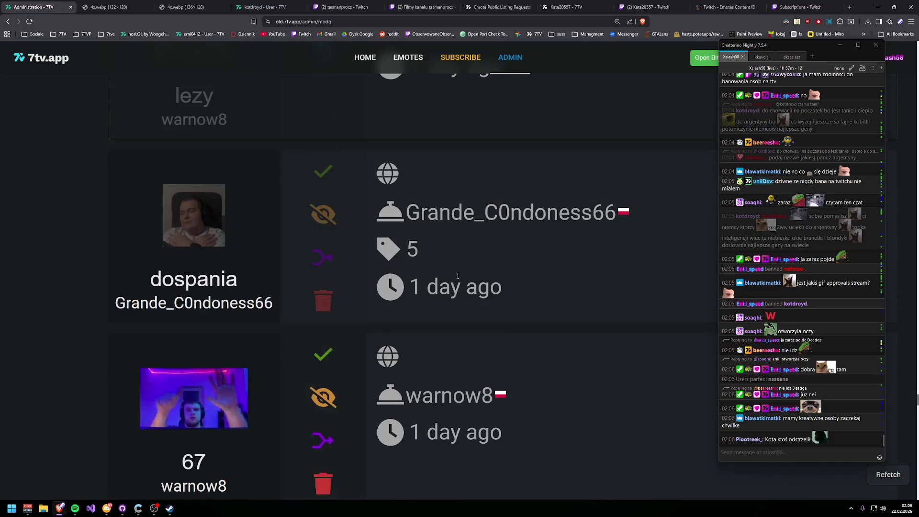
pyautogui.click(355, 184)
pyautogui.scroll(-3, 354, 215)
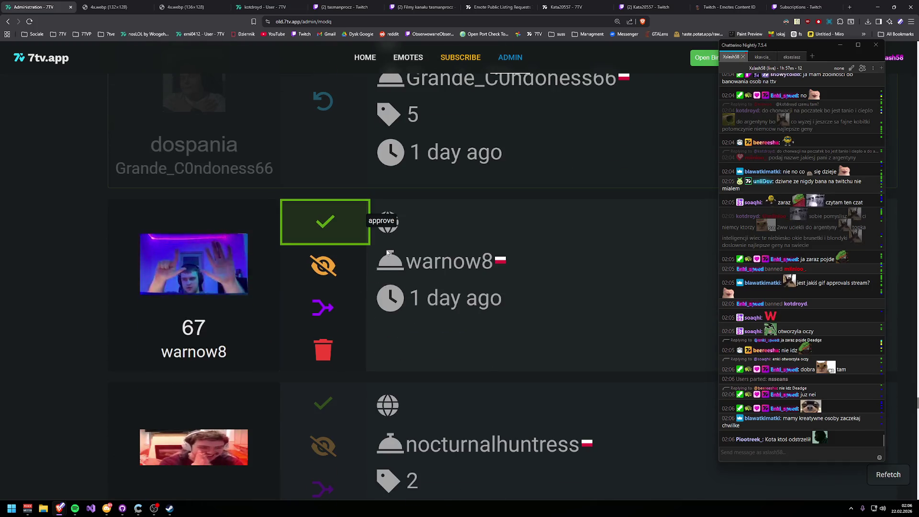
pyautogui.click(357, 221)
pyautogui.scroll(-4, 357, 221)
pyautogui.click(325, 215)
pyautogui.scroll(-3, 325, 269)
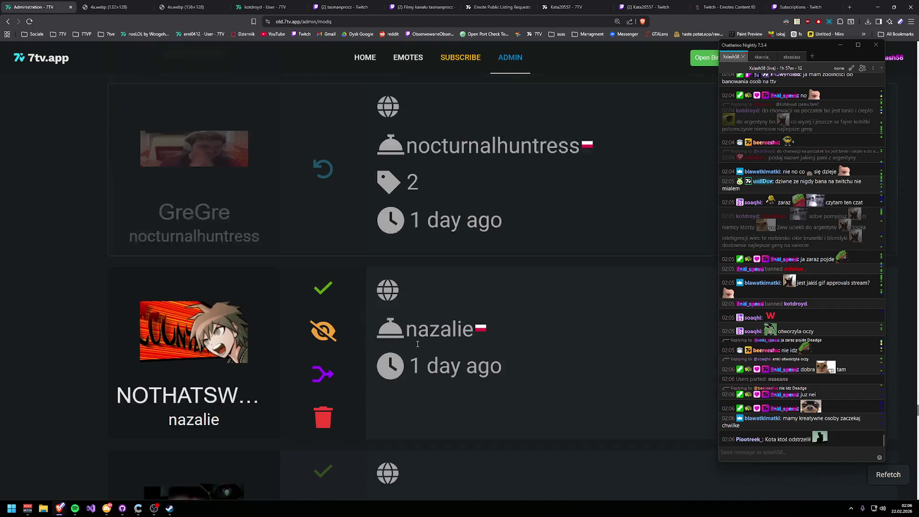
pyautogui.click(322, 269)
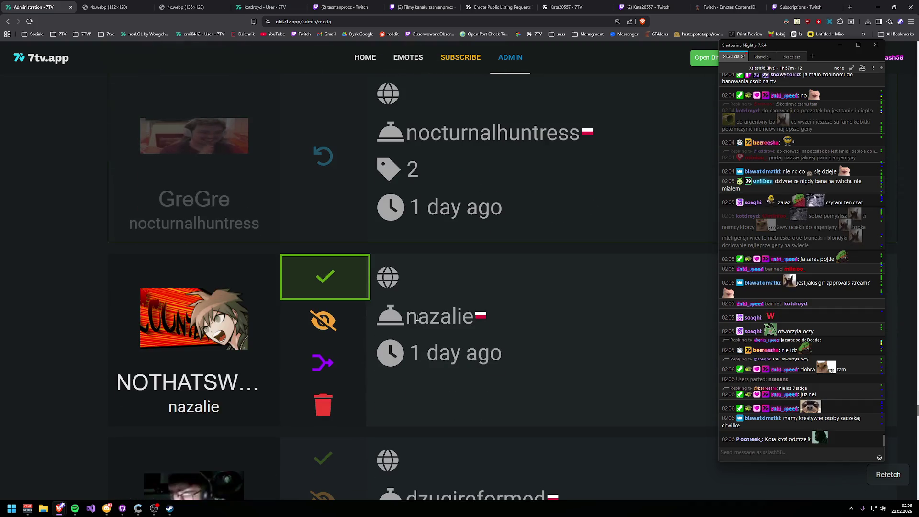
# Approve the fatektrup, songorage, zytciu and stopyapping listing requests
pyautogui.scroll(-3, 421, 378)
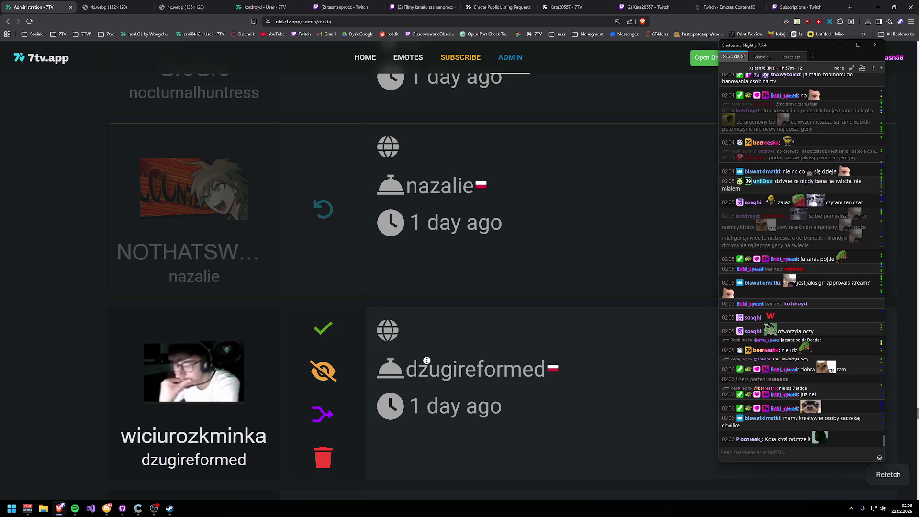
pyautogui.scroll(-2, 426, 360)
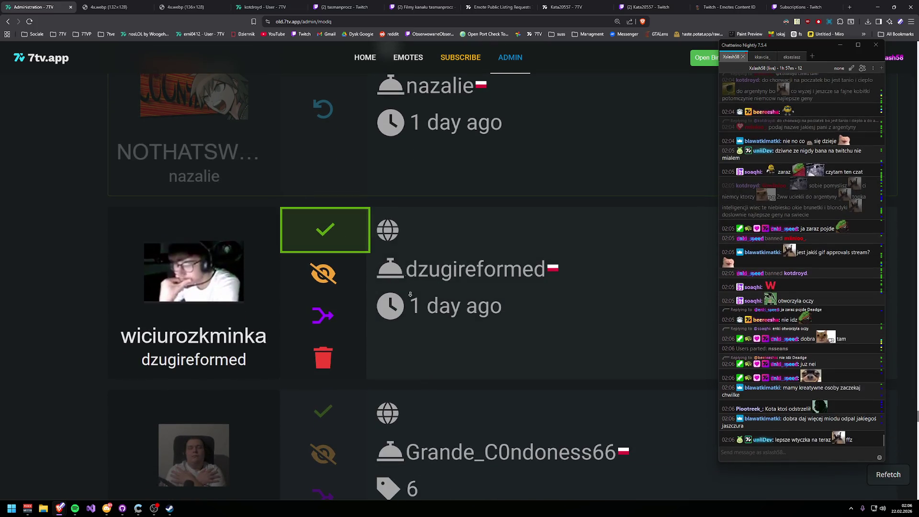
pyautogui.click(337, 227)
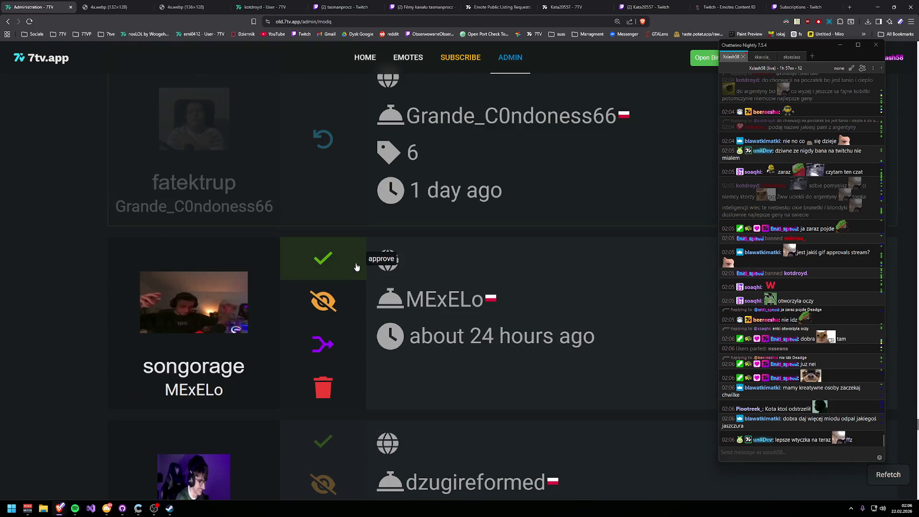
pyautogui.click(356, 266)
pyautogui.click(344, 292)
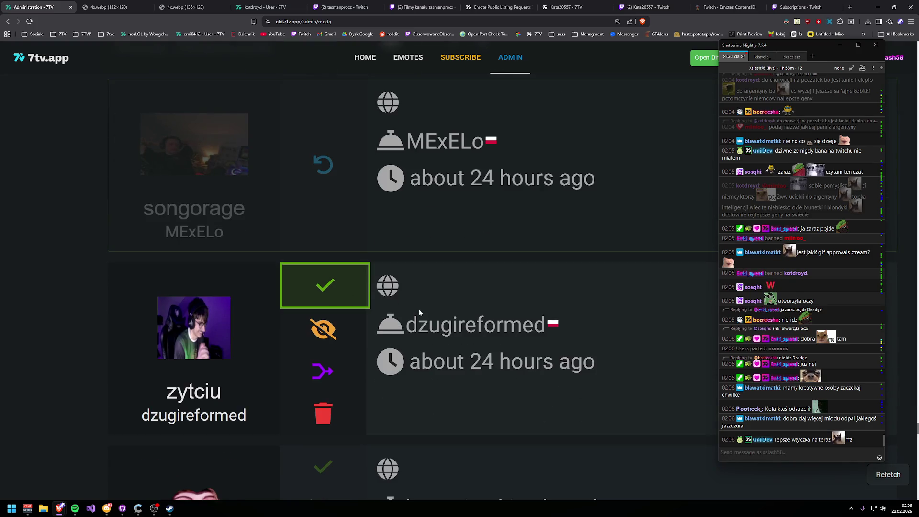
pyautogui.click(316, 331)
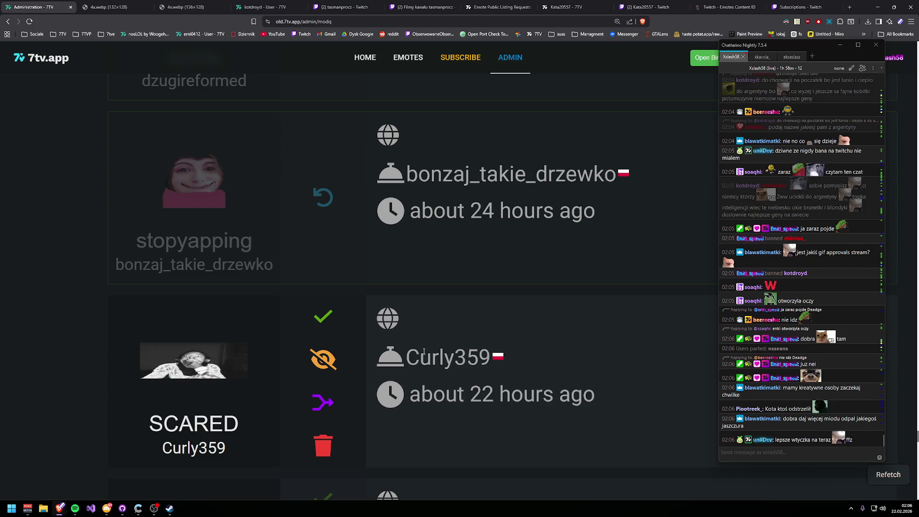
pyautogui.moveTo(774, 42); pyautogui.dragTo(775, 181)
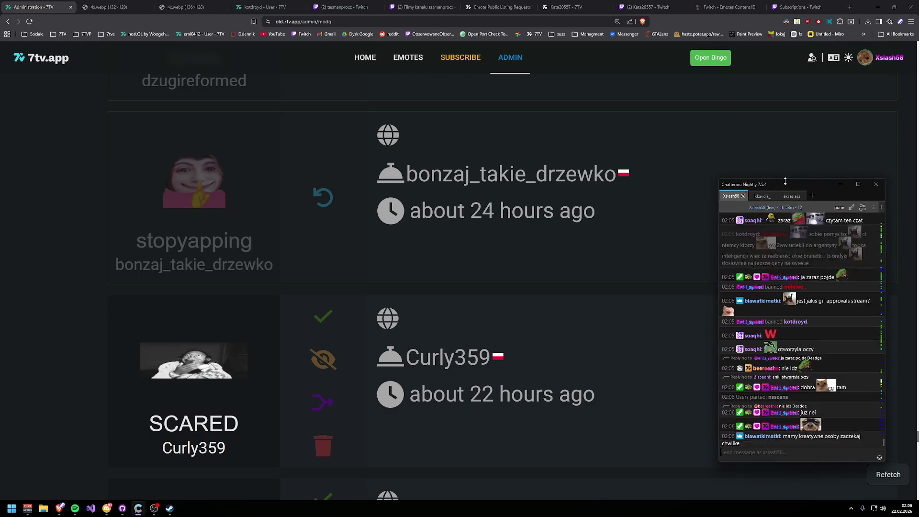
pyautogui.scroll(-3, 425, 335)
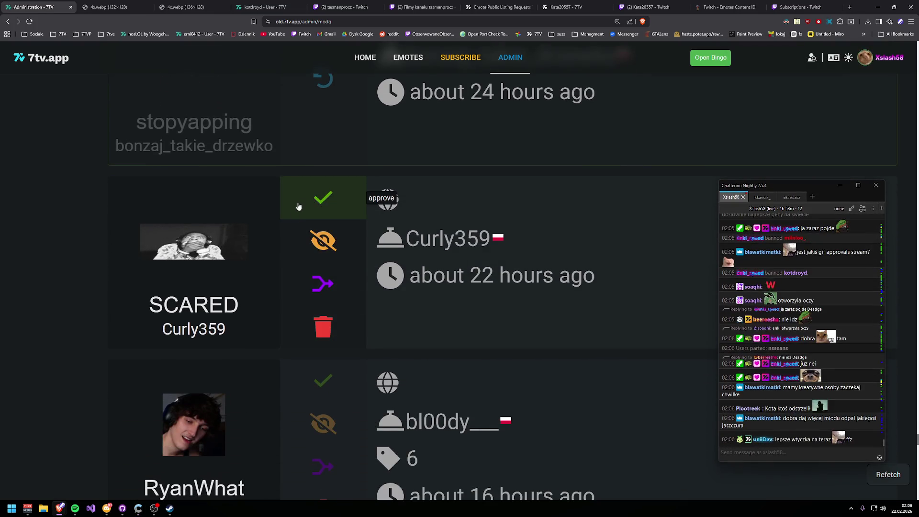
pyautogui.click(363, 189)
pyautogui.scroll(-5, 406, 218)
pyautogui.scroll(4, 406, 219)
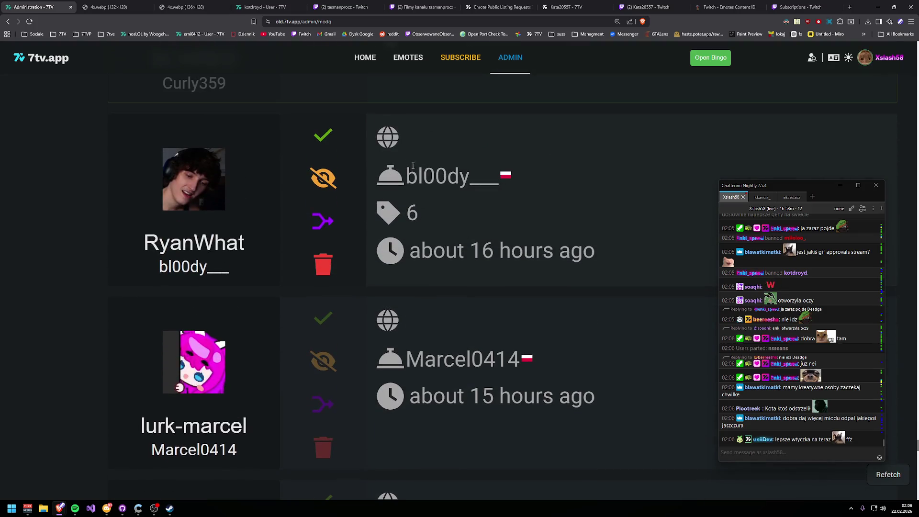
pyautogui.click(363, 139)
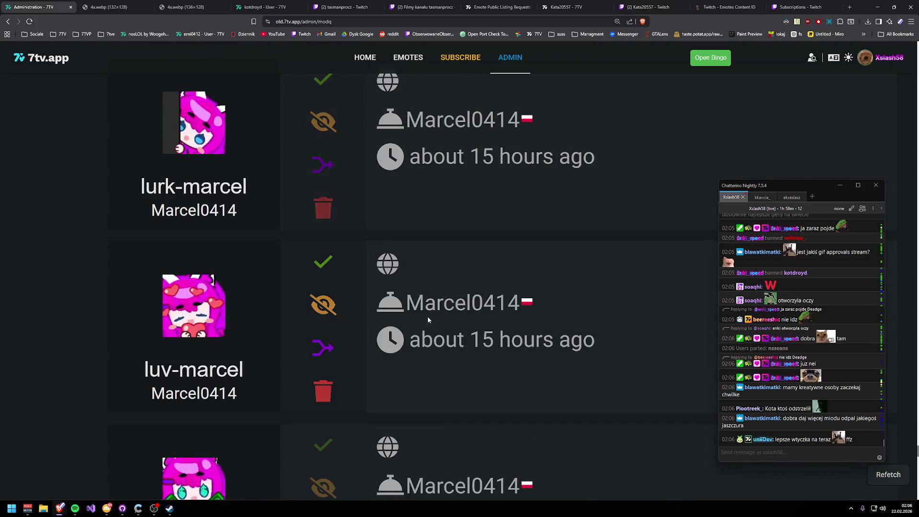
pyautogui.scroll(-12, 426, 322)
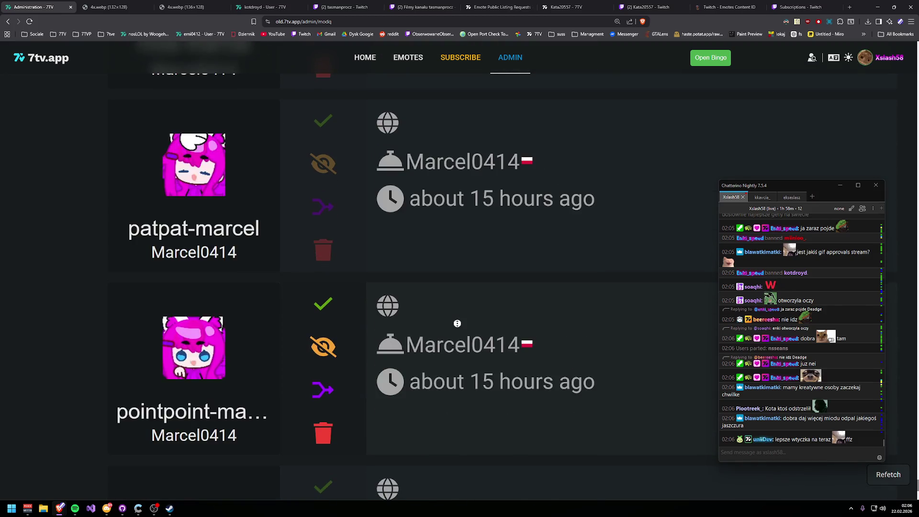
pyautogui.scroll(-8, 458, 335)
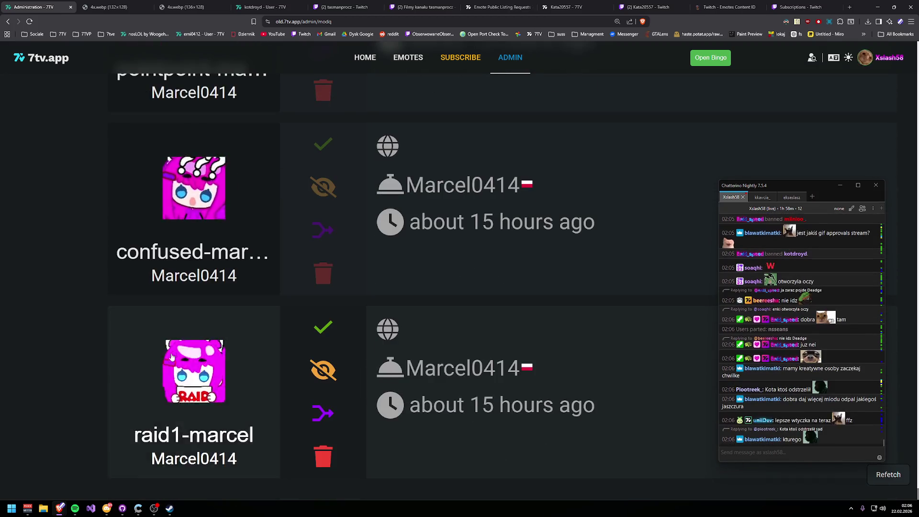
# Open the raid1-marcel image in a new tab and load its .gif version
pyautogui.click(194, 373)
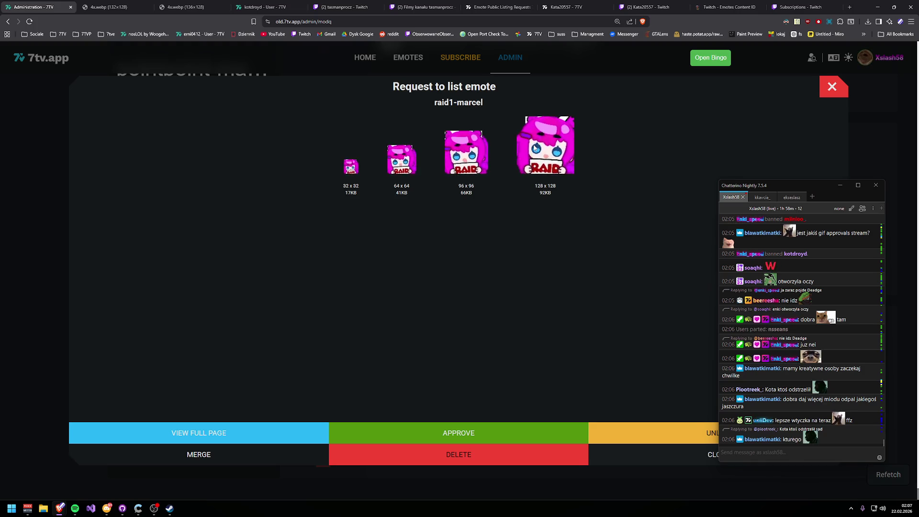
pyautogui.moveTo(534, 149)
pyautogui.mouseDown()
pyautogui.moveTo(258, 118)
pyautogui.moveTo(28, 4)
pyautogui.moveTo(88, 5)
pyautogui.mouseUp()
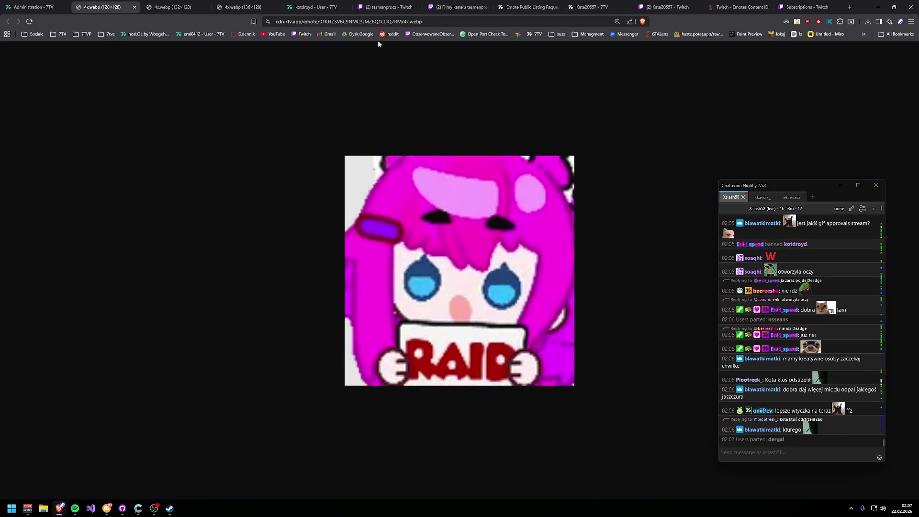
pyautogui.click(432, 21)
pyautogui.doubleClick(432, 21)
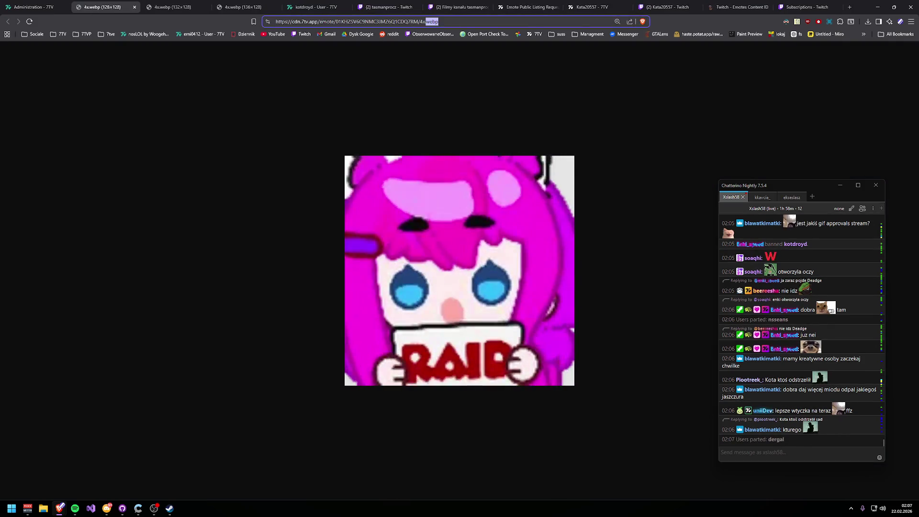
pyautogui.write('gif')
pyautogui.press('Return')
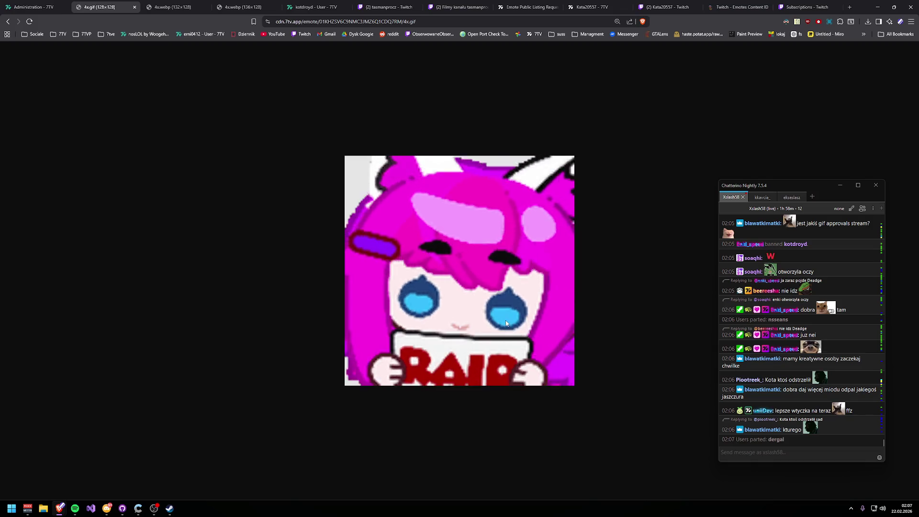
# Save the pink RAID emote as 4x (12).gif and close the request details
pyautogui.rightClick(480, 255)
pyautogui.click(490, 274)
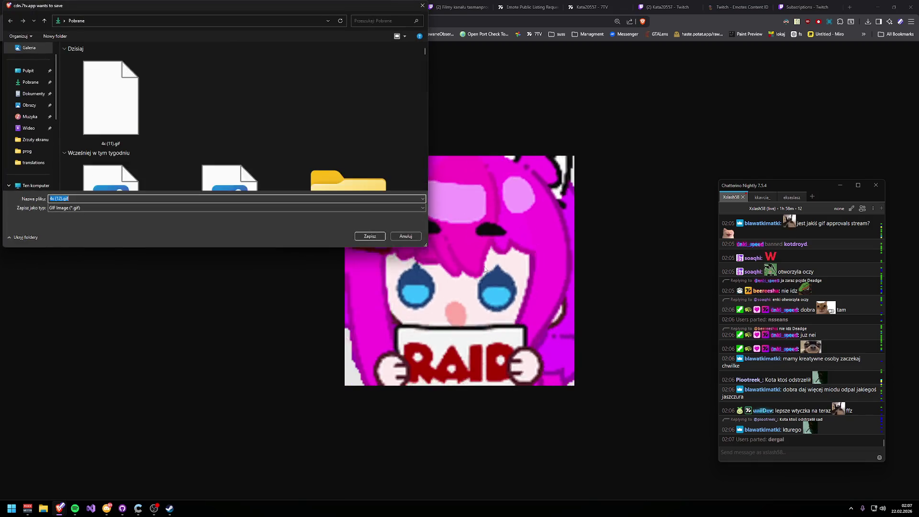
pyautogui.press('Return')
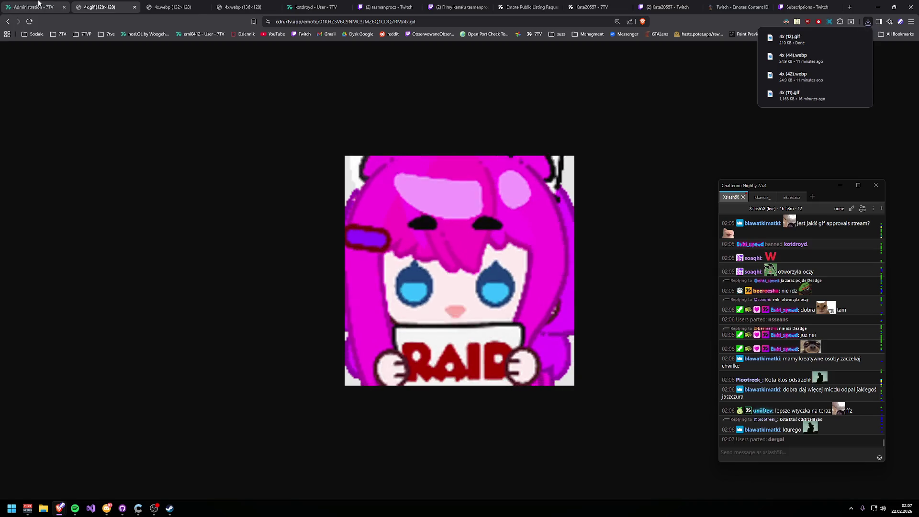
pyautogui.click(32, 6)
pyautogui.click(3, 211)
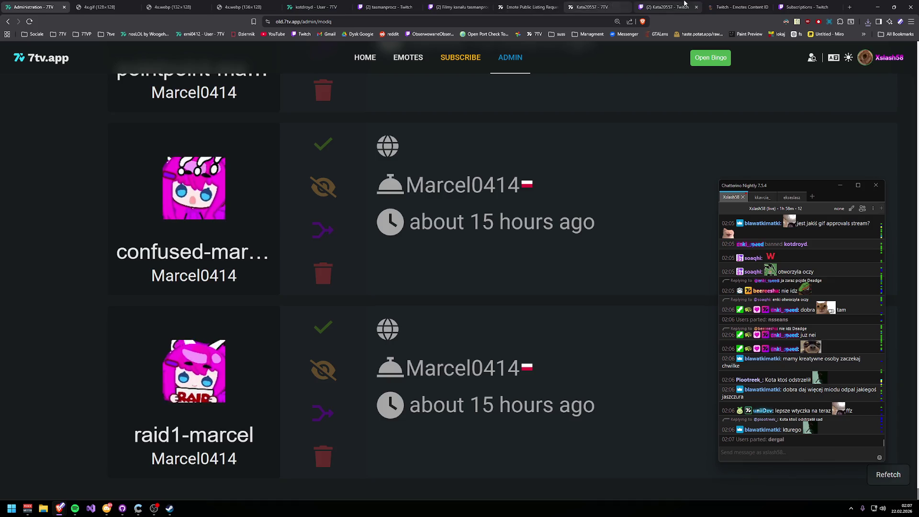
# Check 4x (12).gif in Twitch Tools Emotes Content ID, finding no copies, then return
pyautogui.click(706, 7)
pyautogui.click(84, 220)
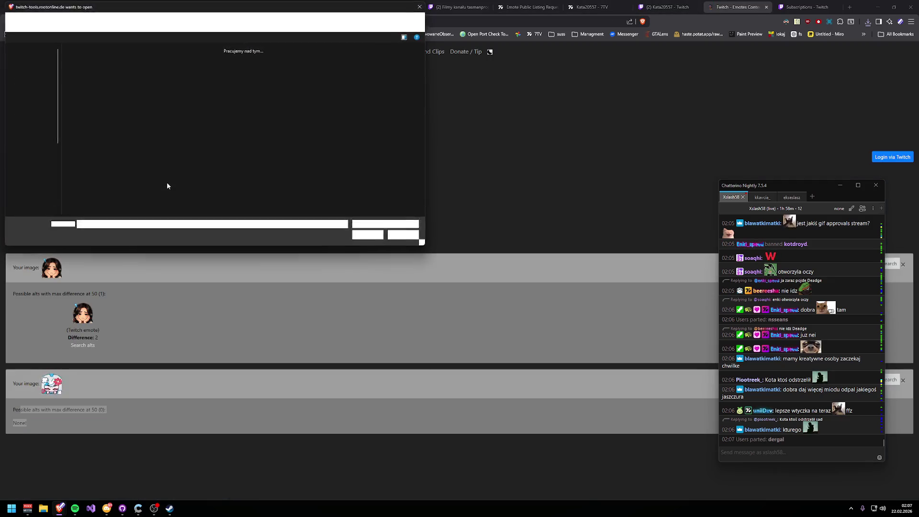
pyautogui.doubleClick(101, 95)
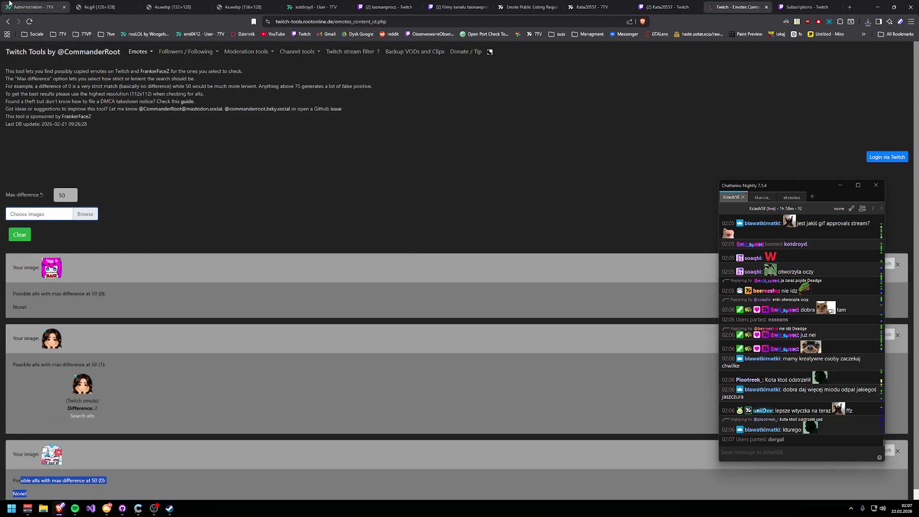
pyautogui.click(10, 4)
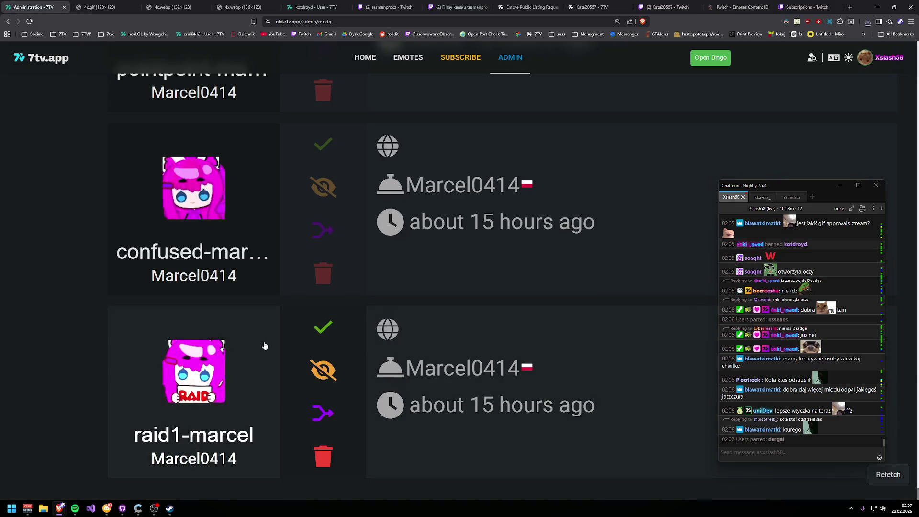
# Approve the raid1, confused, pointpoint, patpat, note, nervous, mut and lurk marcel requests
pyautogui.click(322, 326)
pyautogui.click(325, 143)
pyautogui.click(324, 210)
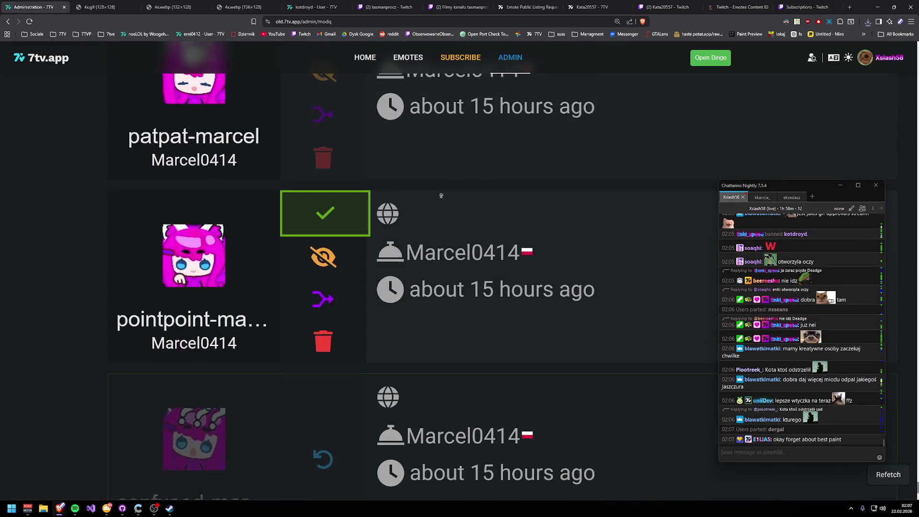
pyautogui.click(321, 203)
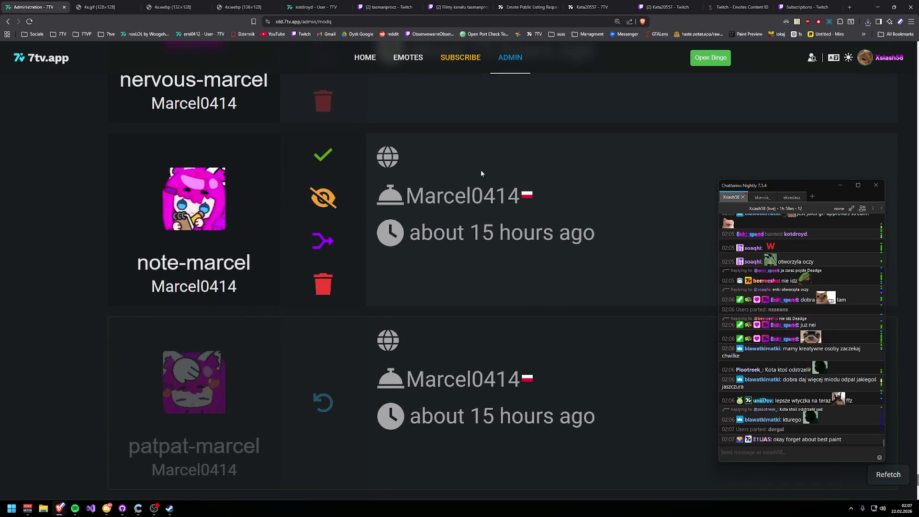
pyautogui.click(335, 144)
pyautogui.click(341, 198)
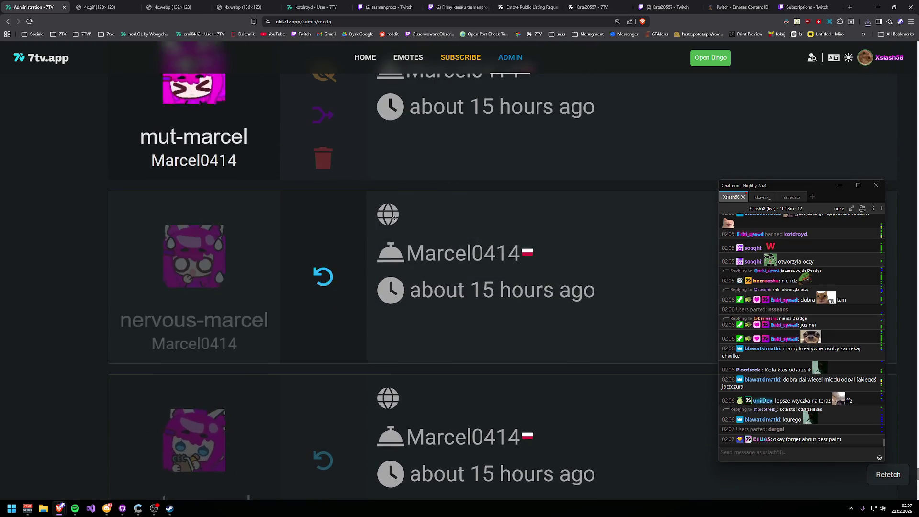
pyautogui.click(332, 249)
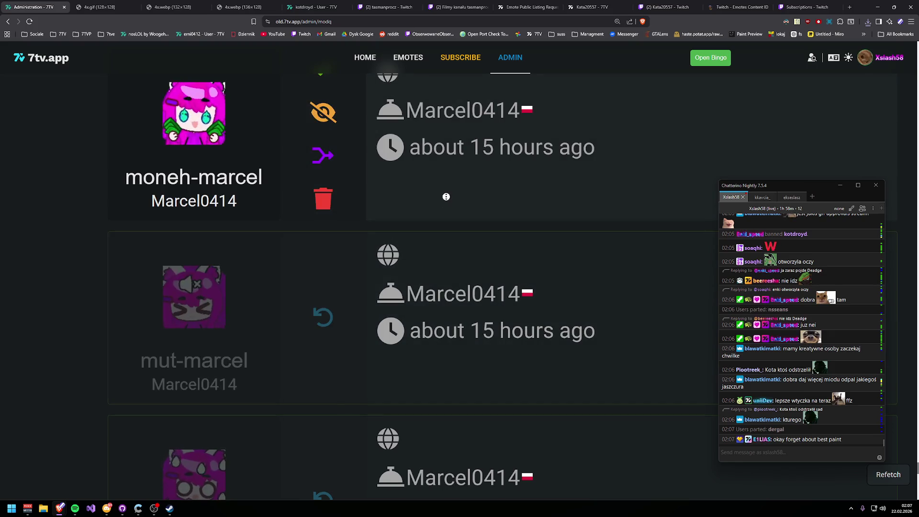
pyautogui.scroll(2, 421, 300)
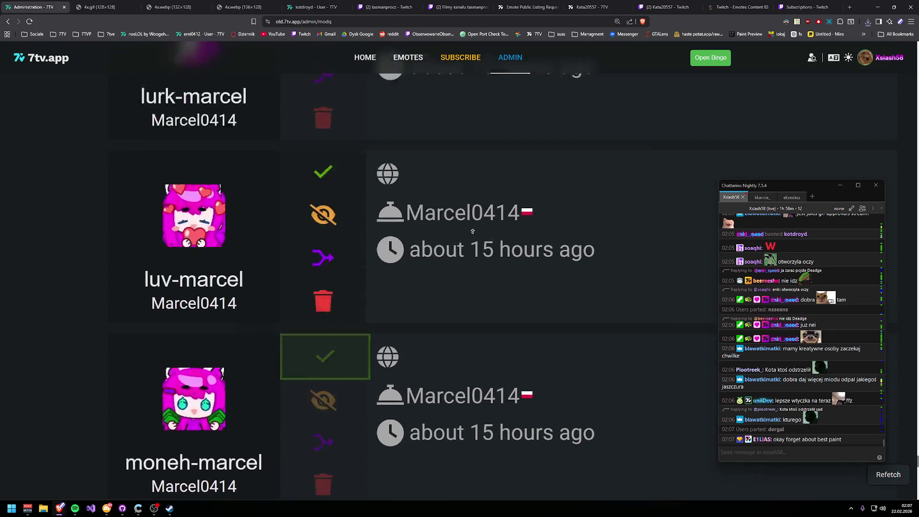
pyautogui.scroll(2, 421, 298)
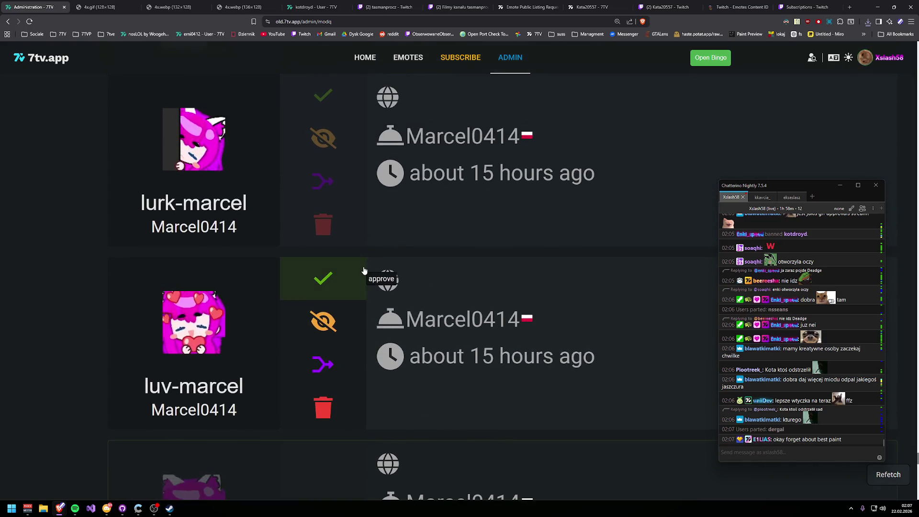
pyautogui.scroll(4, 461, 271)
pyautogui.press('Return')
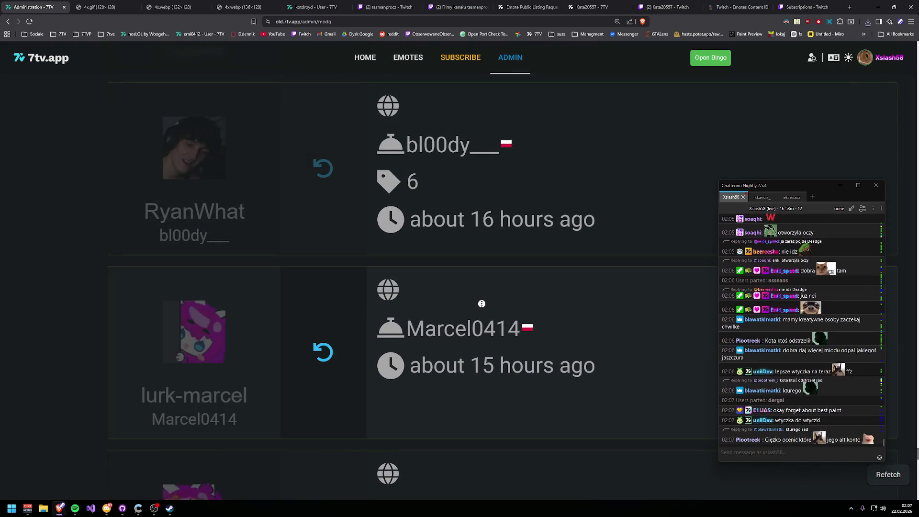
# Delete the emotki emote request from the mod queue
pyautogui.scroll(-20, 481, 304)
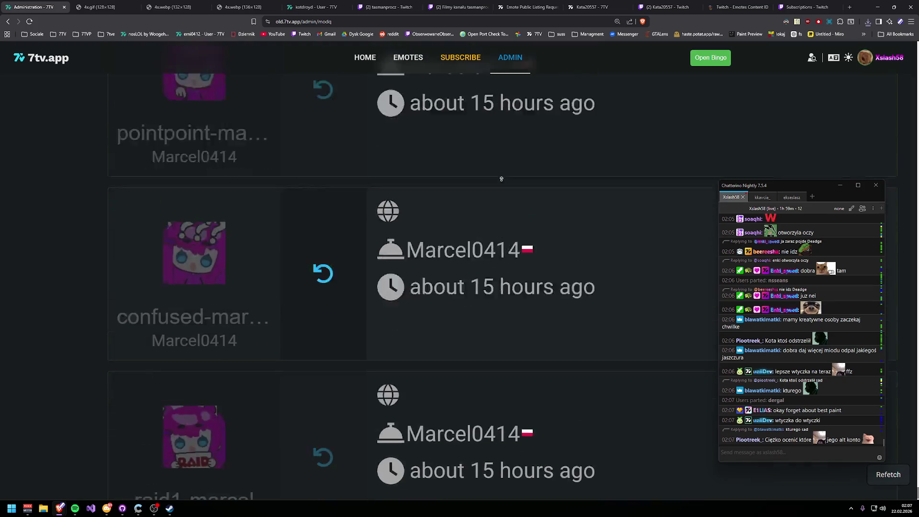
pyautogui.scroll(-20, 501, 144)
pyautogui.scroll(20, 466, 150)
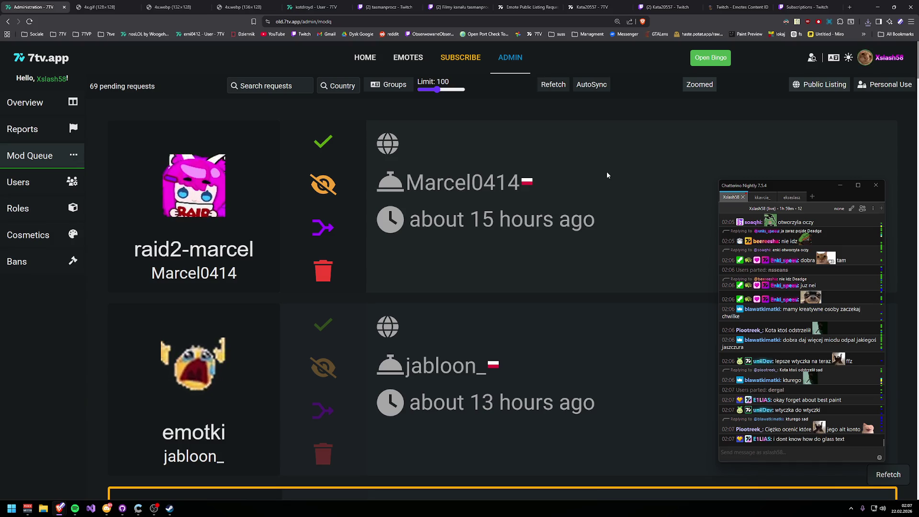
pyautogui.scroll(-2, 343, 336)
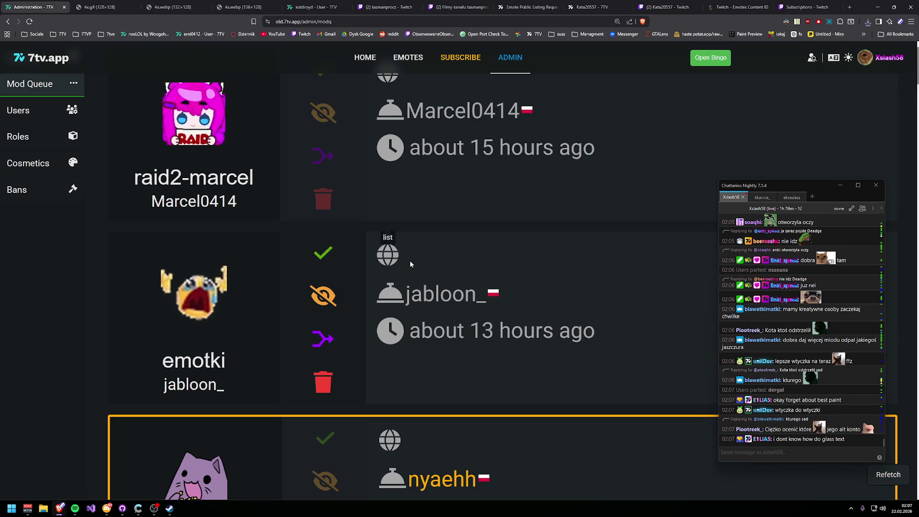
pyautogui.scroll(-1, 410, 261)
pyautogui.scroll(2, 436, 245)
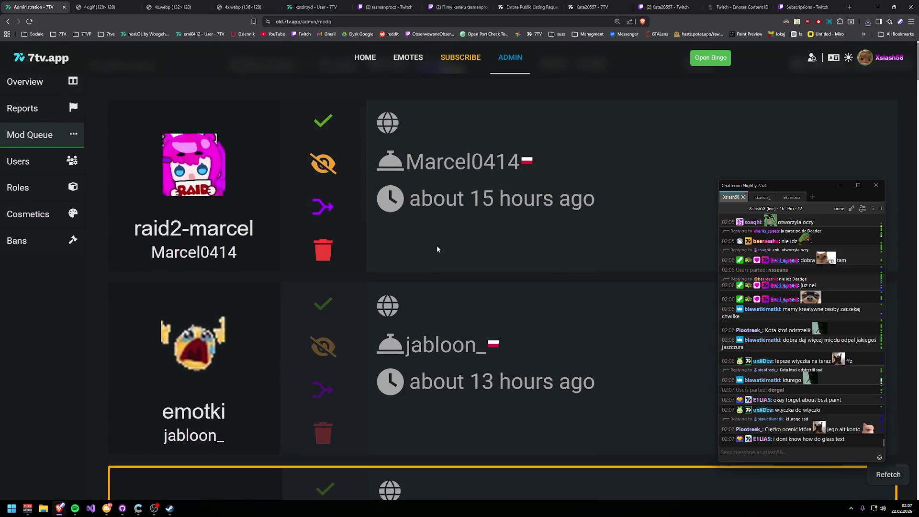
pyautogui.click(334, 433)
pyautogui.click(372, 319)
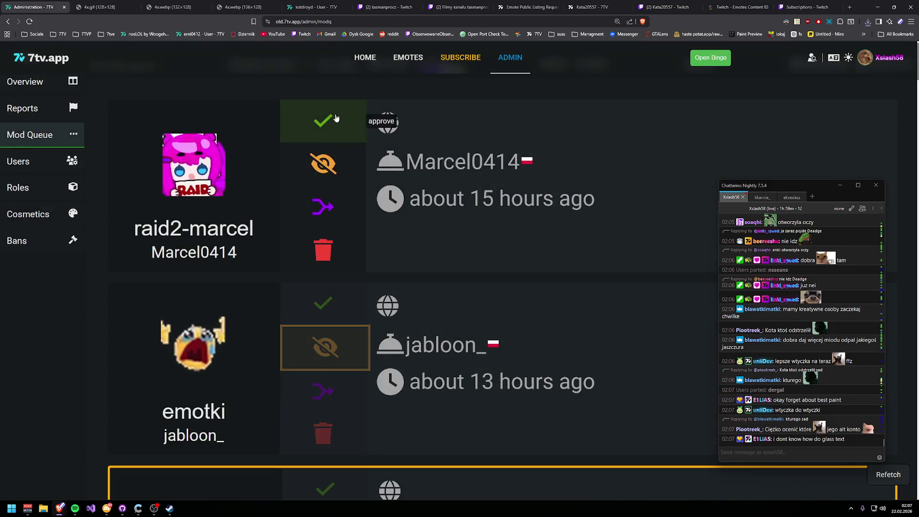
# Approve the PopcornBit, JailedBit, DumSignBit, TMIBit, UpsiesBit and SmoochBit requests
pyautogui.scroll(-5, 433, 287)
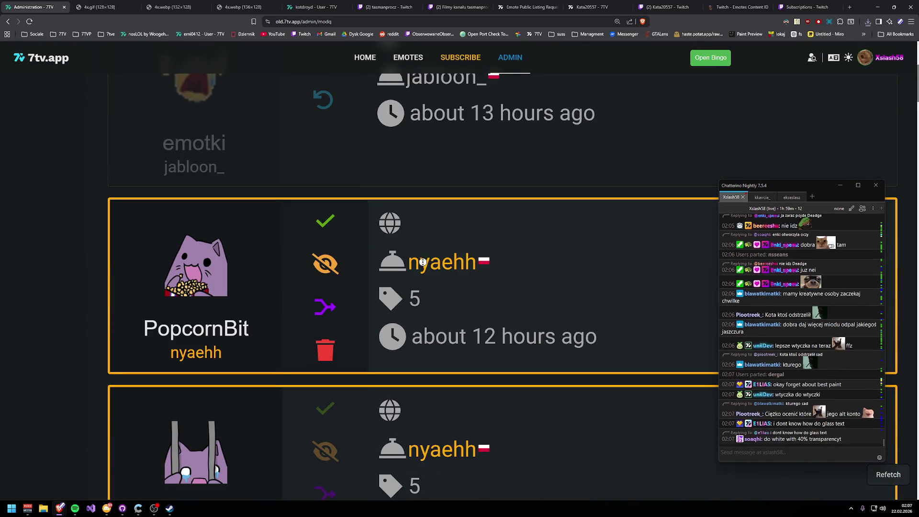
pyautogui.scroll(-1, 349, 211)
pyautogui.click(349, 175)
pyautogui.click(361, 353)
pyautogui.scroll(-8, 431, 383)
pyautogui.click(310, 166)
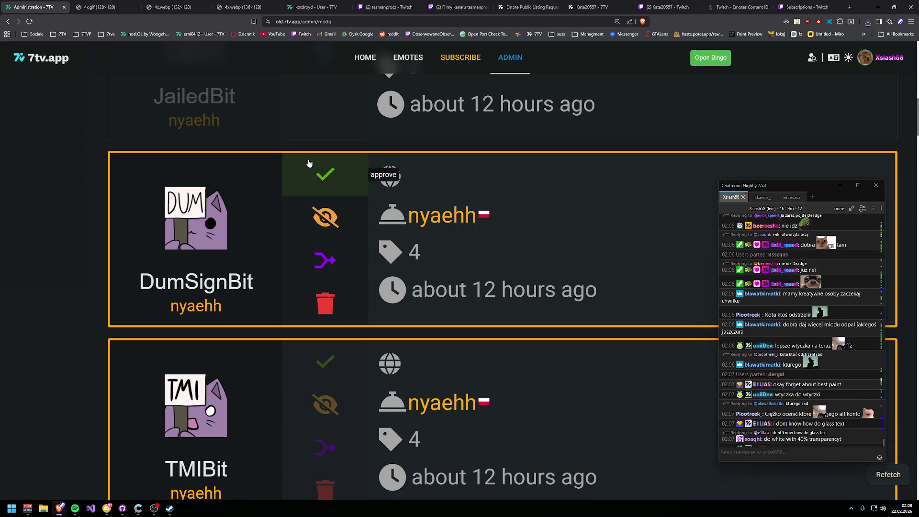
pyautogui.click(323, 373)
pyautogui.scroll(-1, 431, 461)
pyautogui.scroll(-5, 430, 462)
pyautogui.click(325, 249)
pyautogui.click(314, 437)
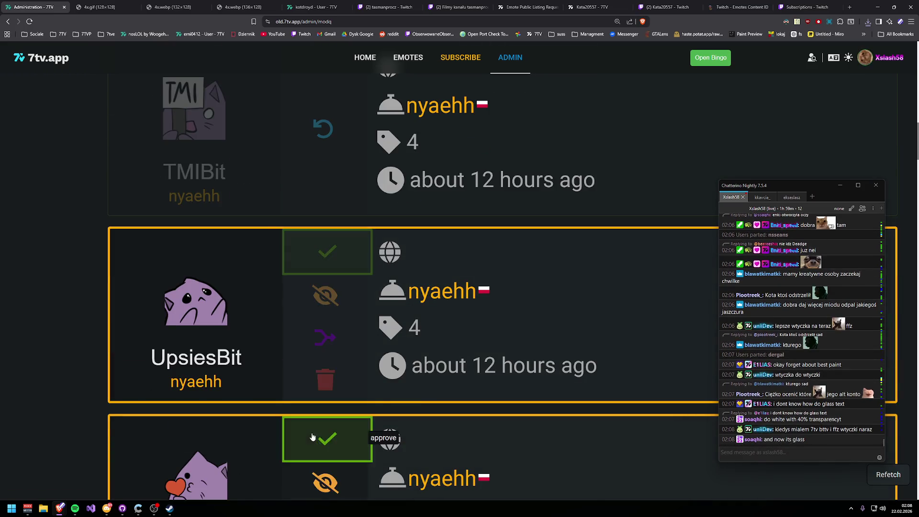
pyautogui.scroll(-5, 498, 410)
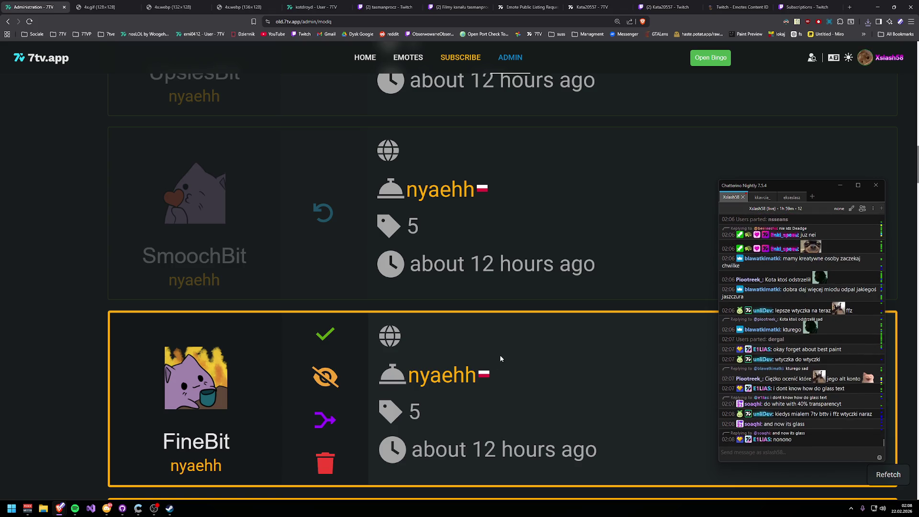
pyautogui.scroll(-6, 481, 319)
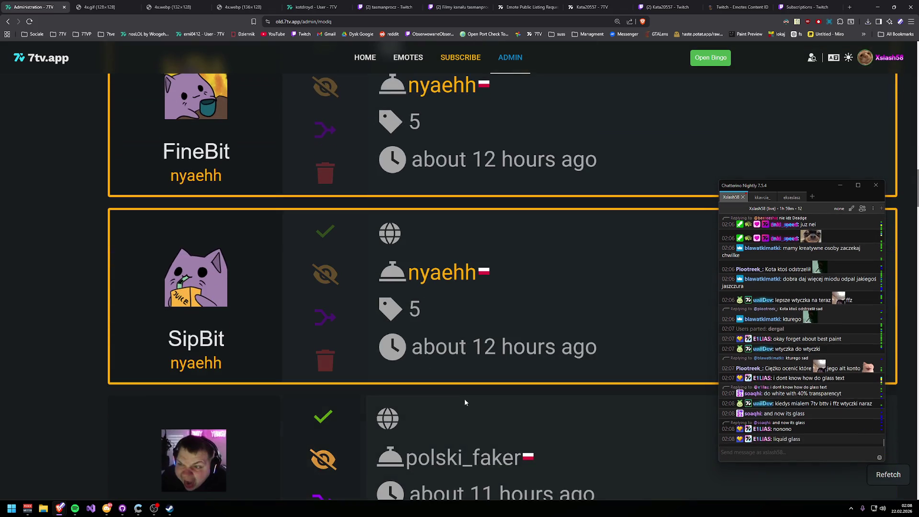
pyautogui.scroll(4, 465, 392)
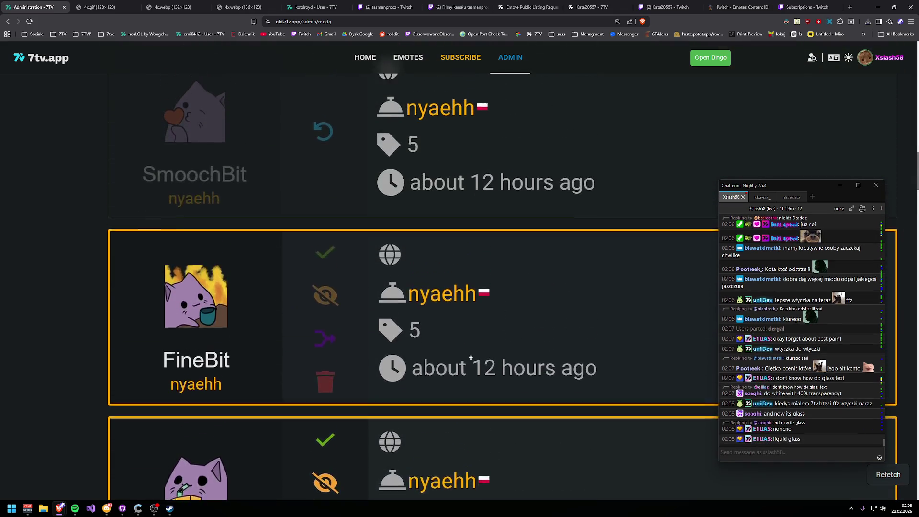
pyautogui.scroll(-1, 466, 382)
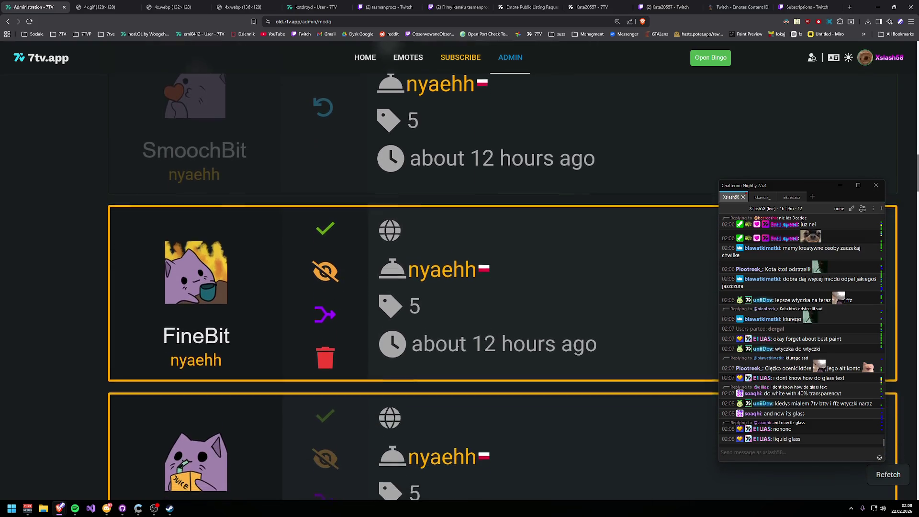
pyautogui.click(325, 240)
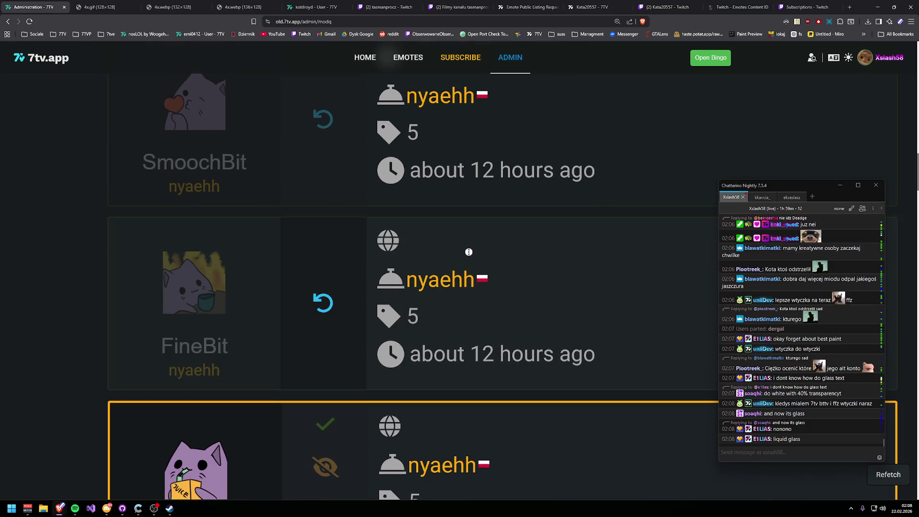
pyautogui.click(358, 195)
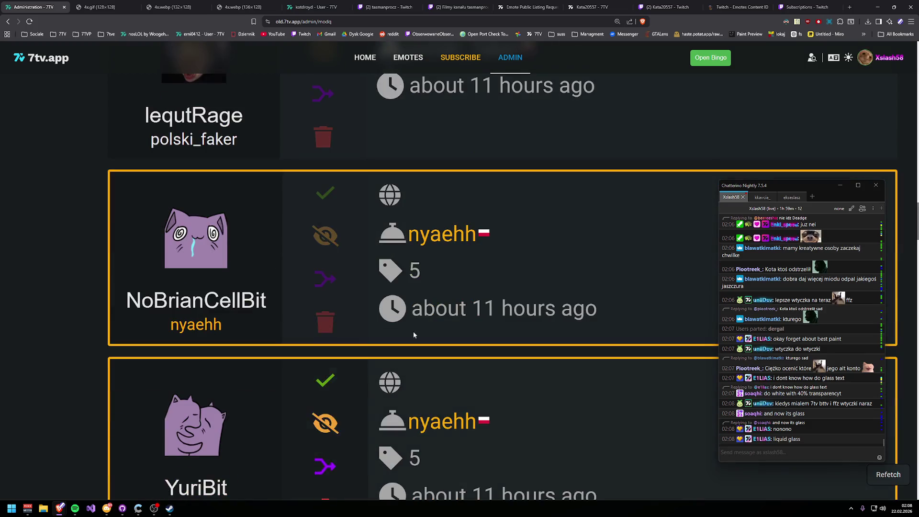
pyautogui.click(323, 94)
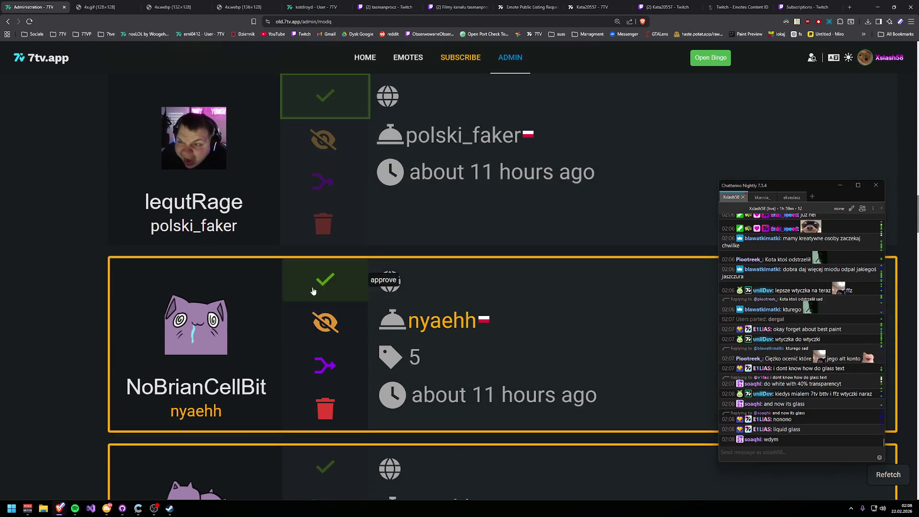
pyautogui.click(325, 279)
pyautogui.click(326, 256)
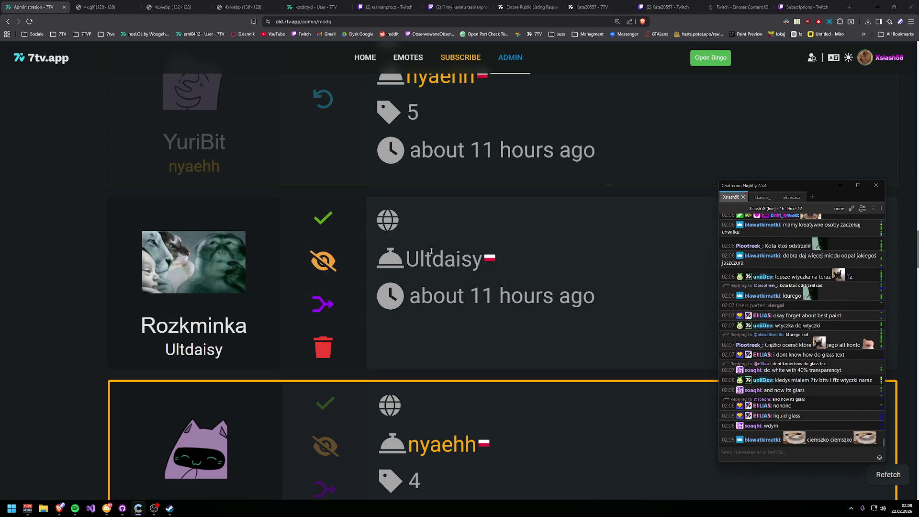
# Approve the Rozkminka, GiggleBit, sziruwixa and peepoBan listing requests
pyautogui.scroll(-1, 430, 287)
pyautogui.click(323, 175)
pyautogui.scroll(-3, 404, 288)
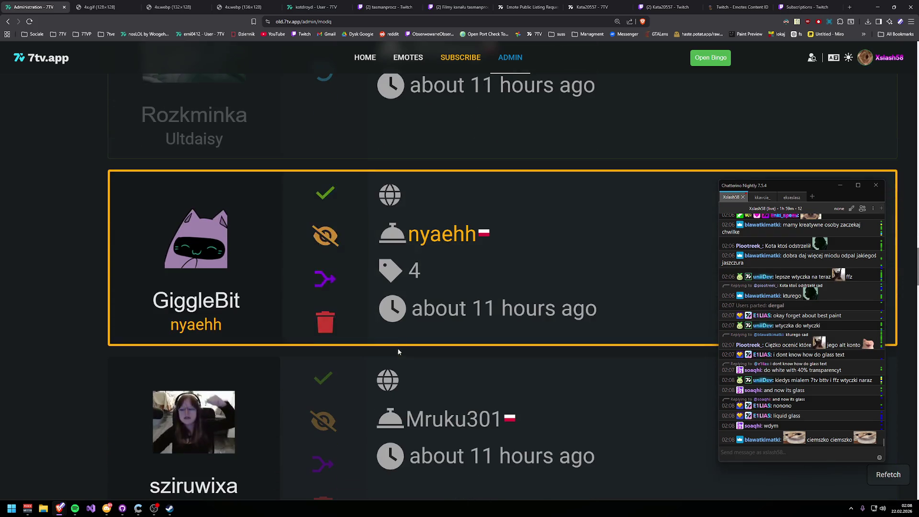
pyautogui.click(325, 191)
pyautogui.scroll(-2, 415, 311)
pyautogui.scroll(-1, 414, 312)
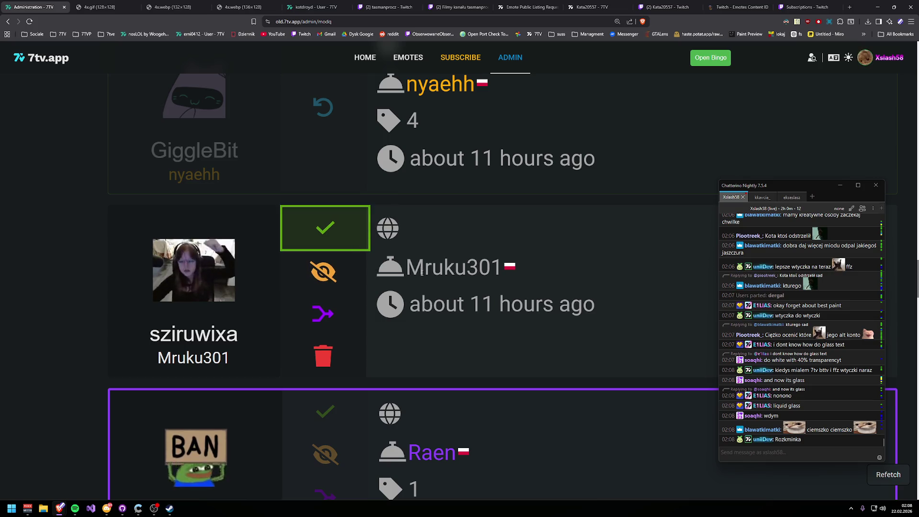
pyautogui.click(336, 228)
pyautogui.scroll(-2, 421, 328)
pyautogui.click(378, 319)
pyautogui.scroll(-5, 431, 383)
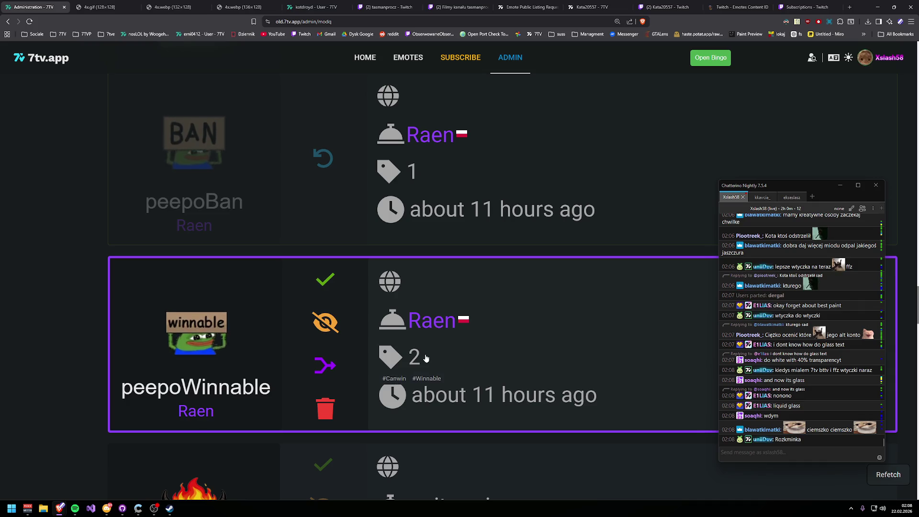
# Approve peepoWinnable, the angry red bird, the Pepe frog and natka requests
pyautogui.moveTo(425, 357)
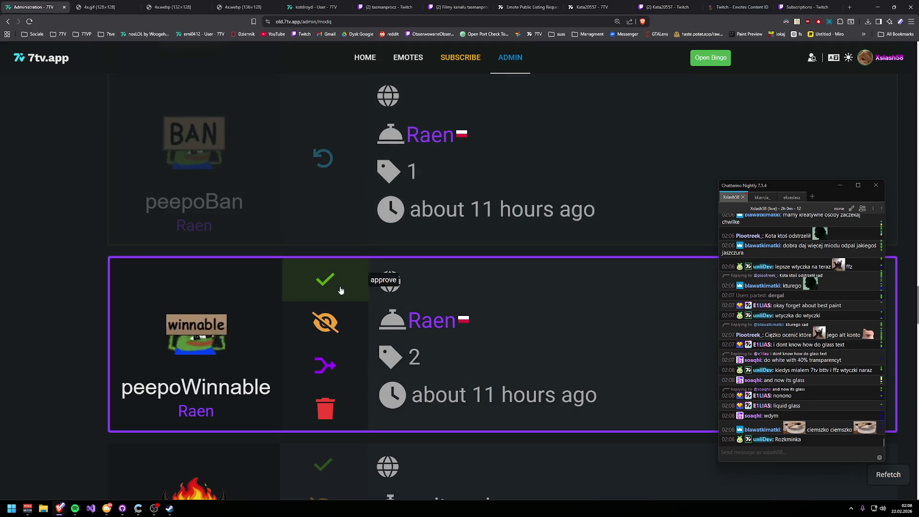
pyautogui.click(325, 280)
pyautogui.scroll(-2, 444, 368)
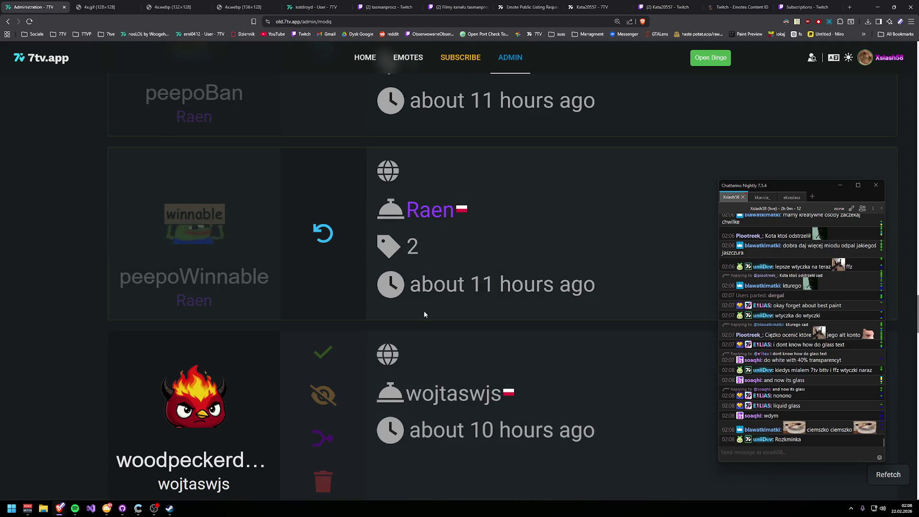
pyautogui.scroll(-2, 416, 375)
pyautogui.click(324, 249)
pyautogui.scroll(-4, 450, 392)
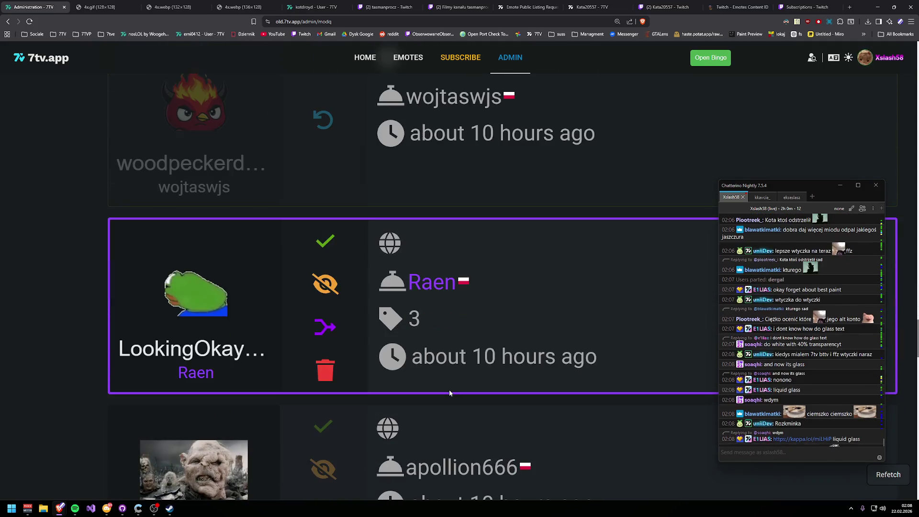
pyautogui.click(300, 242)
pyautogui.scroll(-4, 306, 221)
pyautogui.click(304, 206)
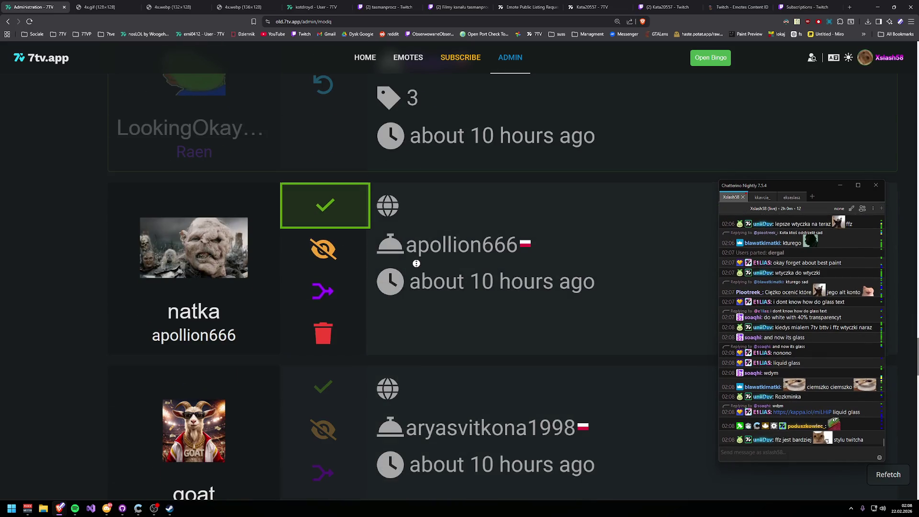
# Approve goat and harmonia and clear the yokoso request from the queue
pyautogui.scroll(-3, 435, 330)
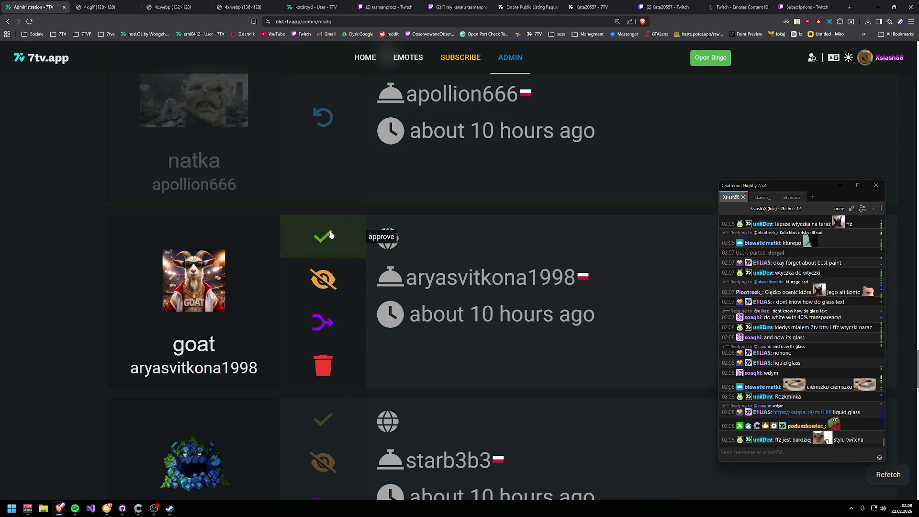
pyautogui.click(314, 244)
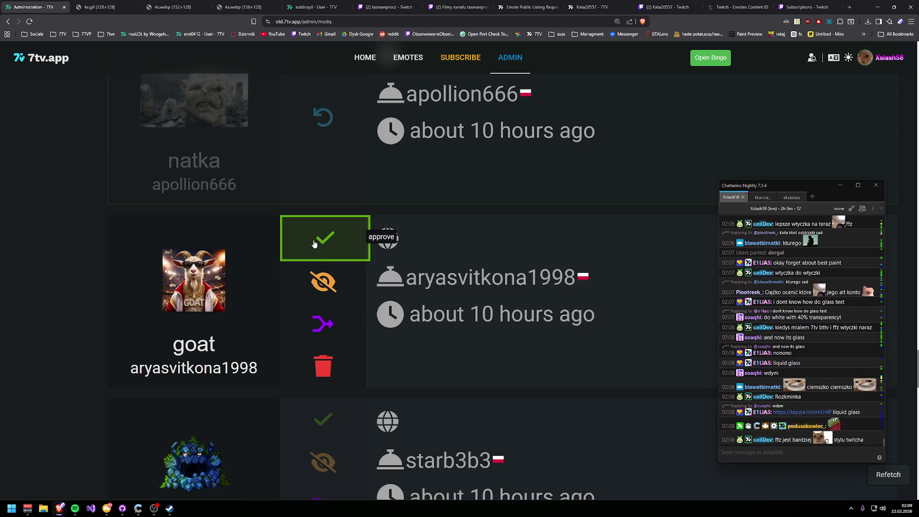
pyautogui.scroll(-2, 411, 345)
pyautogui.scroll(-1, 411, 377)
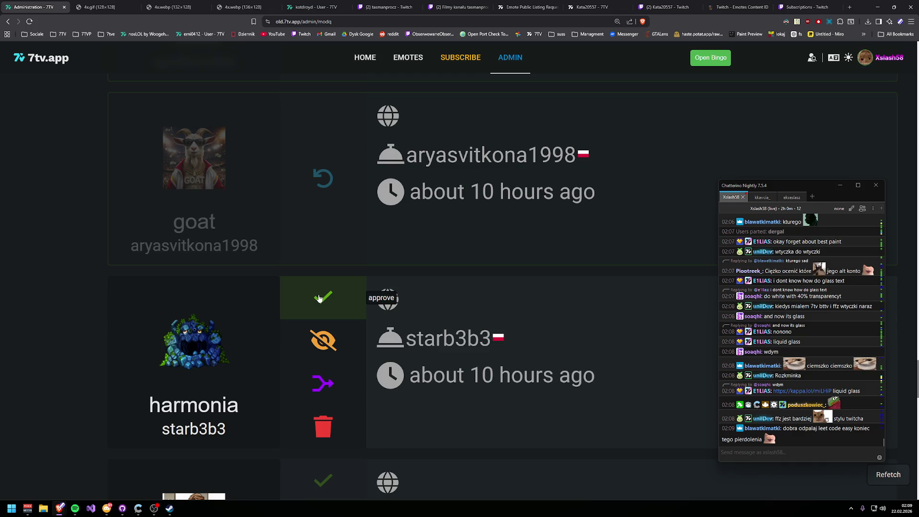
pyautogui.click(319, 299)
pyautogui.scroll(-5, 325, 258)
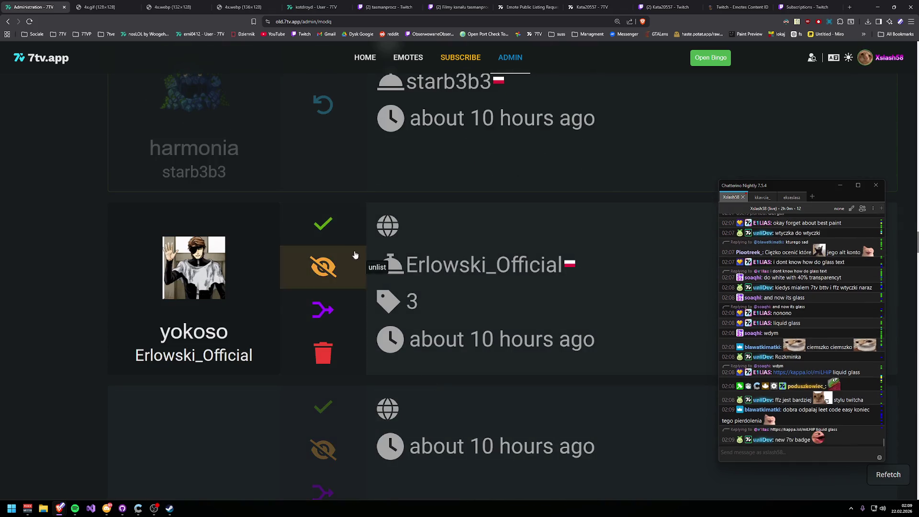
pyautogui.click(327, 221)
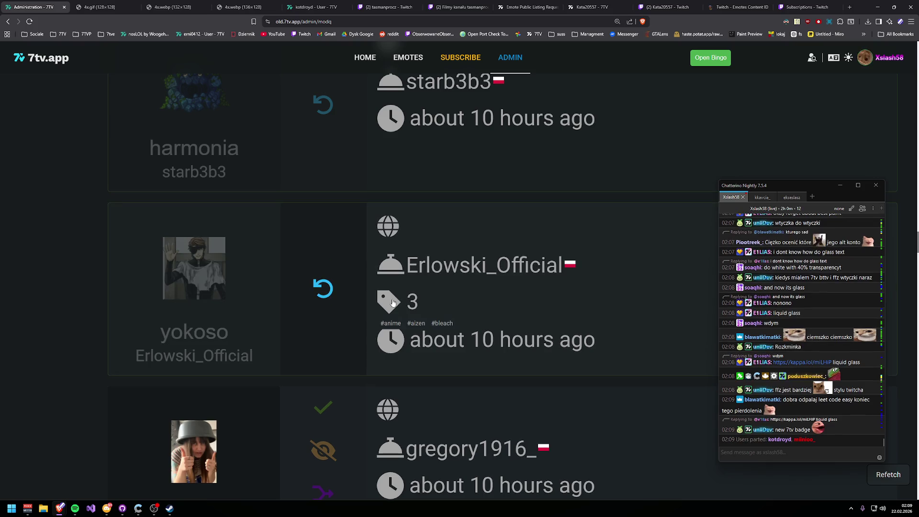
pyautogui.scroll(-1, 414, 343)
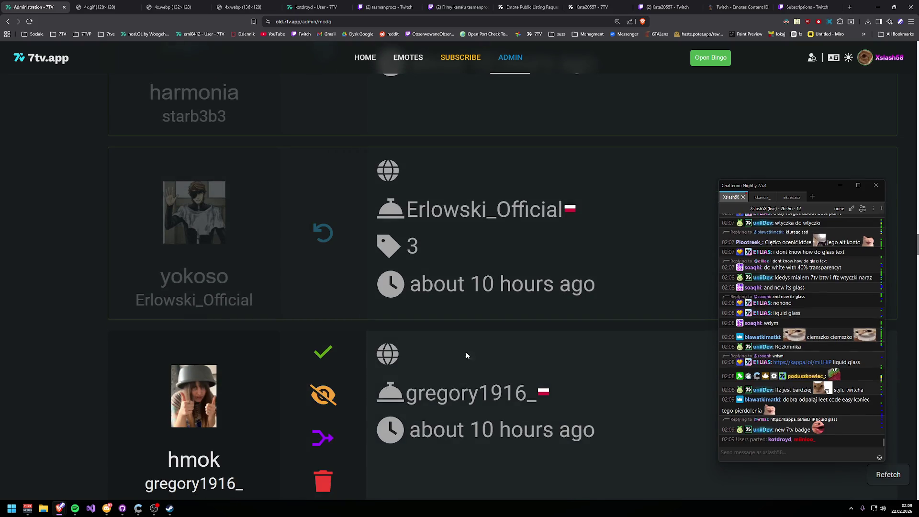
pyautogui.click(806, 362)
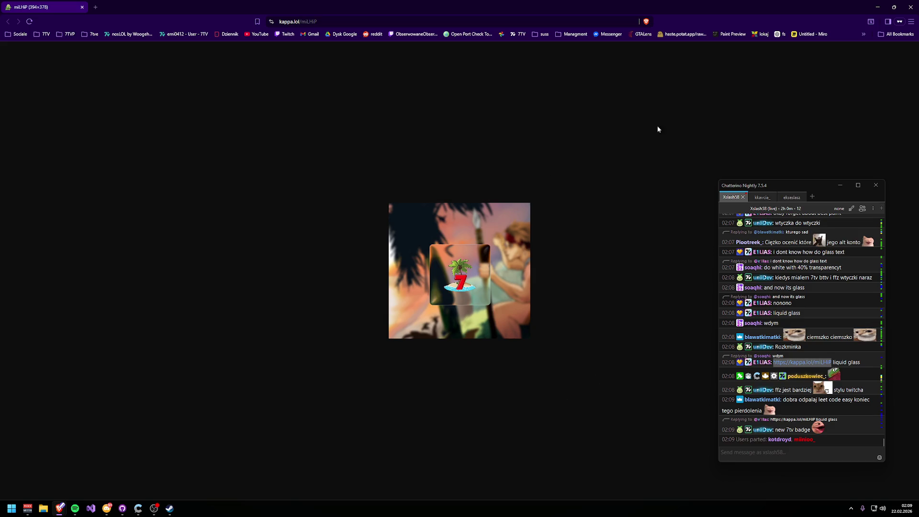
pyautogui.moveTo(616, 4)
pyautogui.mouseDown()
pyautogui.moveTo(465, 98)
pyautogui.moveTo(447, 200)
pyautogui.mouseUp()
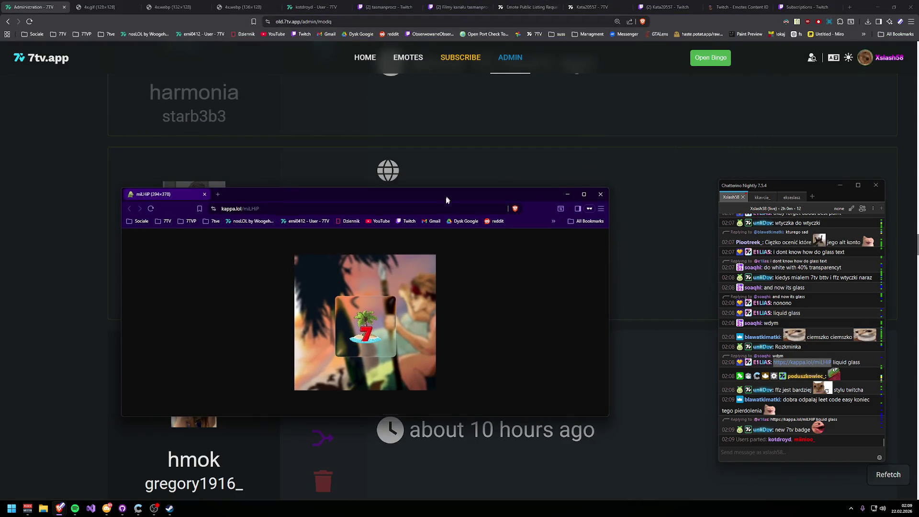
pyautogui.click(600, 194)
pyautogui.scroll(-2, 554, 403)
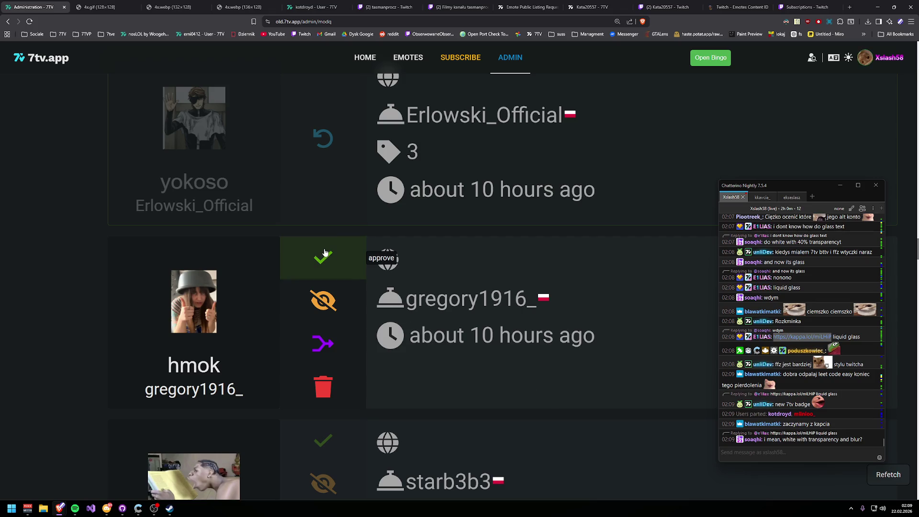
pyautogui.click(330, 266)
pyautogui.click(332, 266)
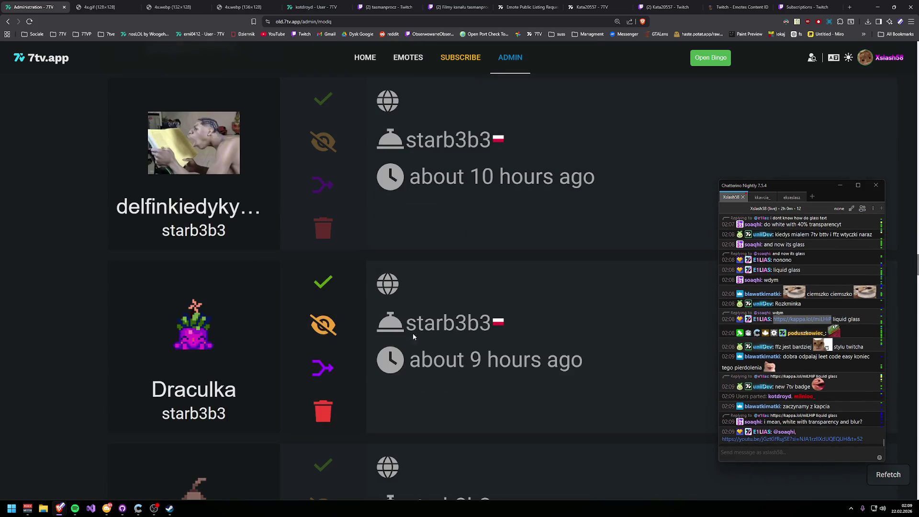
pyautogui.click(192, 235)
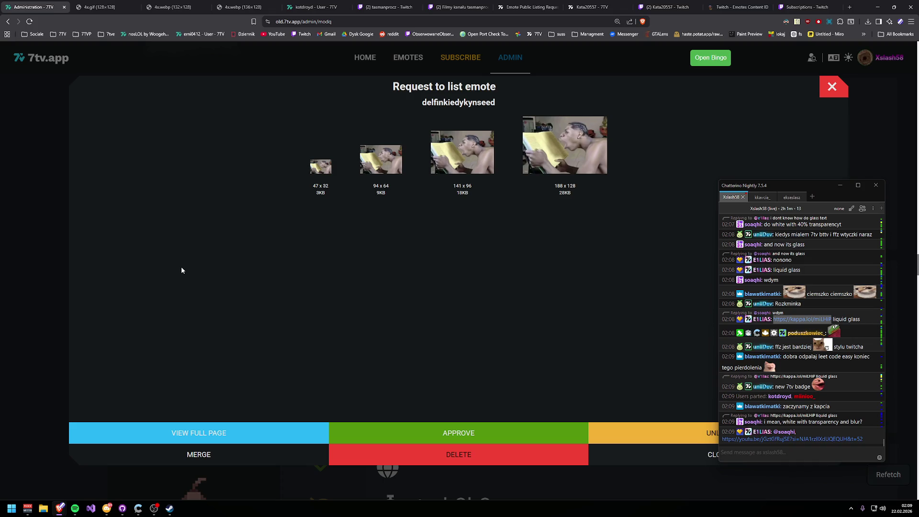
pyautogui.click(8, 297)
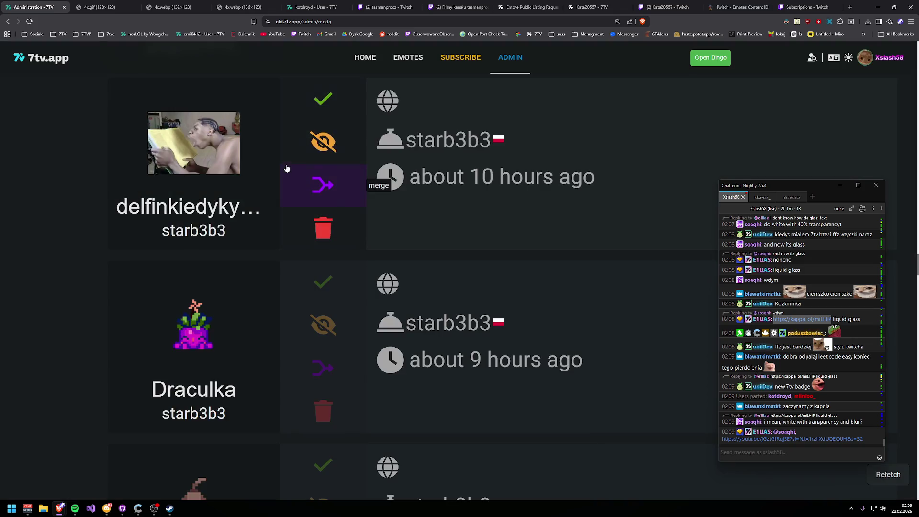
pyautogui.click(322, 96)
# Process the Draculka, sharky and CuteRar listing requests
pyautogui.click(364, 261)
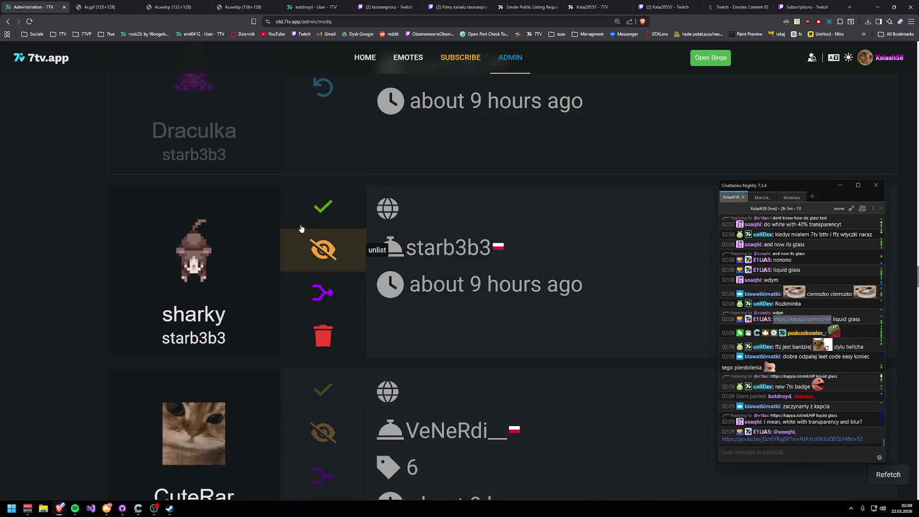
pyautogui.click(364, 229)
pyautogui.click(363, 253)
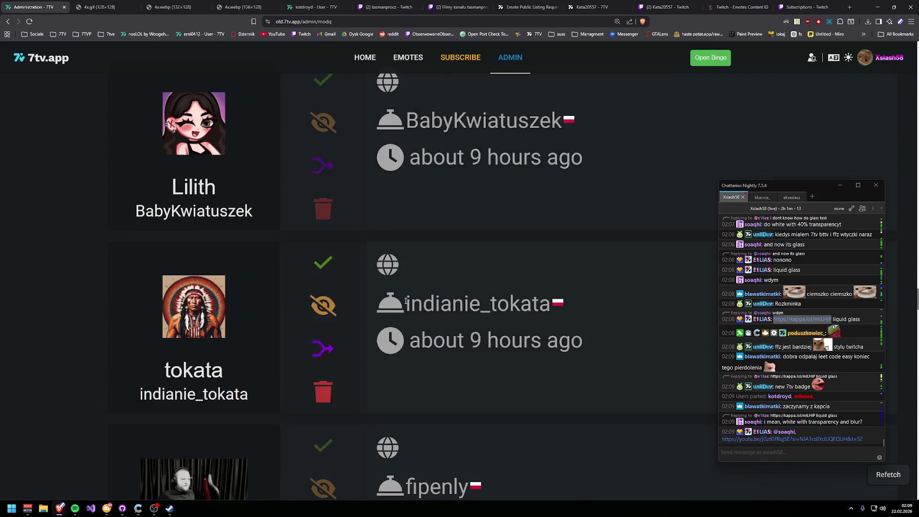
# Review CuteRar's request preview and undo its decision so it returns to pending
pyautogui.scroll(8, 191, 311)
pyautogui.click(192, 364)
pyautogui.click(48, 324)
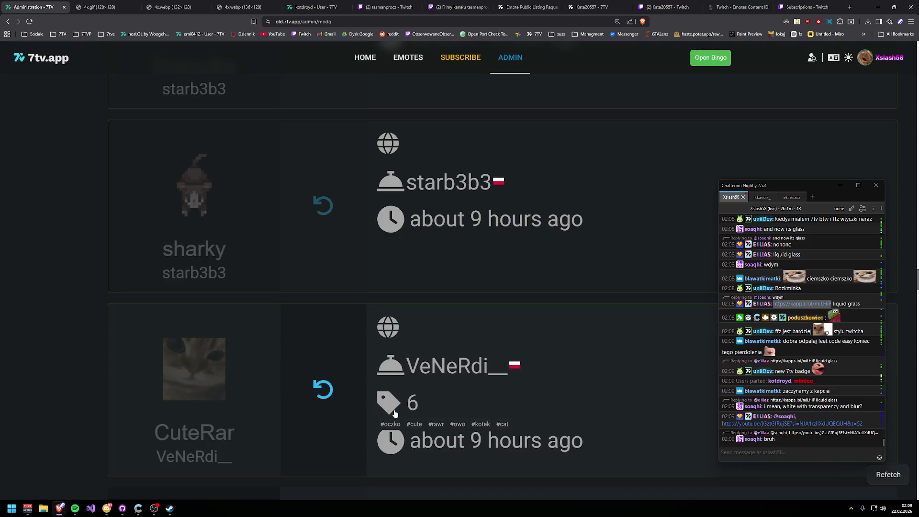
pyautogui.click(323, 389)
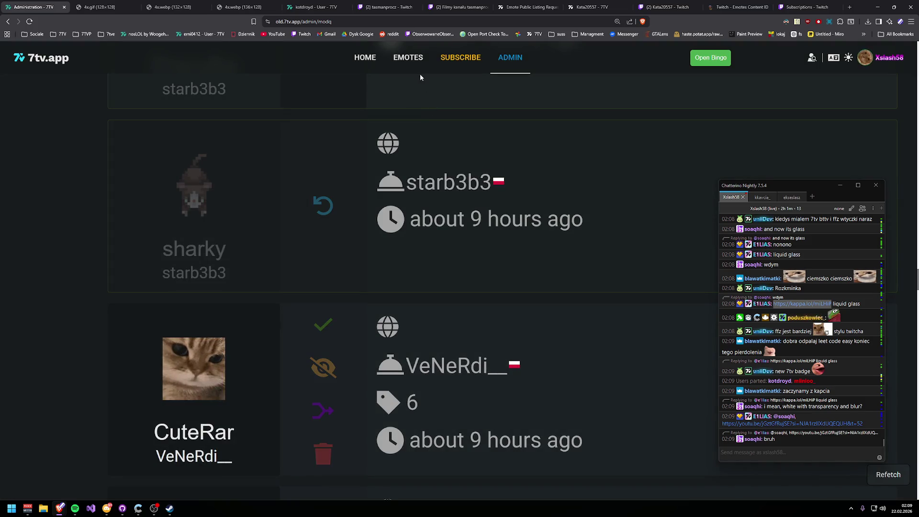
# Search the emote directory for 'rar' in a new tab and open the rar emote's detail page
pyautogui.scroll(2, 420, 77)
pyautogui.middleClick(408, 57)
pyautogui.click(160, 7)
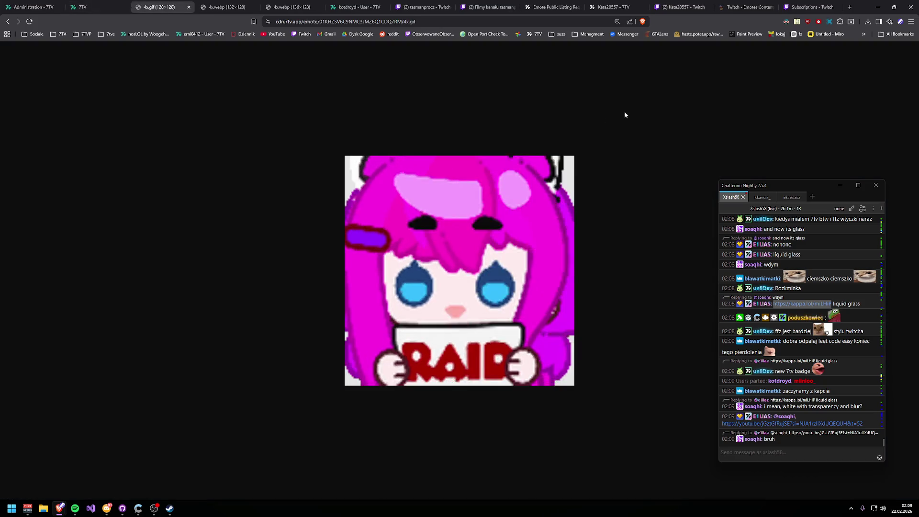
pyautogui.hotkey('ctrl', 'shift', 'Tab')
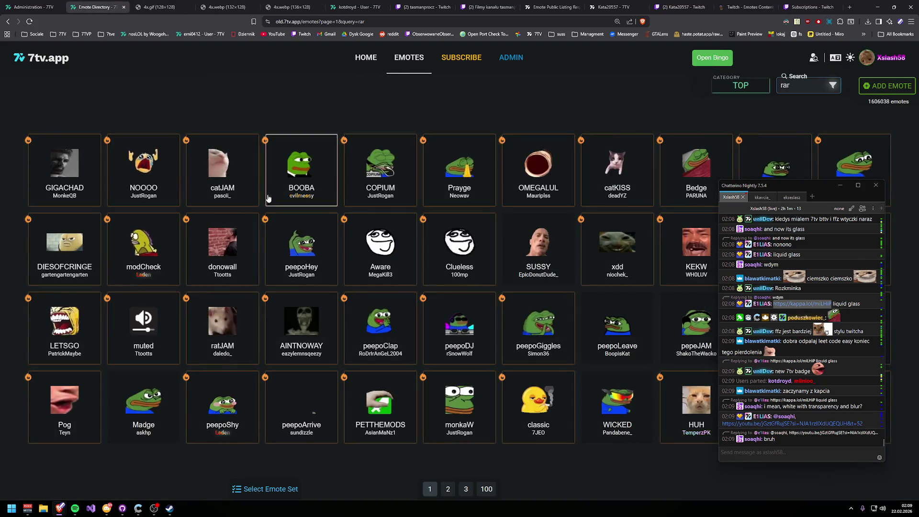
pyautogui.click(180, 214)
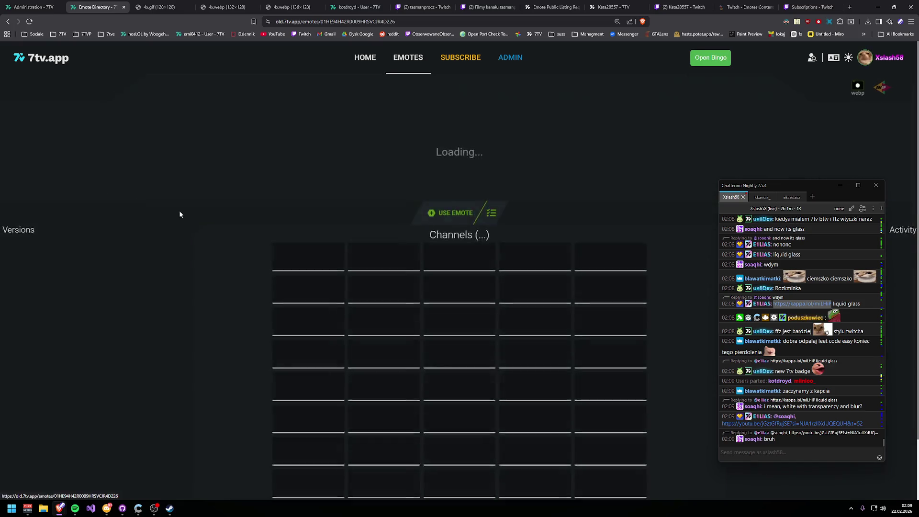
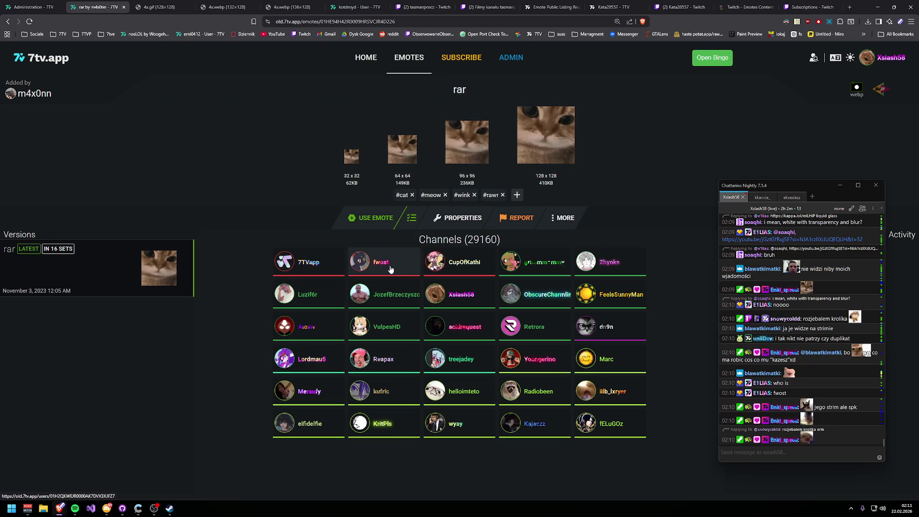
# Open the CuteRar listing request and compare it against the existing rar emote page
pyautogui.click(25, 4)
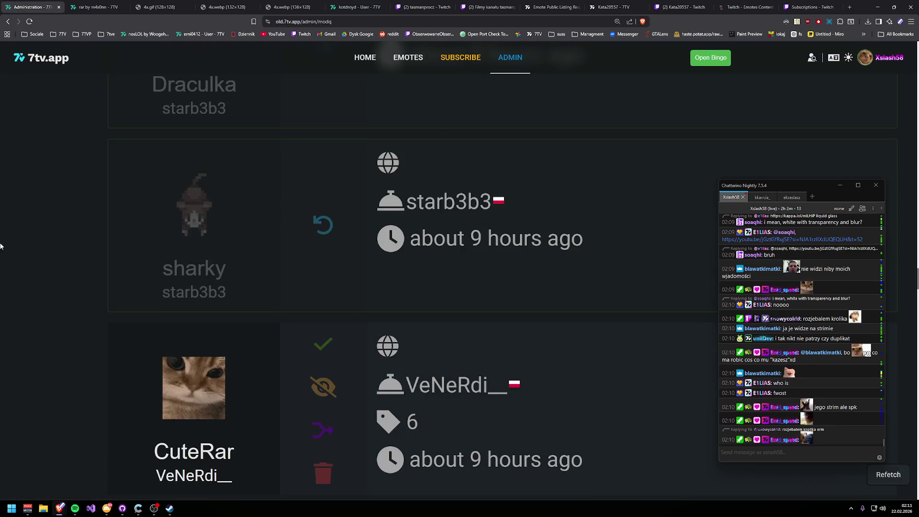
pyautogui.scroll(-4, 375, 302)
pyautogui.hotkey('ctrl', 'Tab')
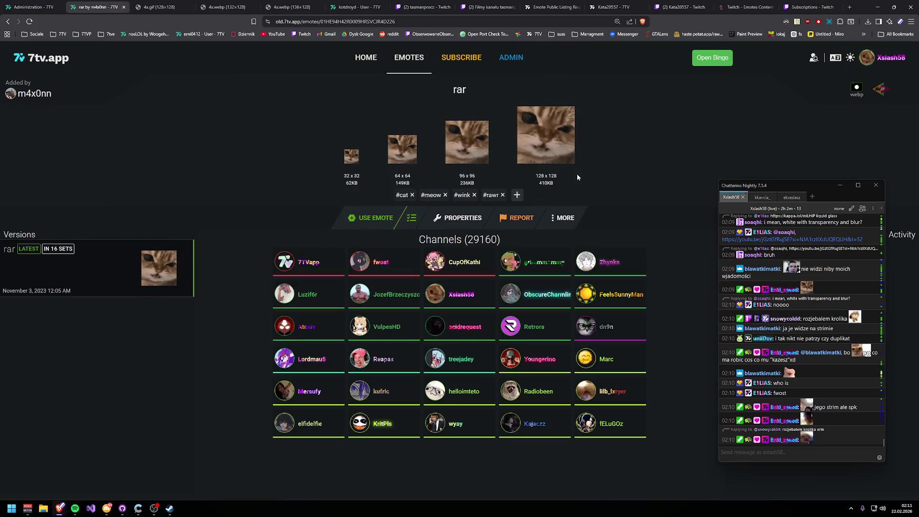
pyautogui.hotkey('ctrl', 'shift', 'Tab')
pyautogui.click(205, 244)
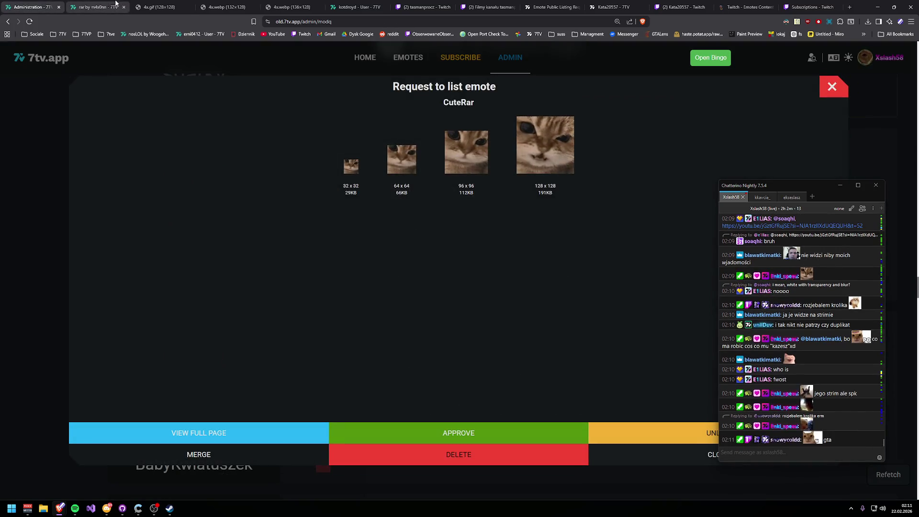
pyautogui.hotkey('ctrl', 'Tab')
pyautogui.hotkey('ctrl', 'shift', 'Tab')
# Compare the full-size CuteRar and rar images, then delete the CuteRar request
pyautogui.rightClick(538, 144)
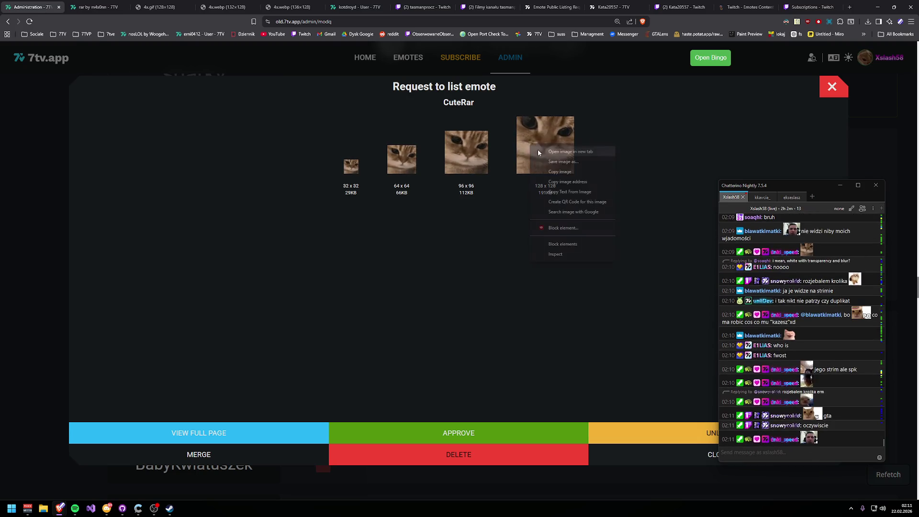
pyautogui.click(558, 148)
pyautogui.hotkey('ctrl', 'Tab')
pyautogui.hotkey('ctrl', 'Tab')
pyautogui.rightClick(555, 147)
pyautogui.click(575, 152)
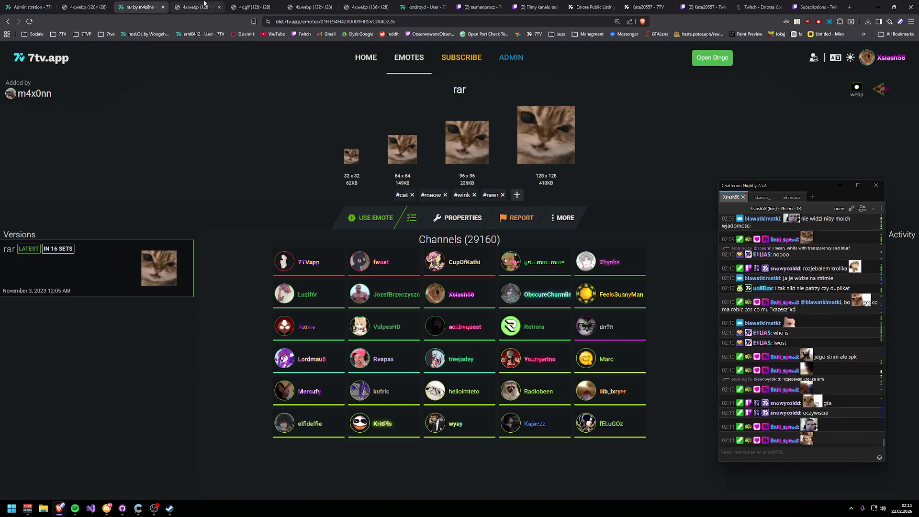
pyautogui.click(86, 7)
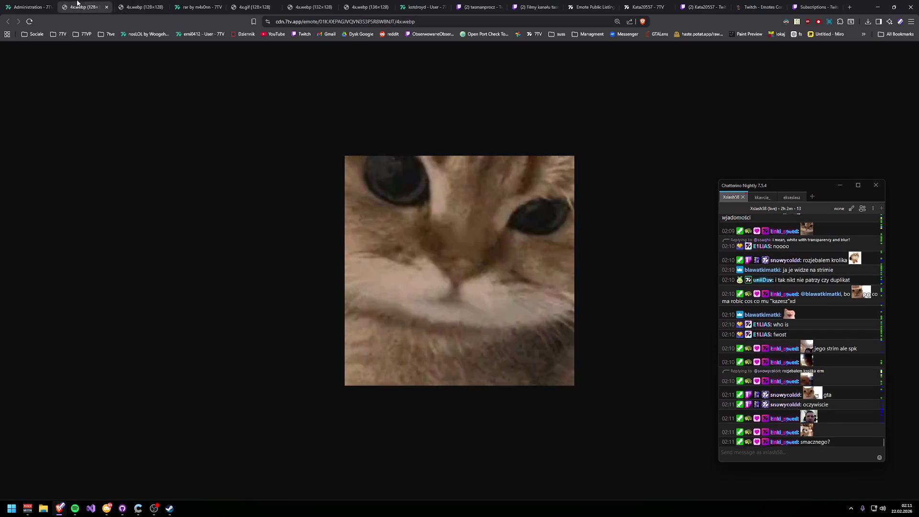
pyautogui.click(28, 6)
pyautogui.click(323, 279)
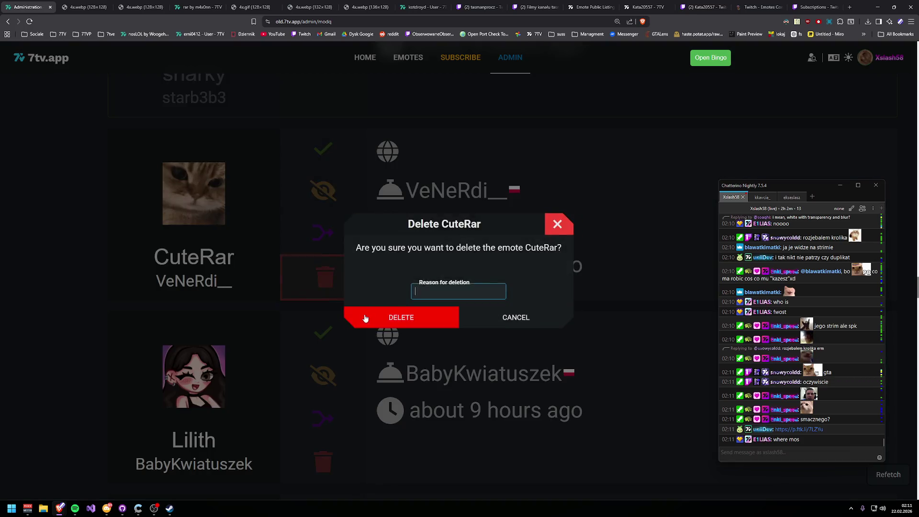
pyautogui.click(367, 315)
pyautogui.scroll(-2, 340, 262)
# Review the Lilith listing request and approve the Lilith emote
pyautogui.click(340, 262)
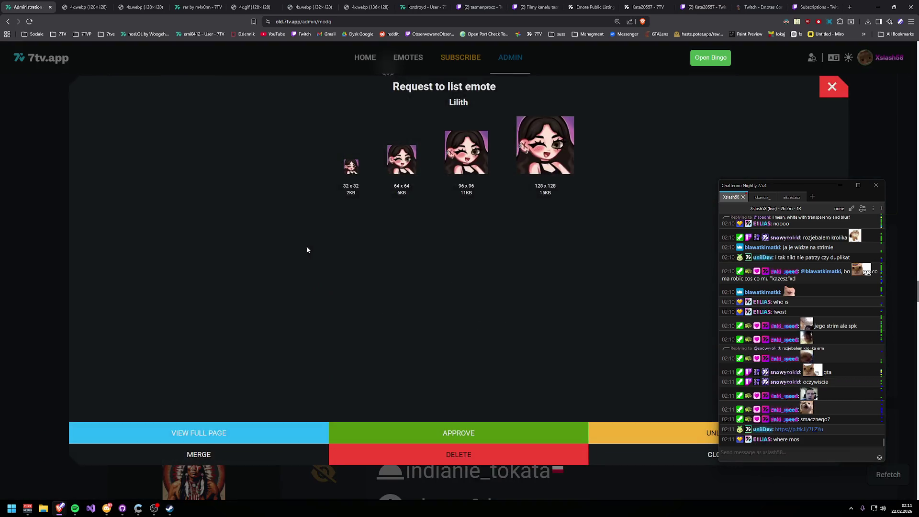
pyautogui.click(306, 248)
pyautogui.click(353, 236)
pyautogui.scroll(-1, 535, 381)
pyautogui.scroll(-2, 535, 381)
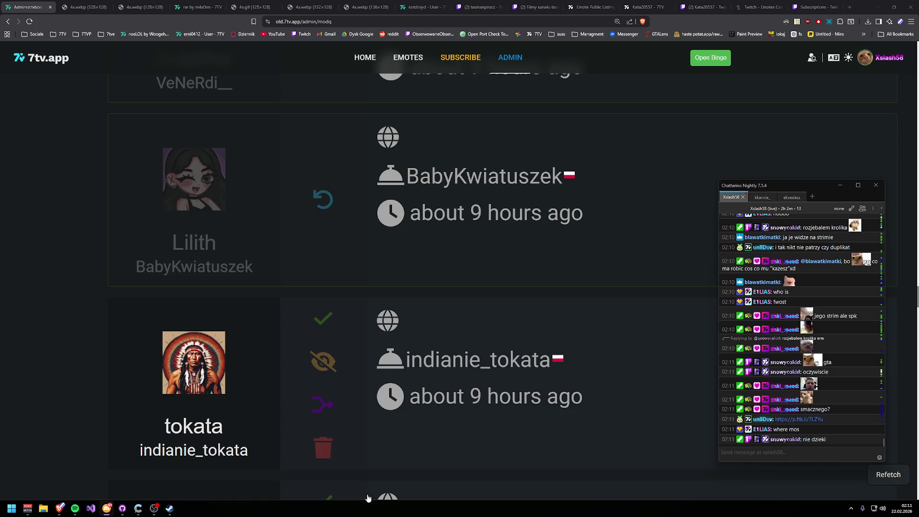
# Open the chat's p.ftk.li grid of 24 'aga' emotes and restore its window over the admin page
pyautogui.click(807, 388)
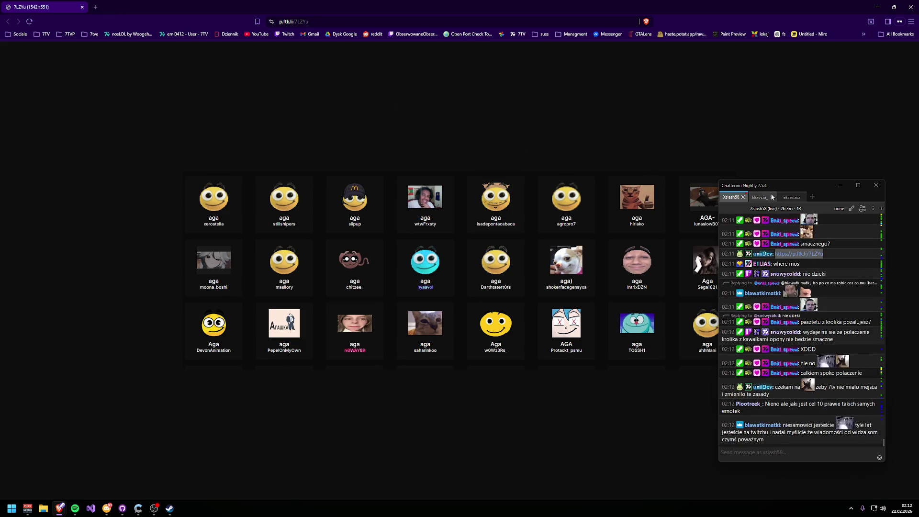
pyautogui.moveTo(763, 190)
pyautogui.mouseDown()
pyautogui.moveTo(804, 207)
pyautogui.moveTo(796, 205)
pyautogui.mouseUp()
pyautogui.moveTo(794, 238)
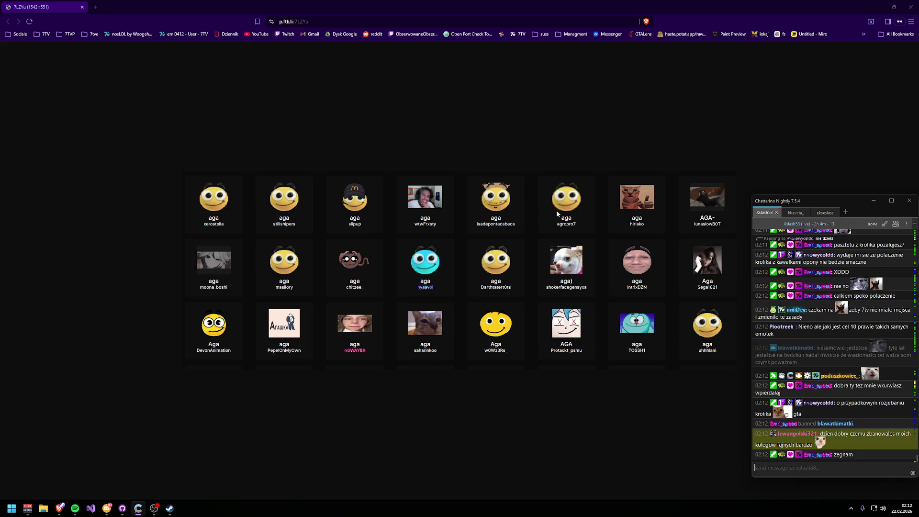
pyautogui.click(814, 467)
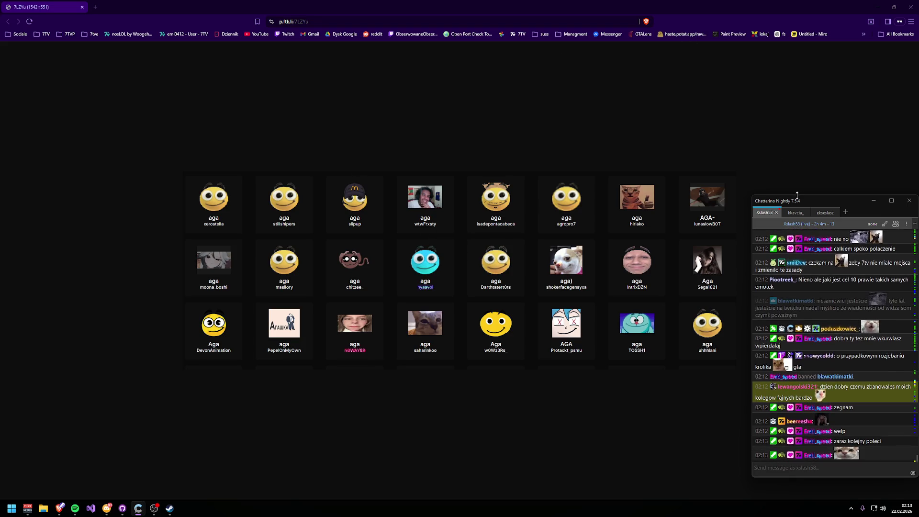
pyautogui.moveTo(797, 202); pyautogui.dragTo(801, 133)
pyautogui.click(790, 197)
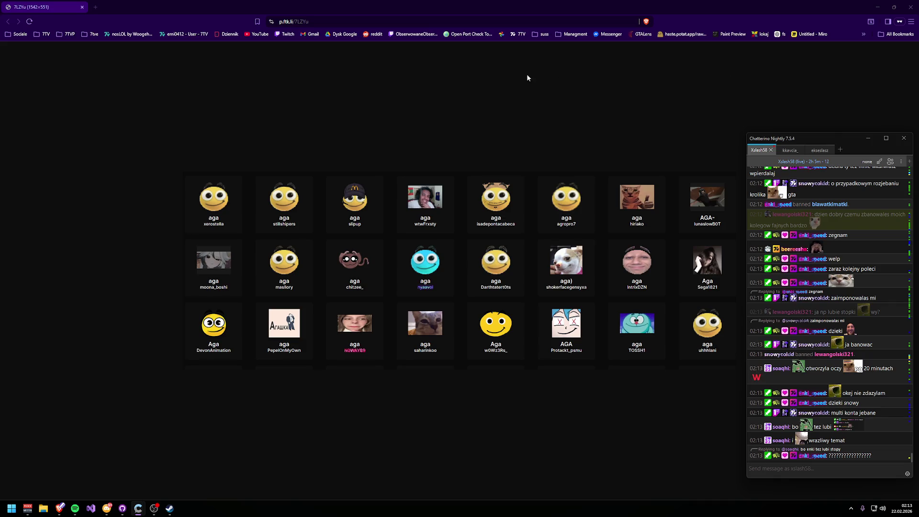
pyautogui.doubleClick(173, 3)
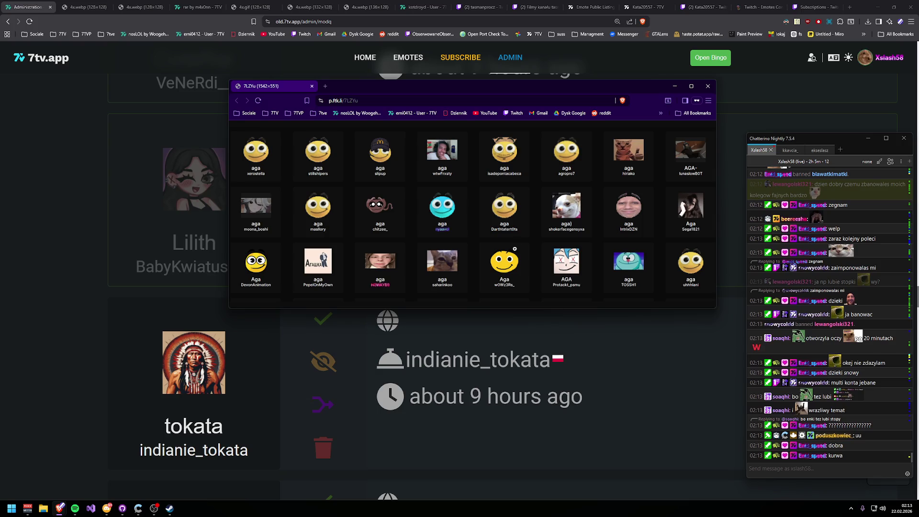
# Zoom and maximize the 'aga' emote grid for review, then shrink it back to a smaller window
pyautogui.keyDown('ctrl'); pyautogui.scroll(-4, 513, 249); pyautogui.keyUp('ctrl')
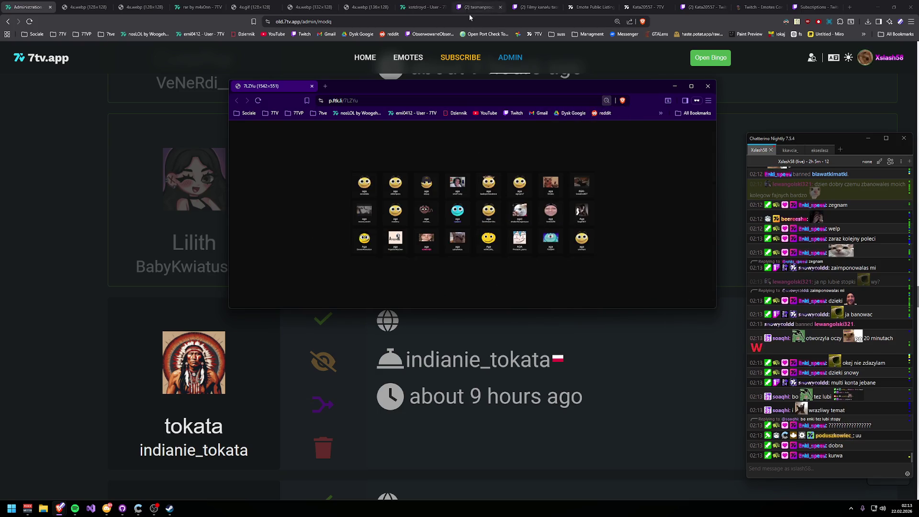
pyautogui.doubleClick(444, 90)
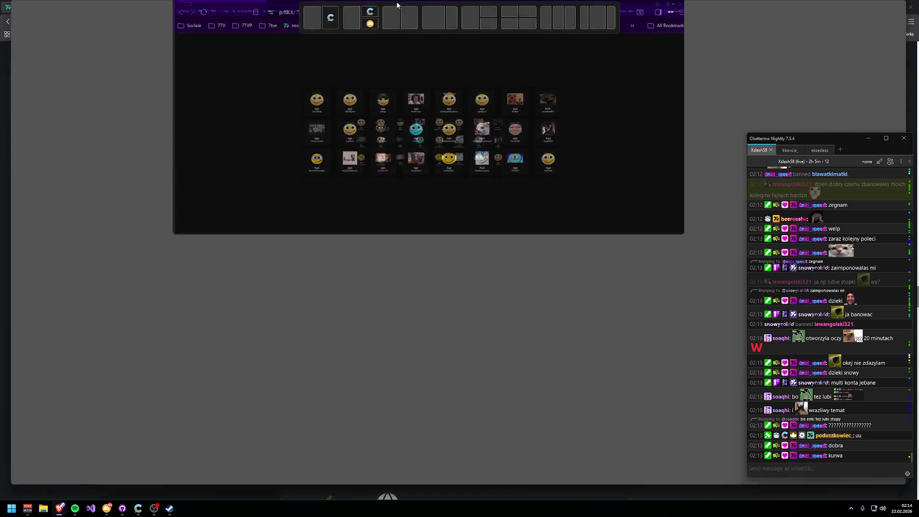
pyautogui.keyDown('ctrl'); pyautogui.scroll(7, 524, 242); pyautogui.keyUp('ctrl')
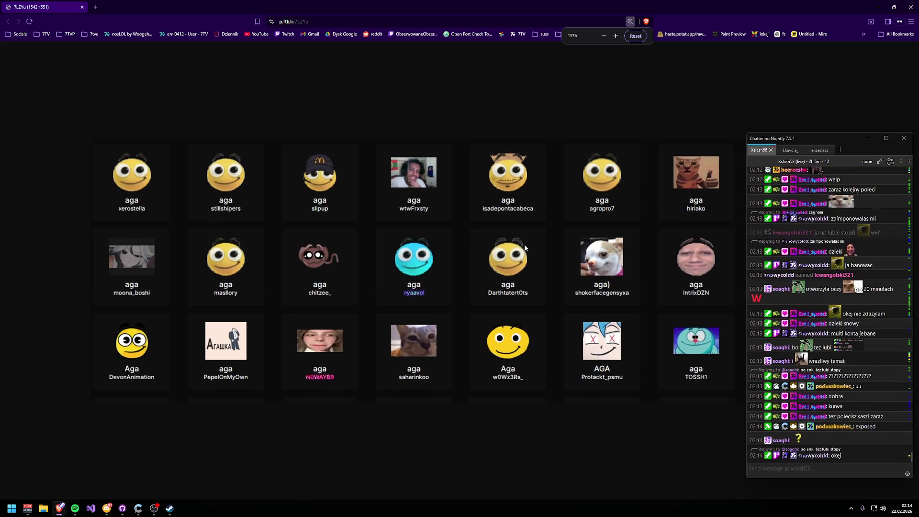
pyautogui.keyDown('ctrl'); pyautogui.scroll(-1, 523, 244); pyautogui.keyUp('ctrl')
pyautogui.keyDown('ctrl'); pyautogui.scroll(-2, 524, 248); pyautogui.keyUp('ctrl')
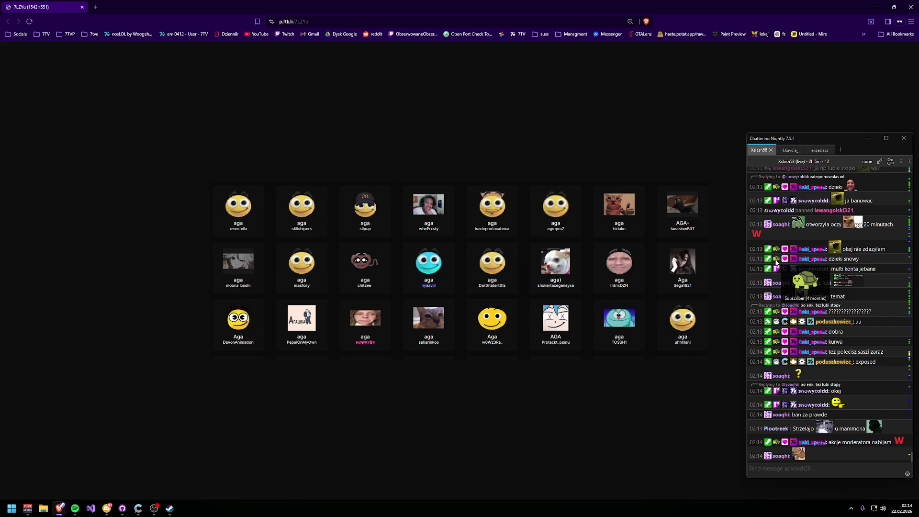
pyautogui.moveTo(768, 376)
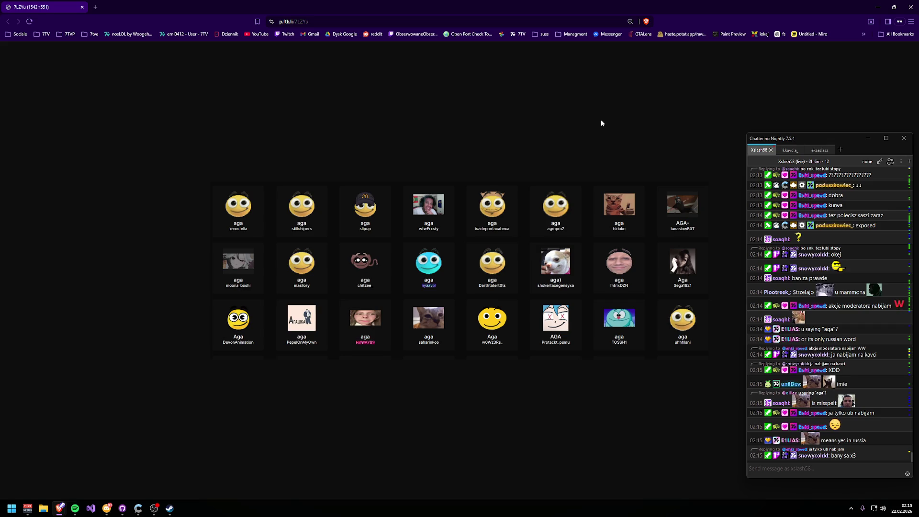
pyautogui.doubleClick(259, 3)
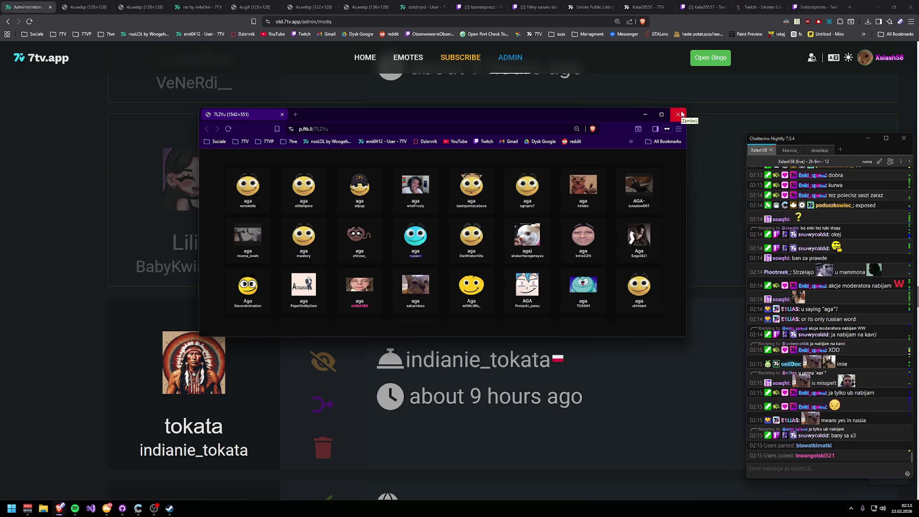
# Close the emote grid, approve the tokata and stompsalto emotes, and delete mewa
pyautogui.click(677, 115)
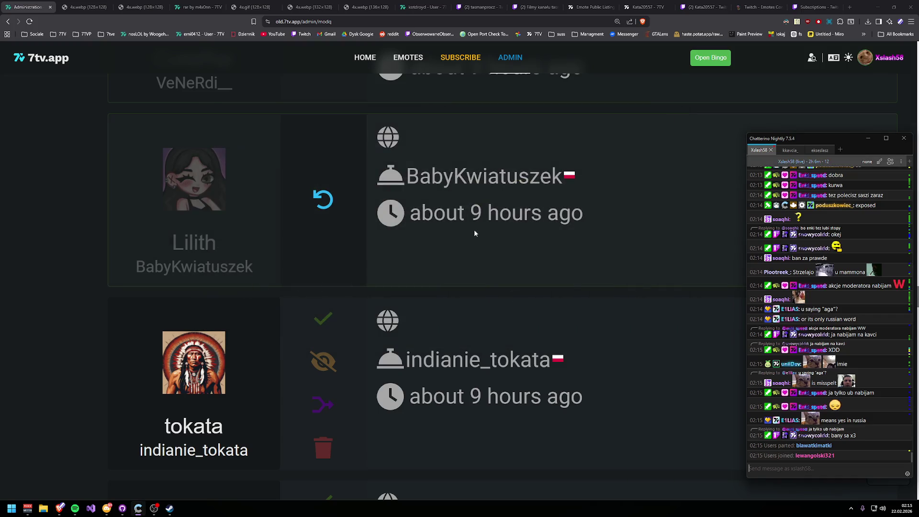
pyautogui.scroll(-3, 438, 259)
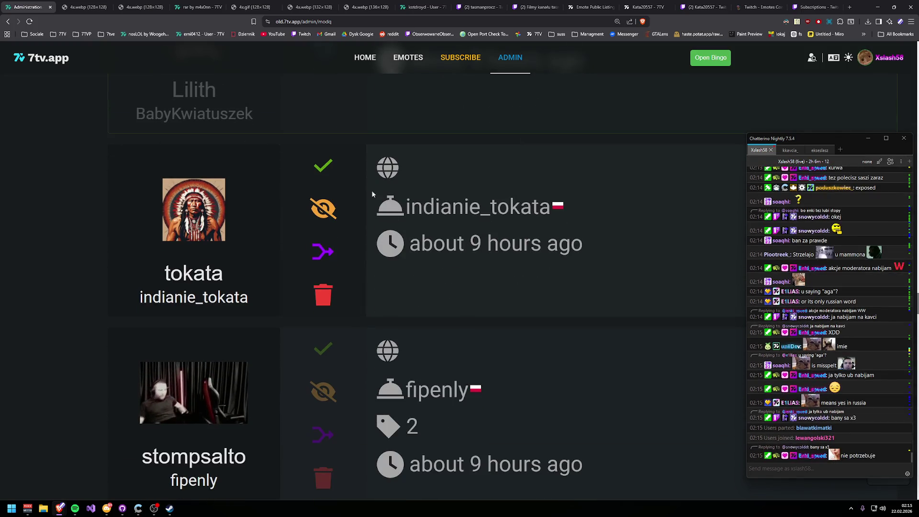
pyautogui.click(323, 166)
pyautogui.scroll(-3, 419, 255)
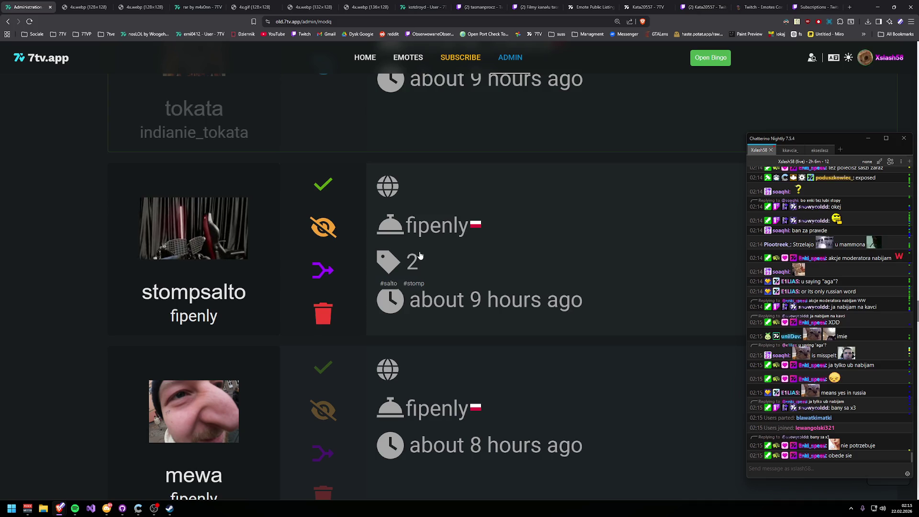
pyautogui.click(308, 188)
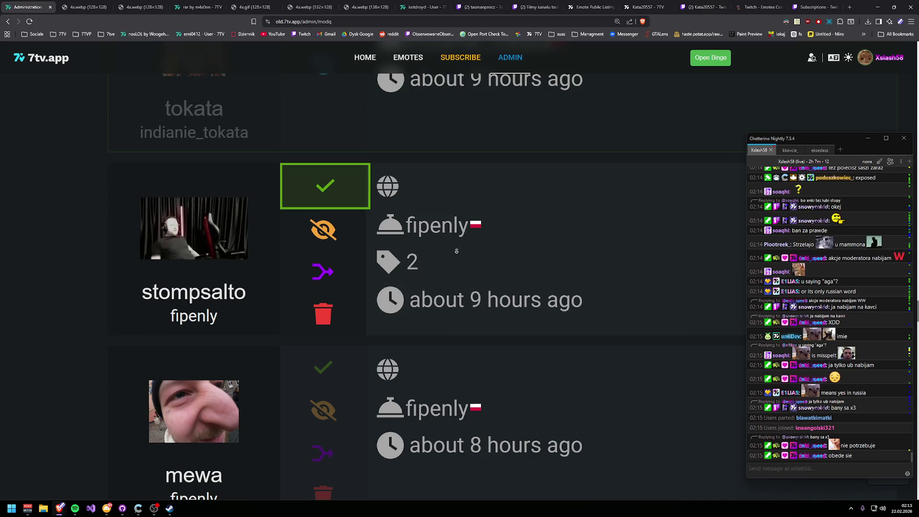
pyautogui.scroll(-3, 454, 291)
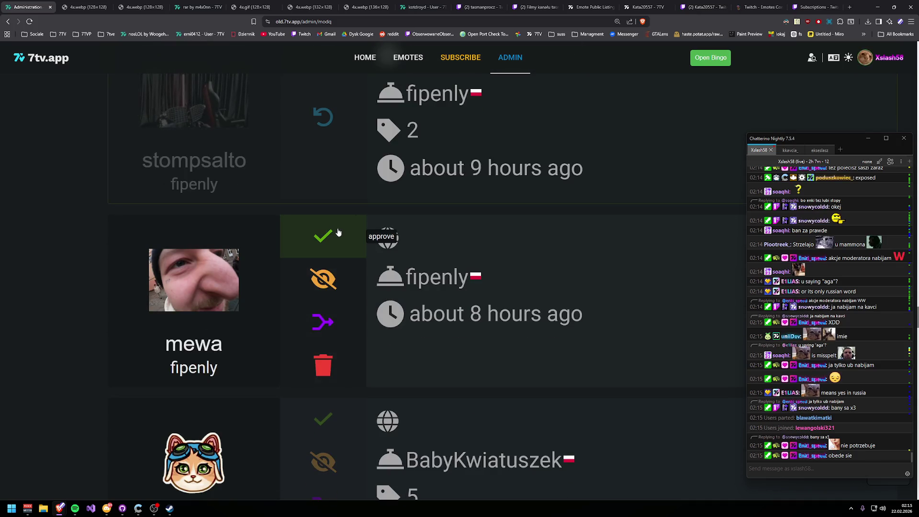
pyautogui.click(293, 353)
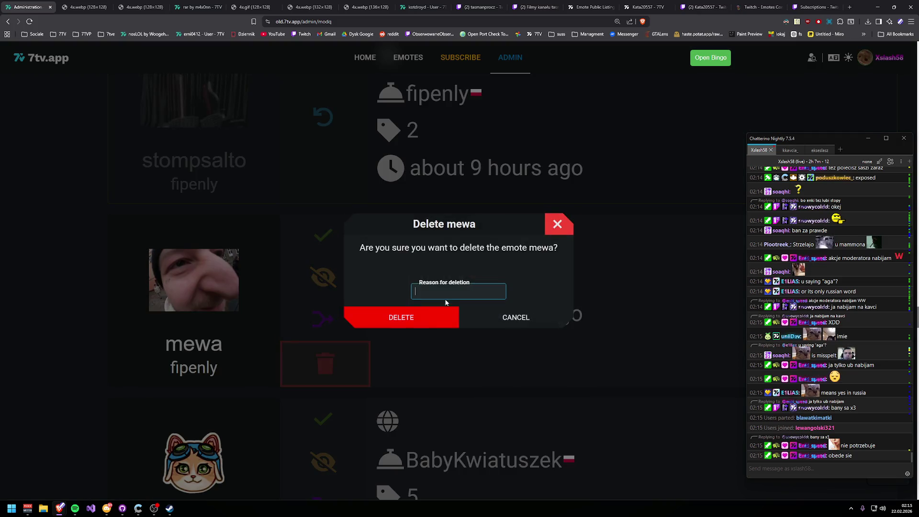
pyautogui.press('Return')
pyautogui.scroll(-4, 484, 318)
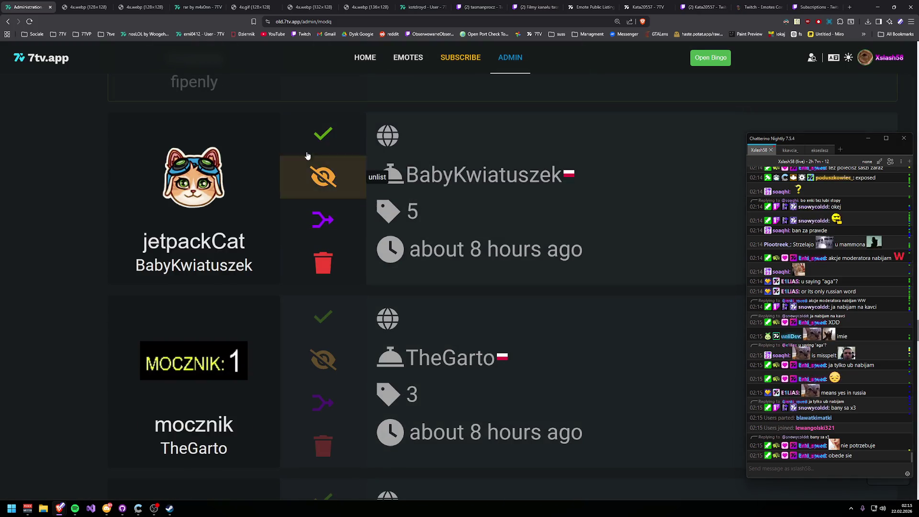
# Approve the jetpackCat, mocznik and swieca emote requests
pyautogui.click(322, 134)
pyautogui.scroll(1, 450, 201)
pyautogui.scroll(1, 454, 163)
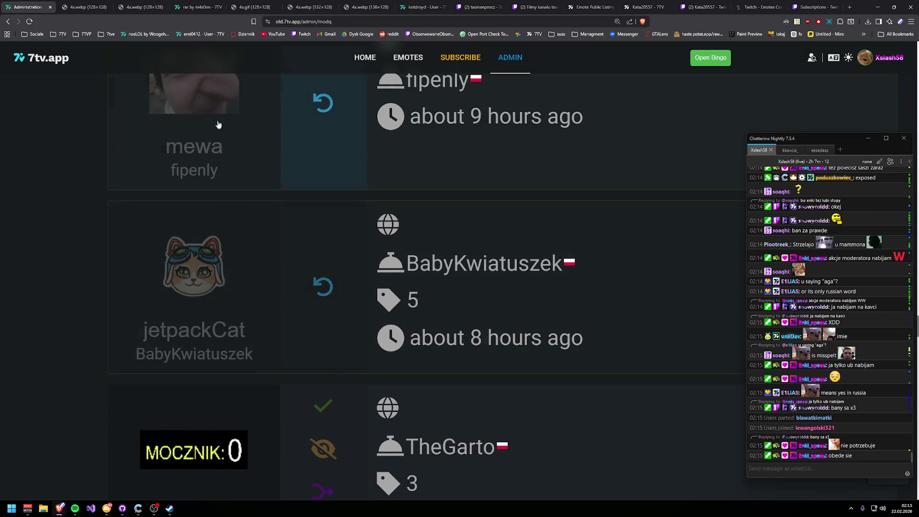
pyautogui.scroll(-4, 495, 193)
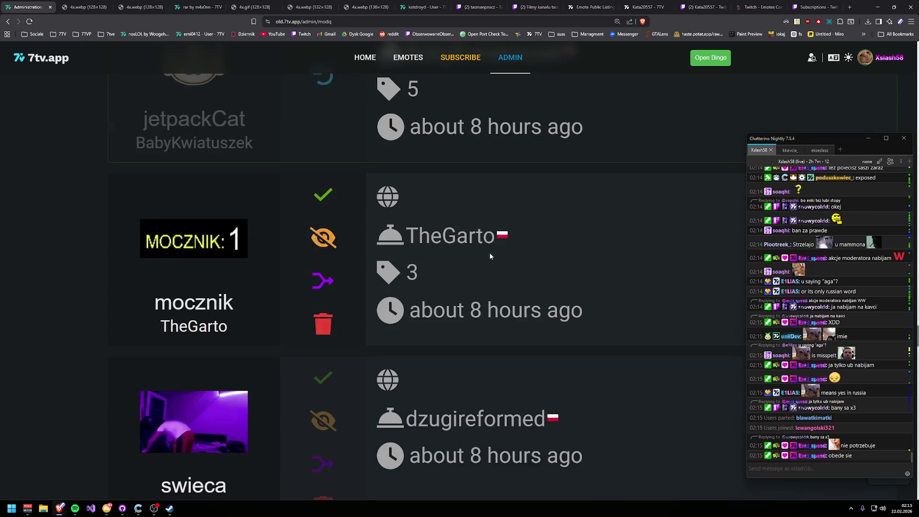
pyautogui.click(332, 201)
pyautogui.scroll(-1, 436, 276)
pyautogui.scroll(3, 435, 275)
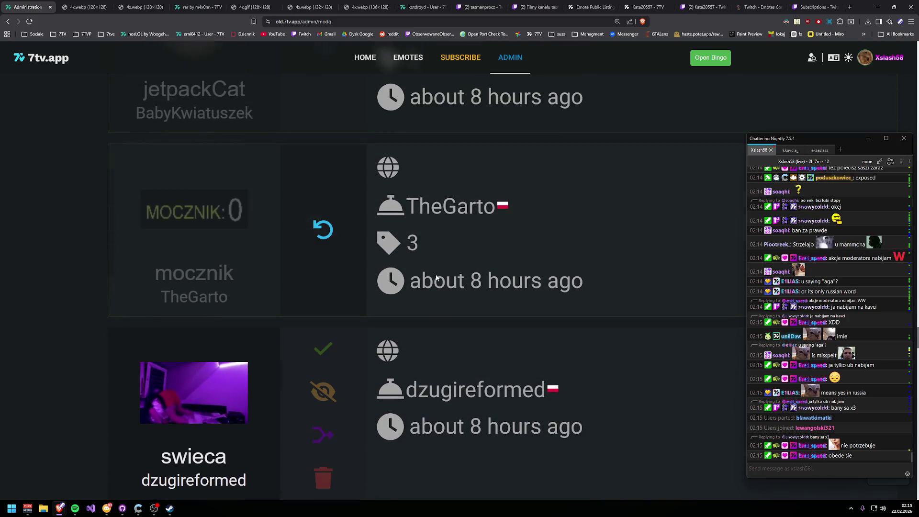
pyautogui.scroll(-4, 443, 332)
pyautogui.click(335, 282)
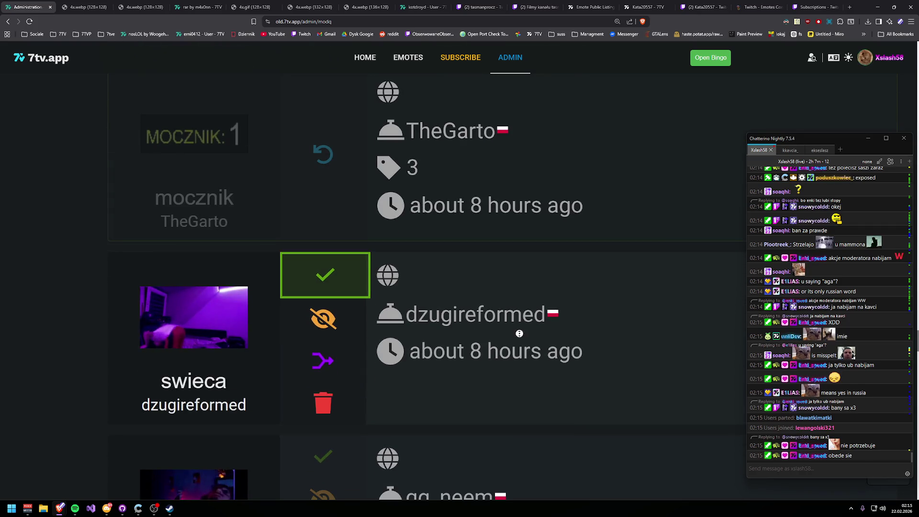
pyautogui.scroll(-4, 544, 353)
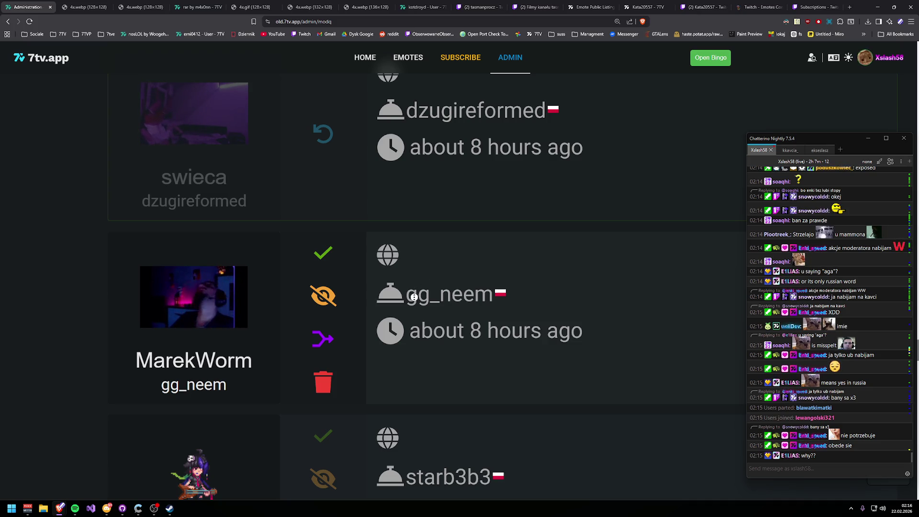
pyautogui.scroll(-2, 414, 297)
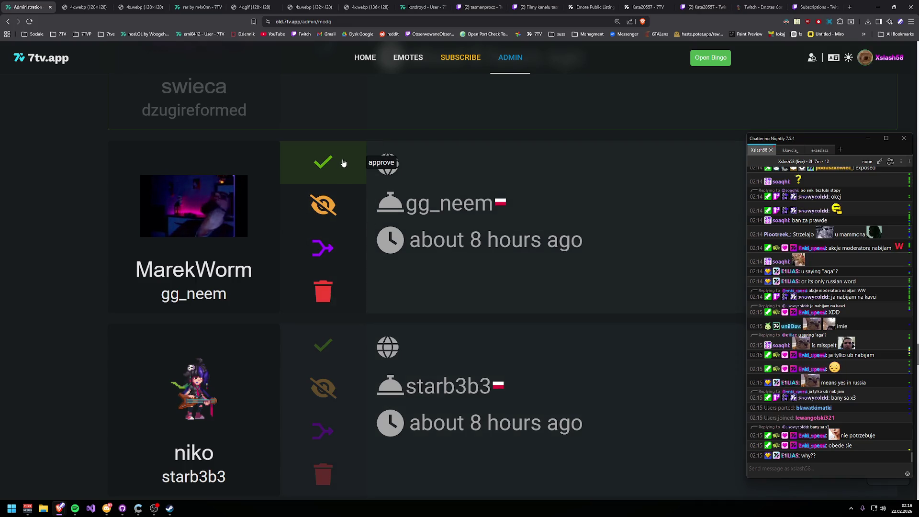
pyautogui.click(343, 163)
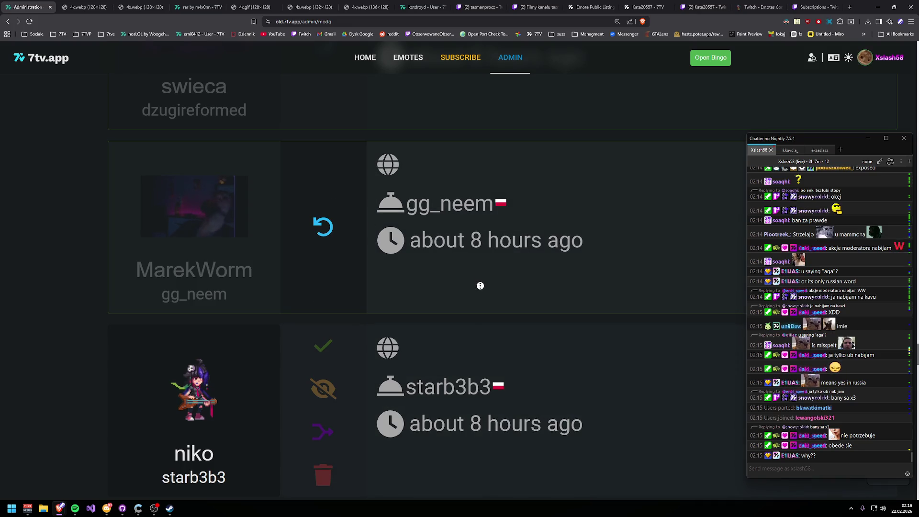
pyautogui.scroll(11, 509, 203)
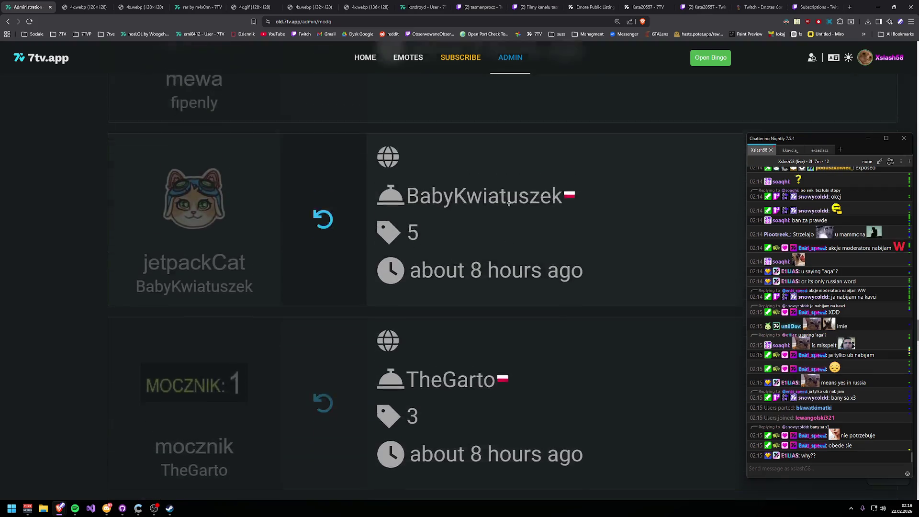
pyautogui.scroll(5, 509, 203)
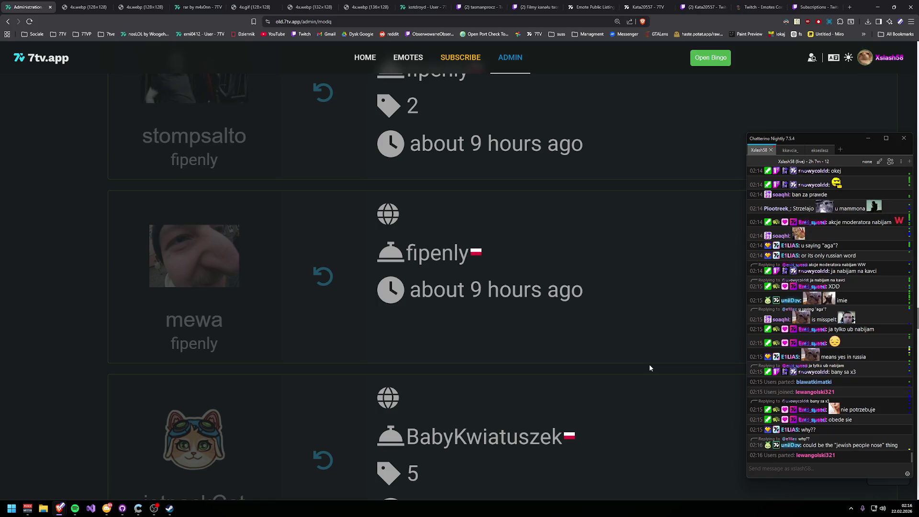
pyautogui.middleClick(628, 290)
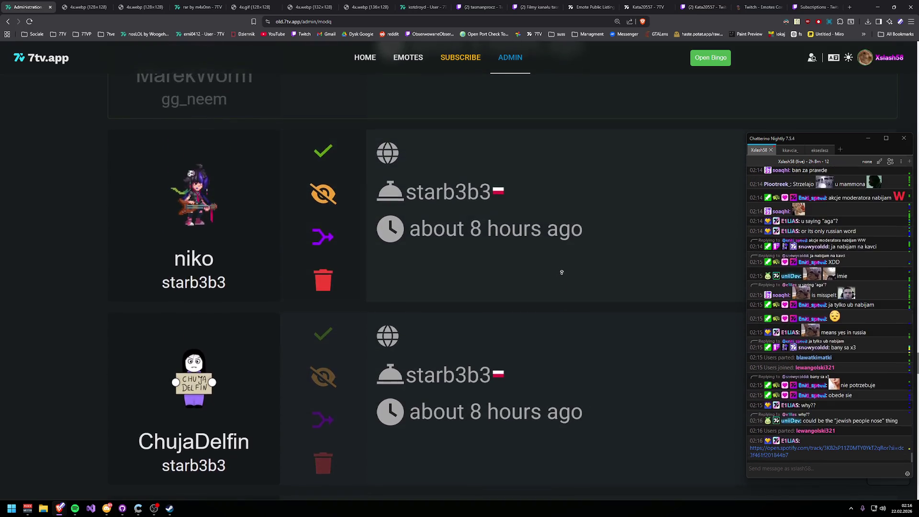
pyautogui.click(563, 275)
pyautogui.click(337, 153)
pyautogui.scroll(-3, 479, 249)
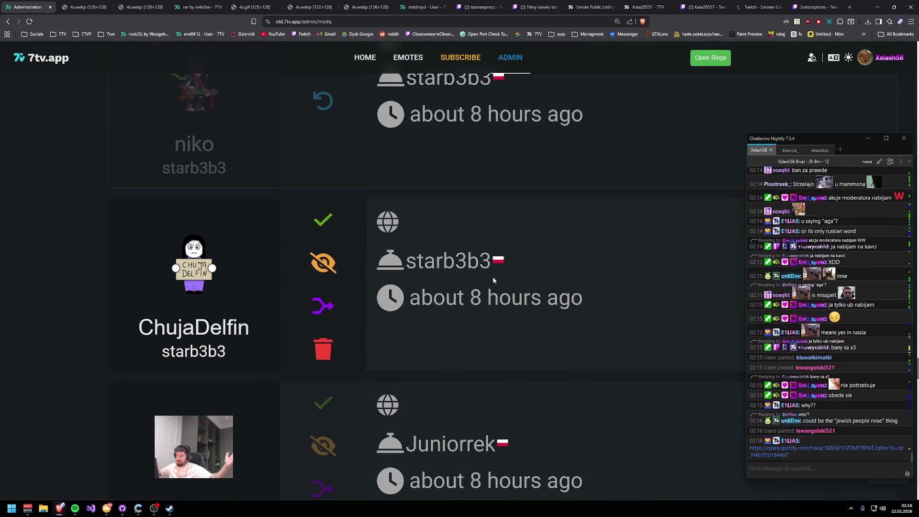
pyautogui.click(862, 446)
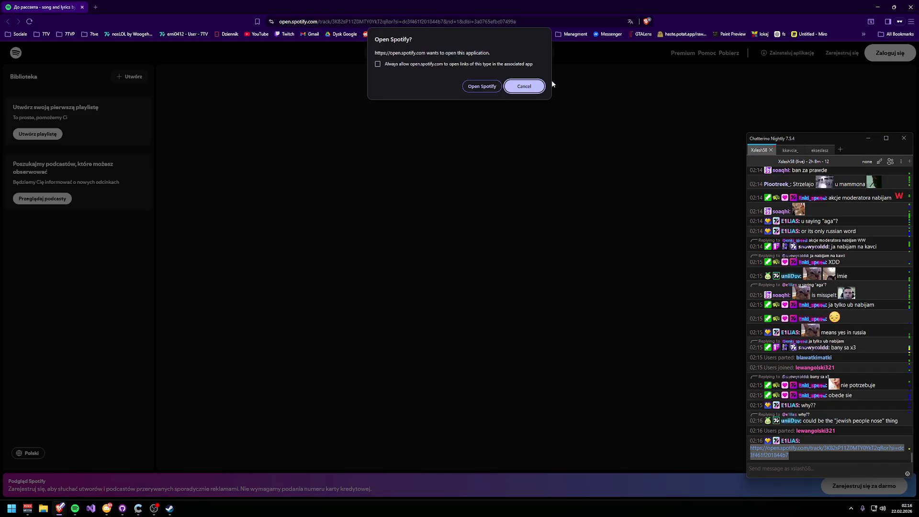
# Send the track to the Spotify app, play До рассвета, and restart it from the beginning
pyautogui.click(483, 86)
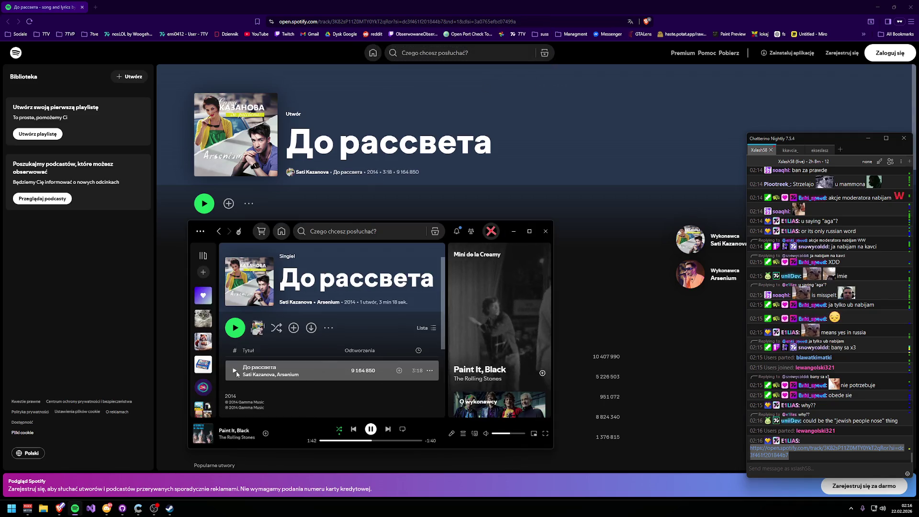
pyautogui.click(235, 371)
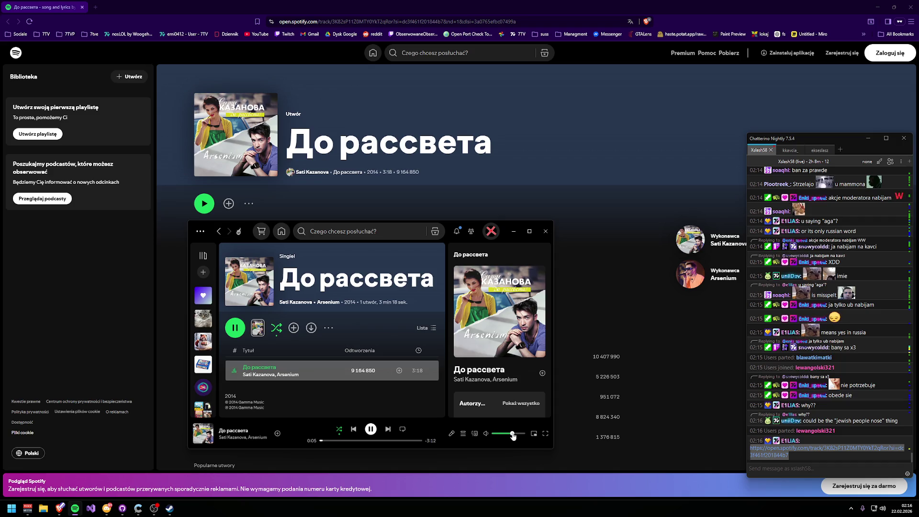
pyautogui.click(334, 440)
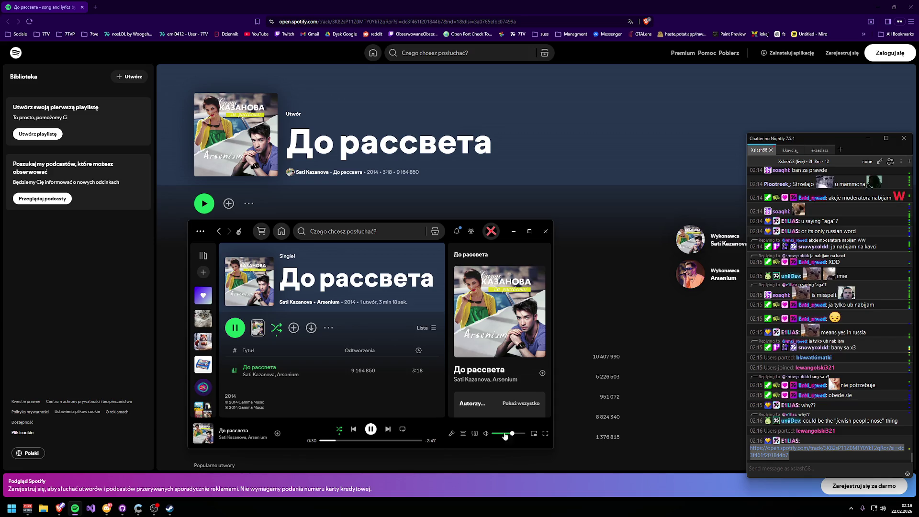
pyautogui.click(353, 429)
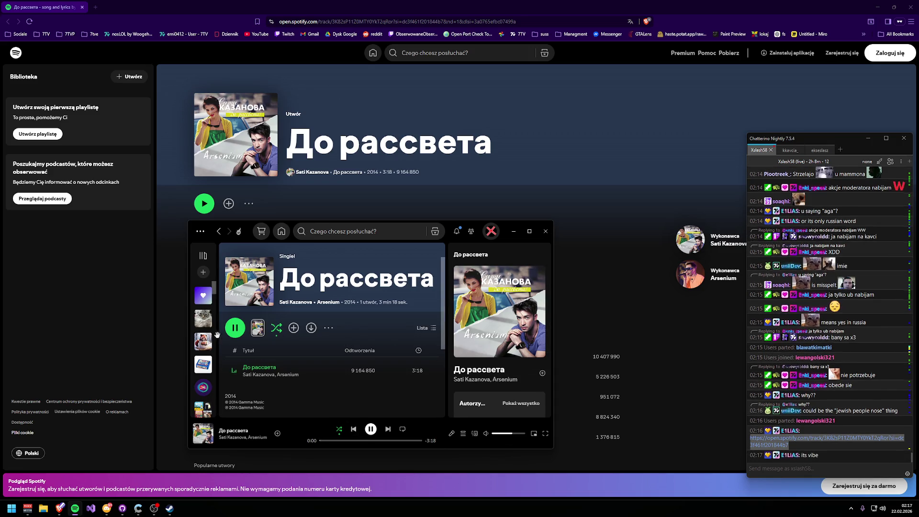
pyautogui.doubleClick(204, 319)
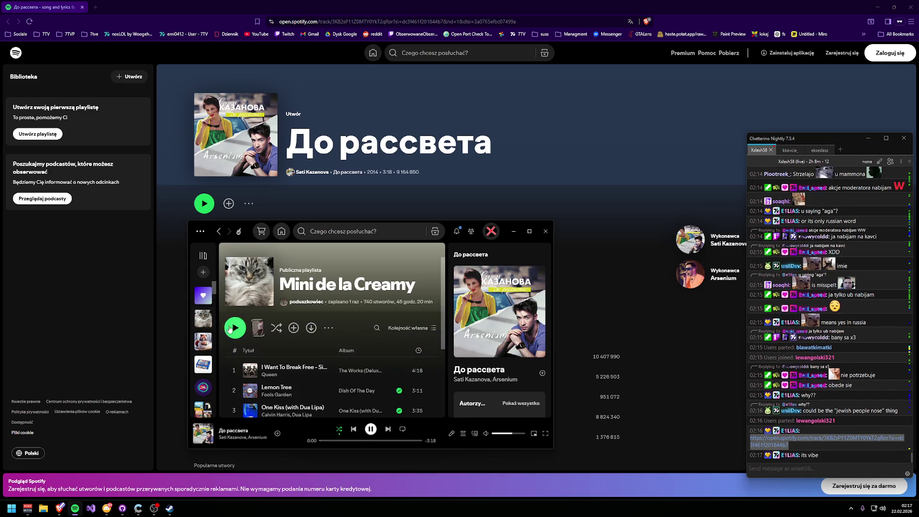
# Reopen the chat's Spotify link in the desktop app and play До рассвета by Sati Kazanova and Arsenium
pyautogui.doubleClick(344, 4)
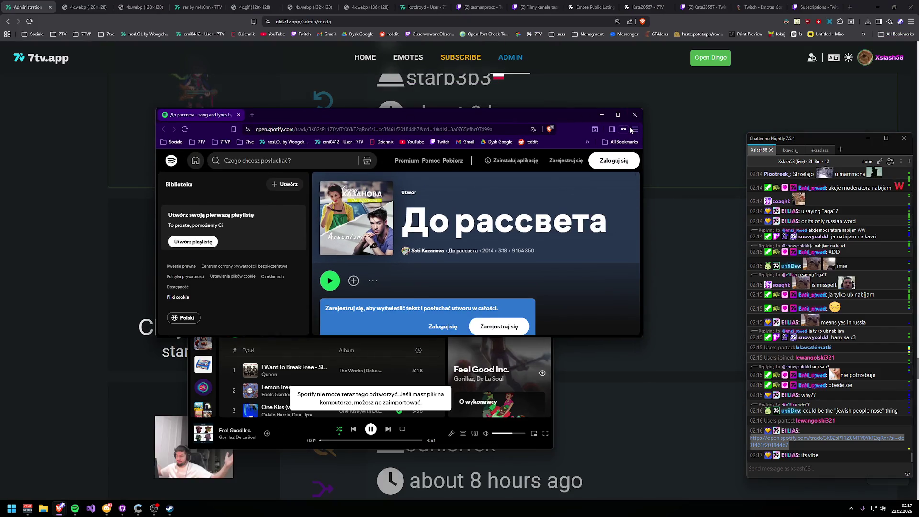
pyautogui.click(618, 115)
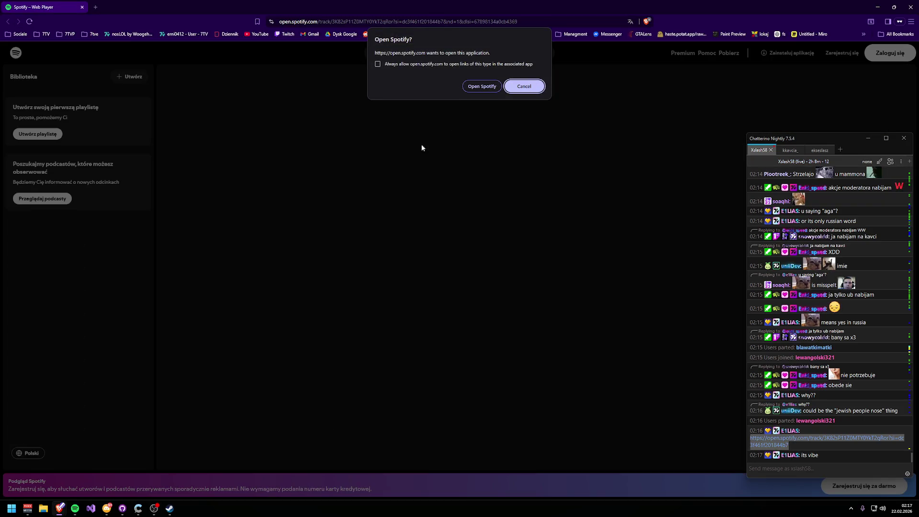
pyautogui.click(482, 86)
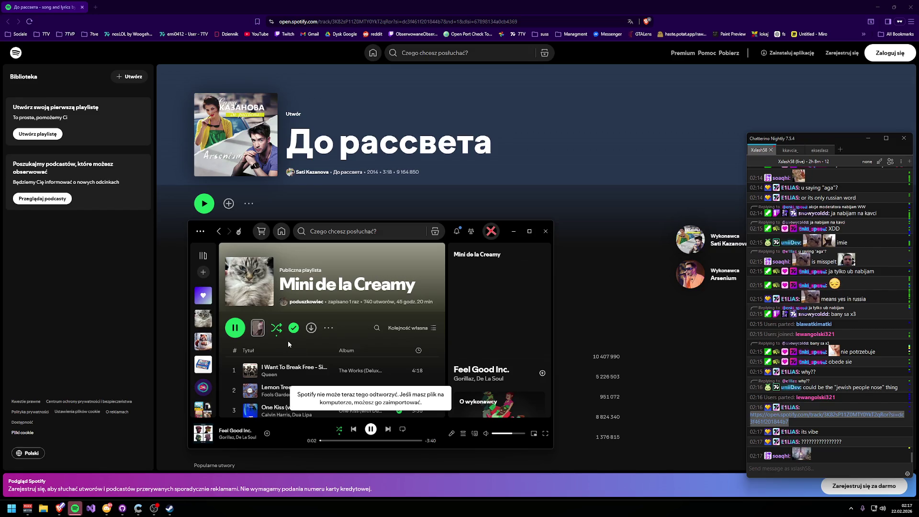
pyautogui.click(307, 105)
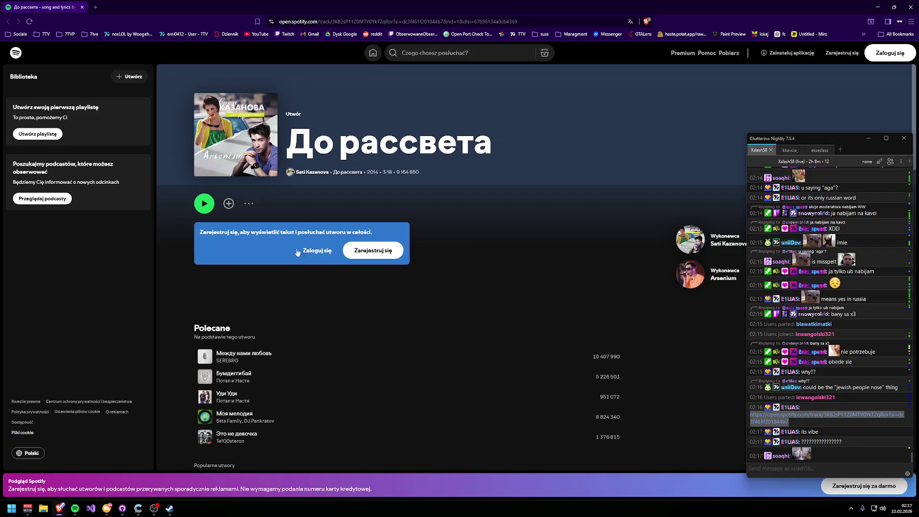
pyautogui.click(29, 21)
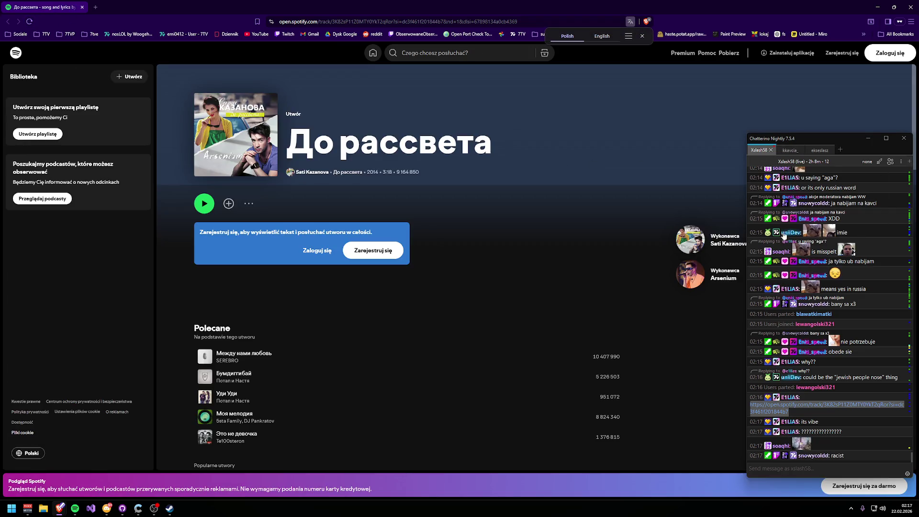
pyautogui.press('super+Down')
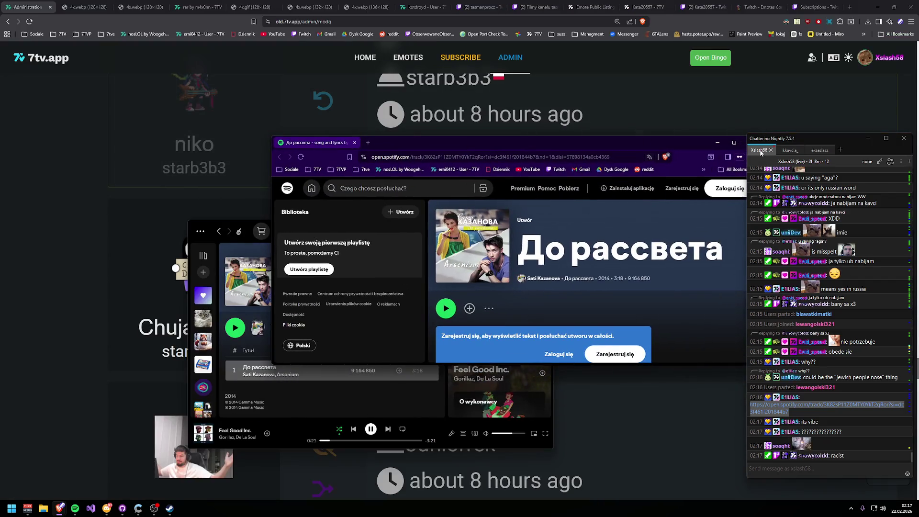
pyautogui.click(672, 144)
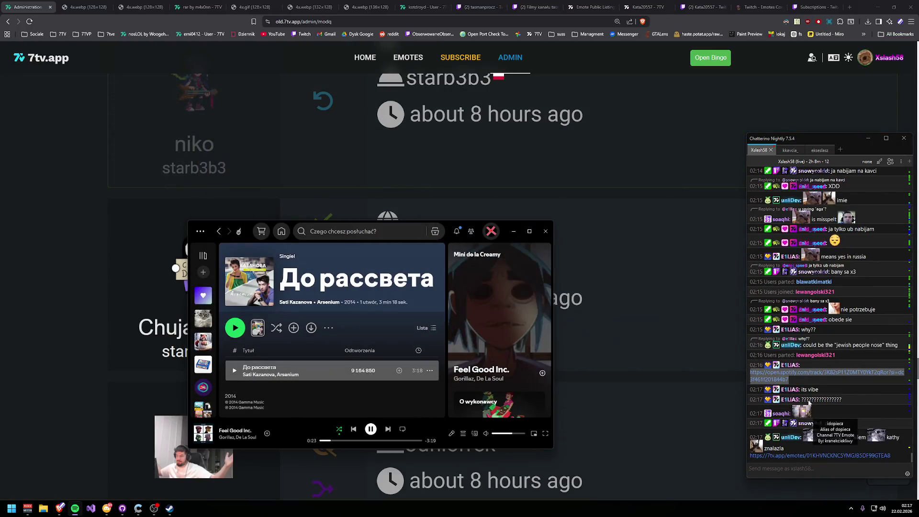
pyautogui.click(856, 375)
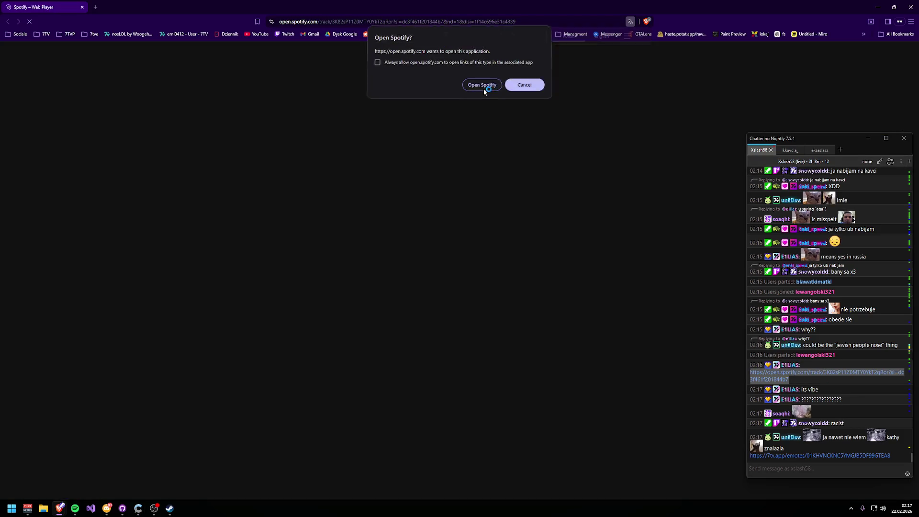
pyautogui.click(483, 90)
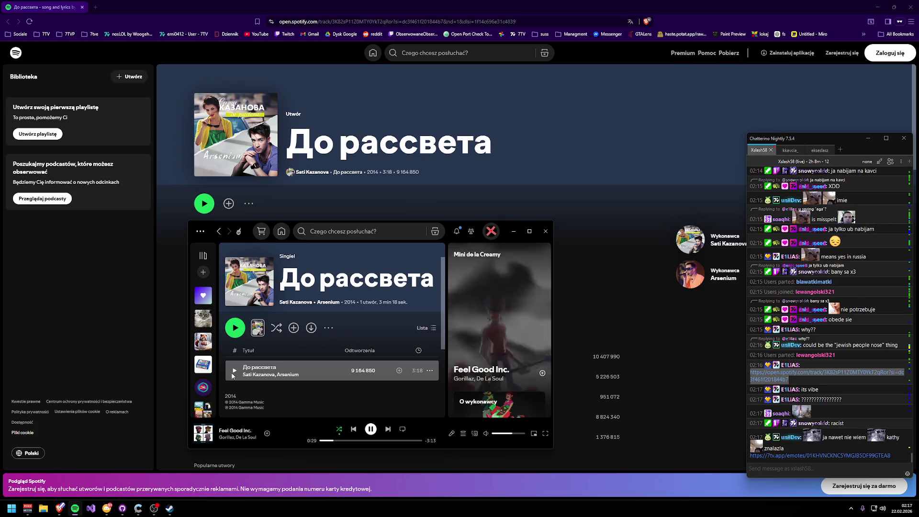
pyautogui.doubleClick(307, 376)
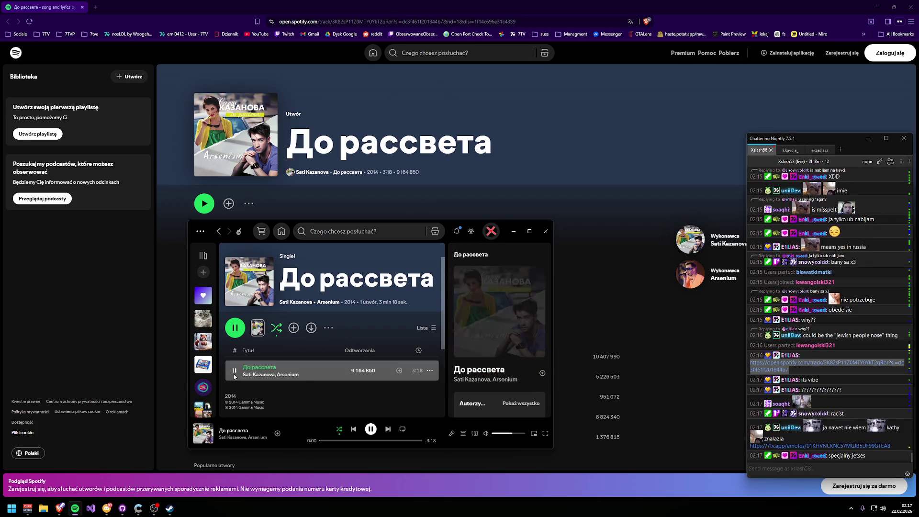
# Open the ftkTHANKYOU emote page from chat, view its Activity, then return to its Channels list
pyautogui.click(886, 437)
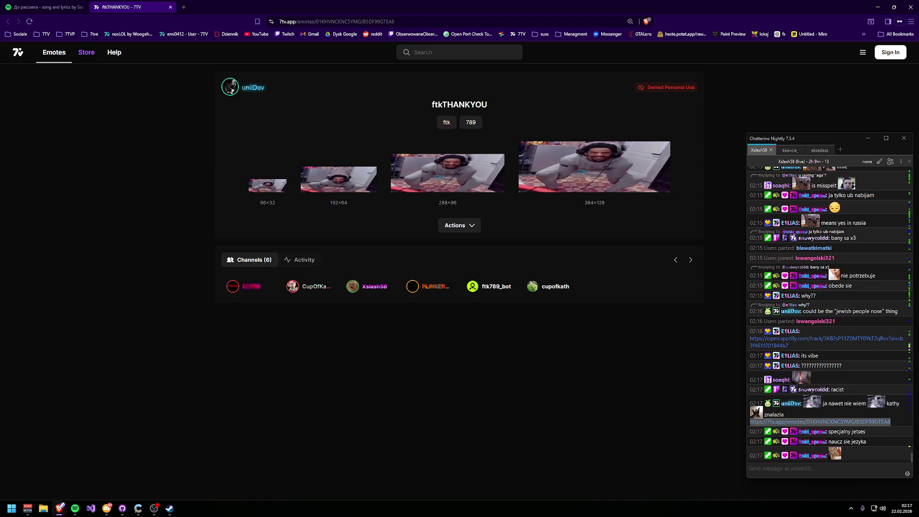
pyautogui.click(306, 258)
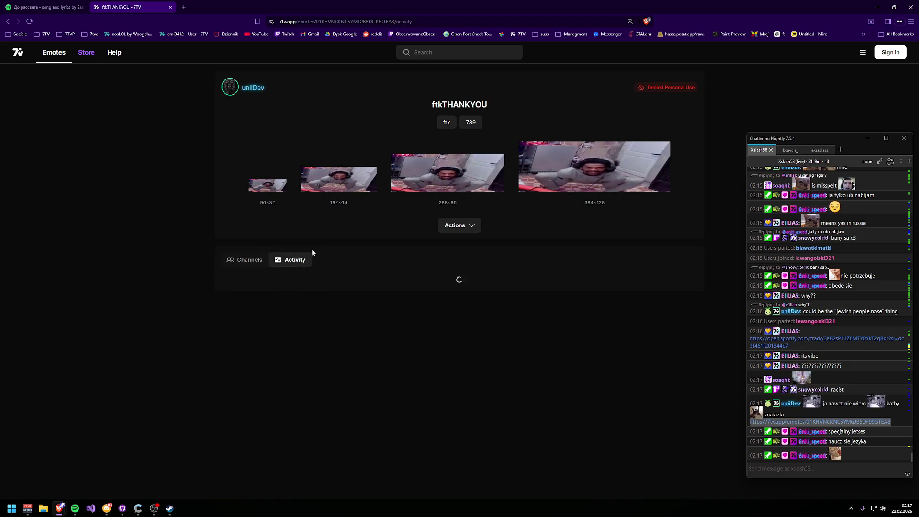
pyautogui.click(232, 262)
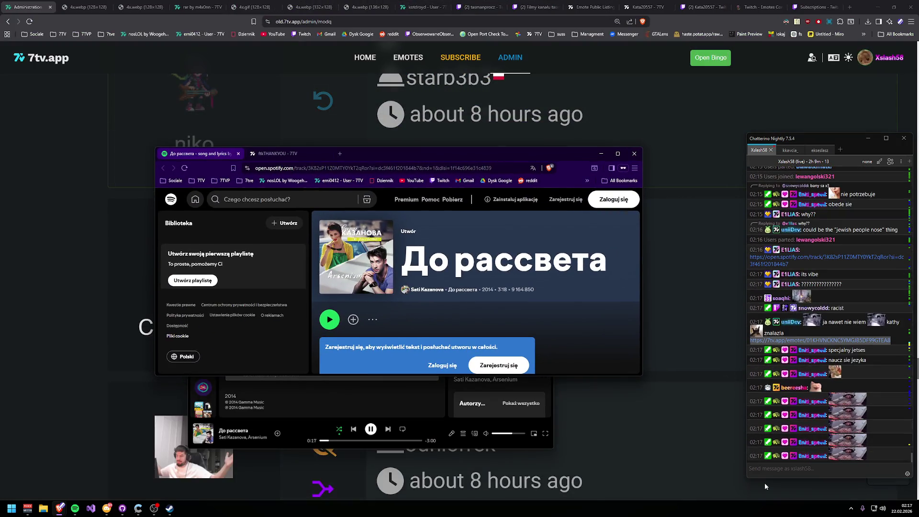
# Load 7tv.app in a new browser tab
pyautogui.click(849, 7)
pyautogui.write('77')
pyautogui.press('super+Down')
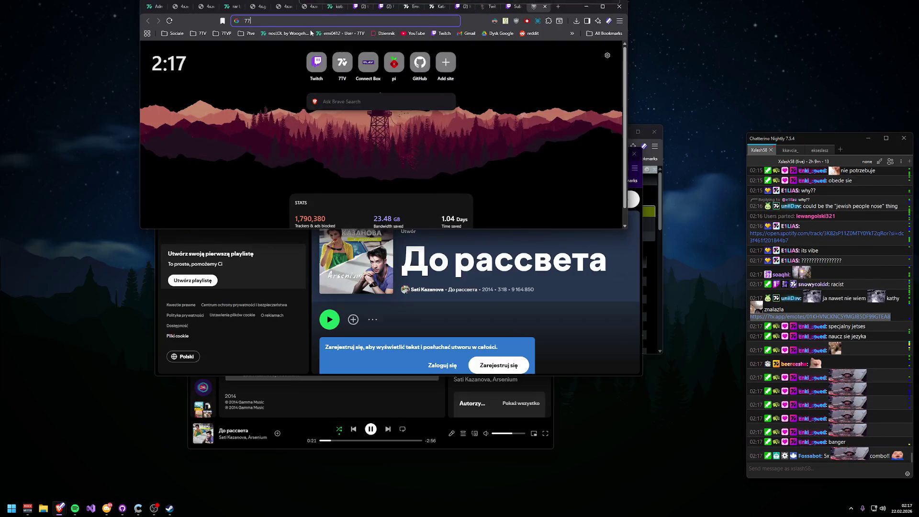
pyautogui.press('BackSpace')
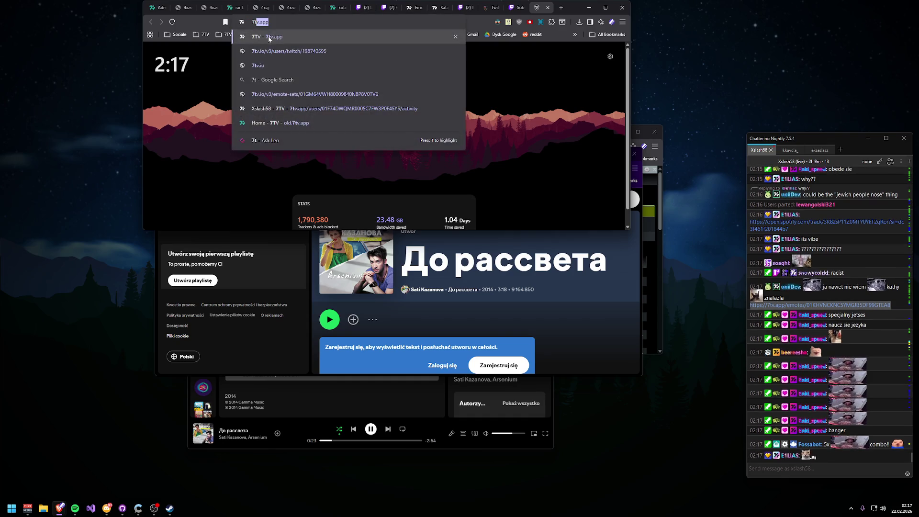
pyautogui.press('Return')
pyautogui.press('super+Up')
# Go to your profile's Uploaded Emotes and open the 'ble' emote page
pyautogui.click(883, 52)
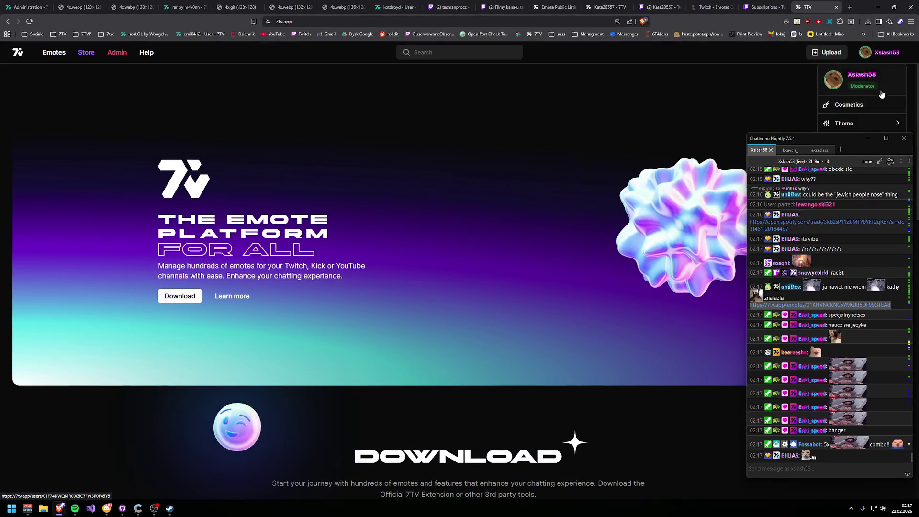
pyautogui.click(861, 75)
pyautogui.click(64, 237)
pyautogui.click(67, 224)
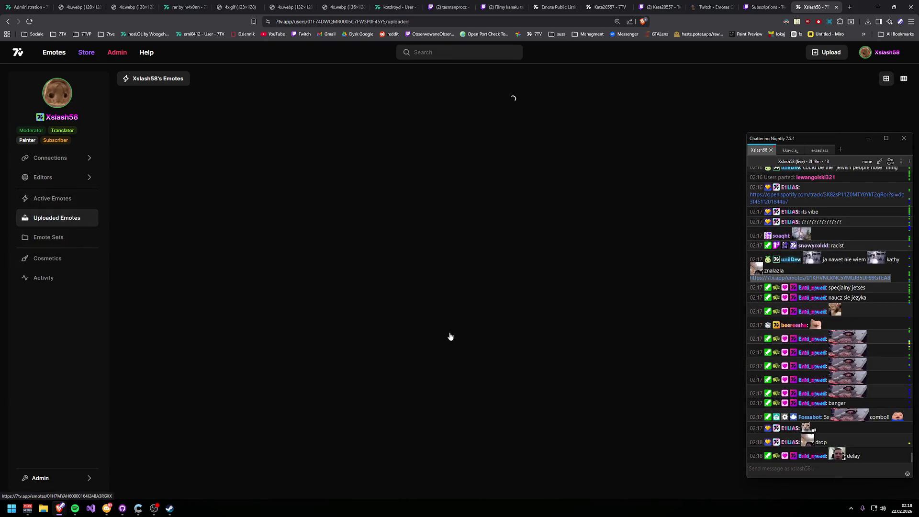
pyautogui.scroll(-10, 484, 383)
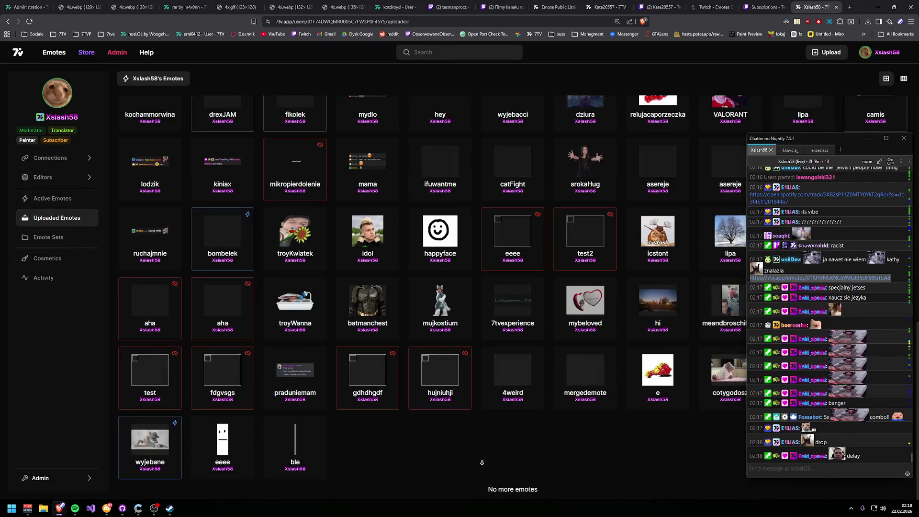
pyautogui.click(294, 445)
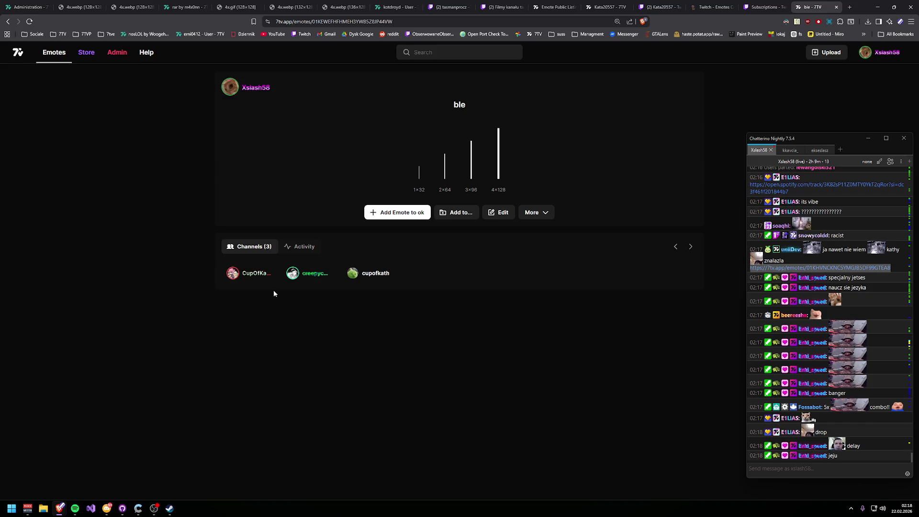
pyautogui.click(836, 7)
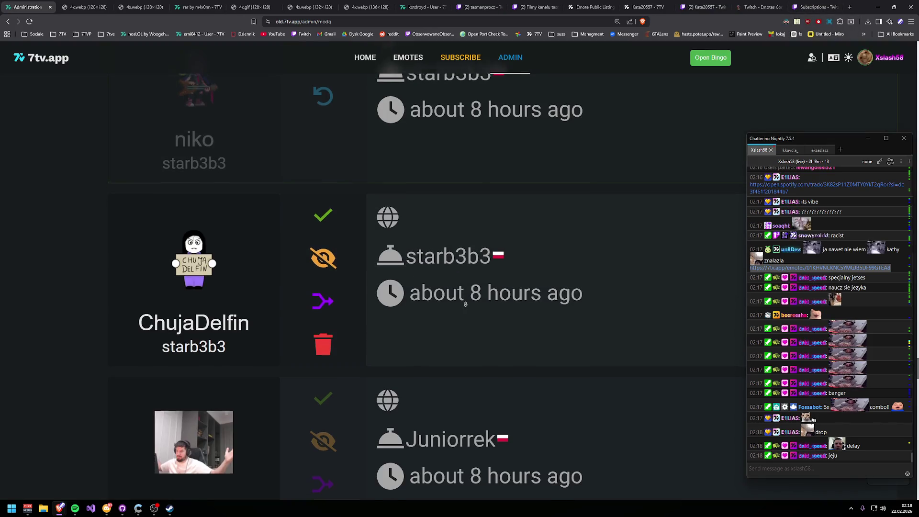
pyautogui.scroll(-1, 322, 210)
pyautogui.click(323, 205)
pyautogui.scroll(-2, 412, 248)
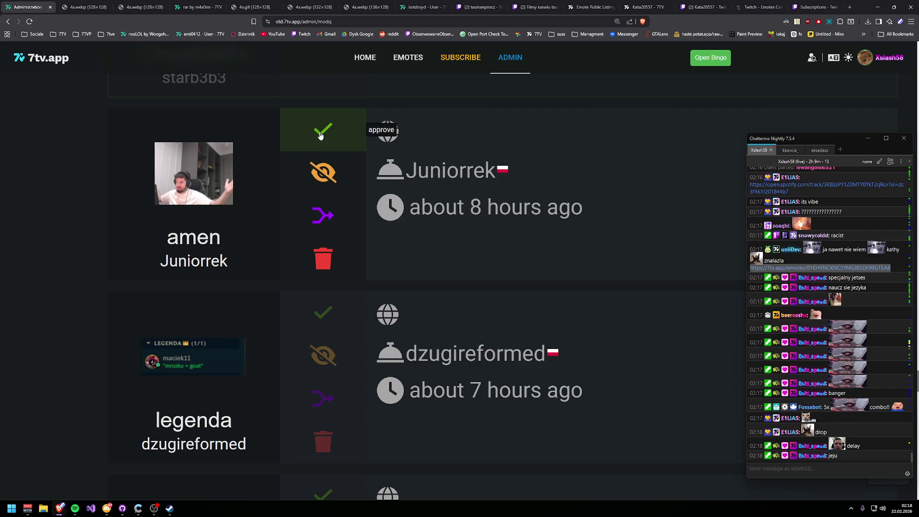
pyautogui.scroll(-3, 445, 248)
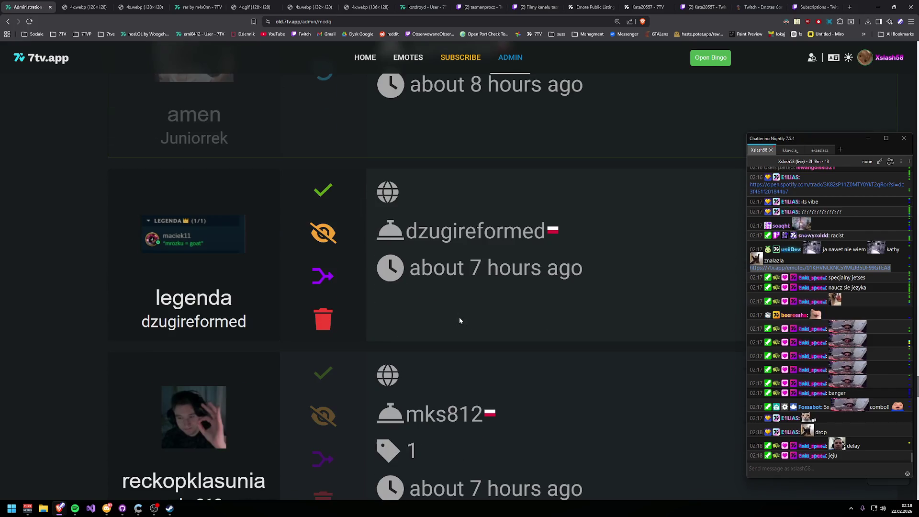
pyautogui.click(313, 199)
pyautogui.scroll(-3, 522, 277)
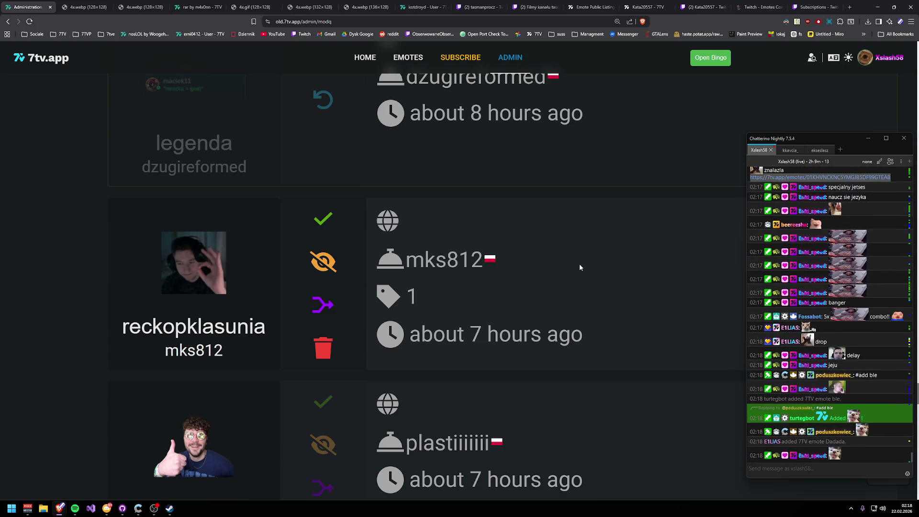
# Approve the reckopklasunia, cmuriScope and pizza requests with the Enter shortcut
pyautogui.moveTo(846, 376)
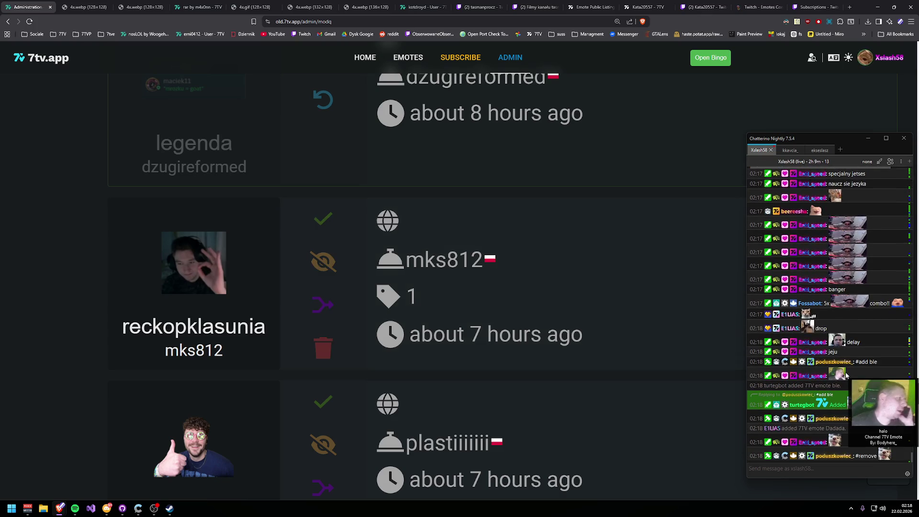
pyautogui.hotkey('alt', 'Tab')
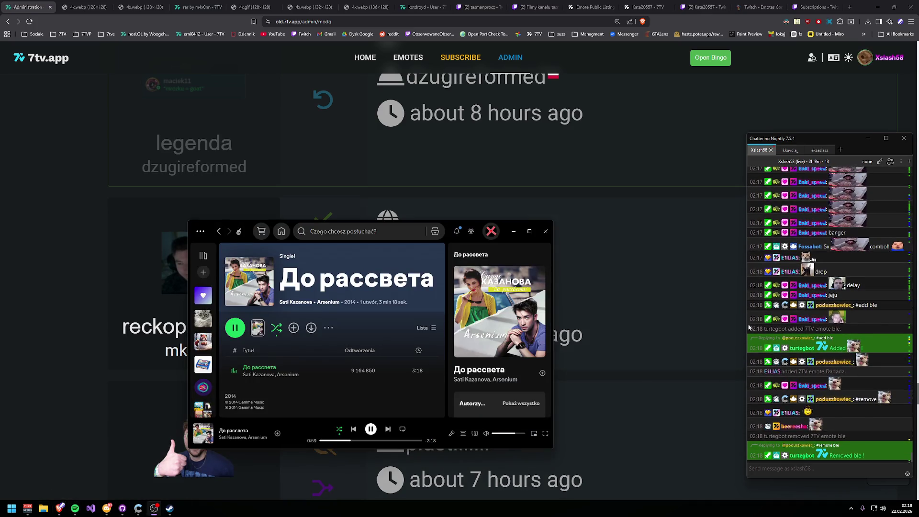
pyautogui.click(606, 285)
pyautogui.press('Return')
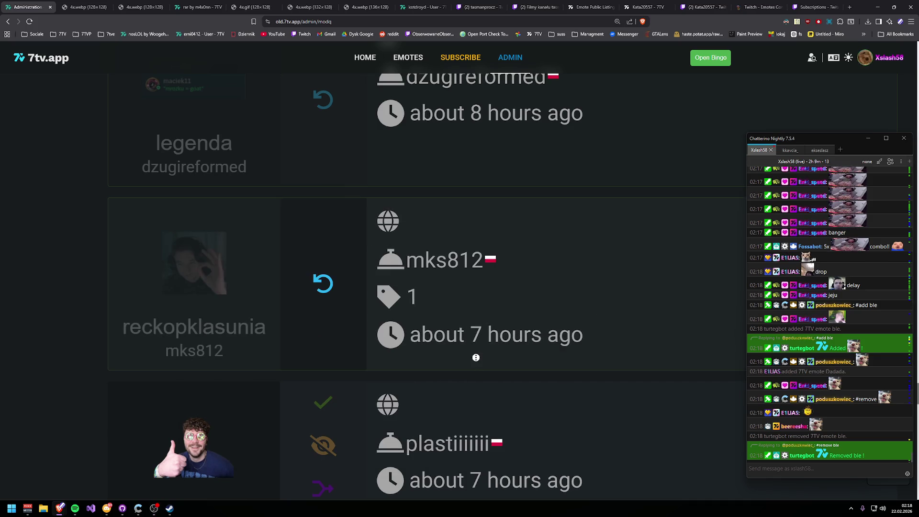
pyautogui.press('Return')
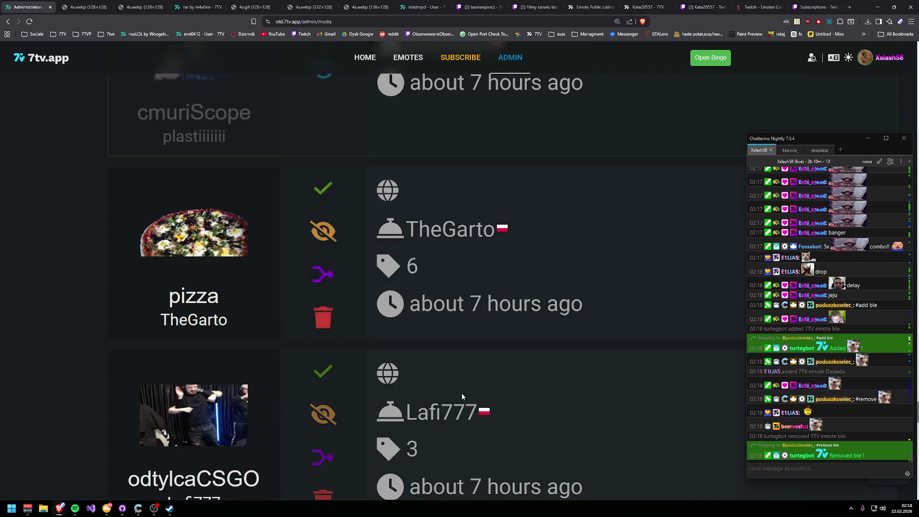
pyautogui.press('Return')
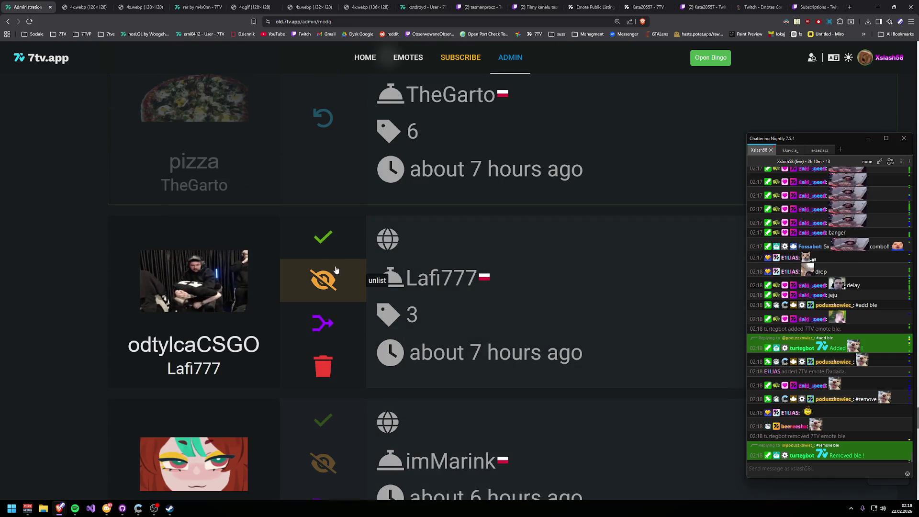
pyautogui.press('Return')
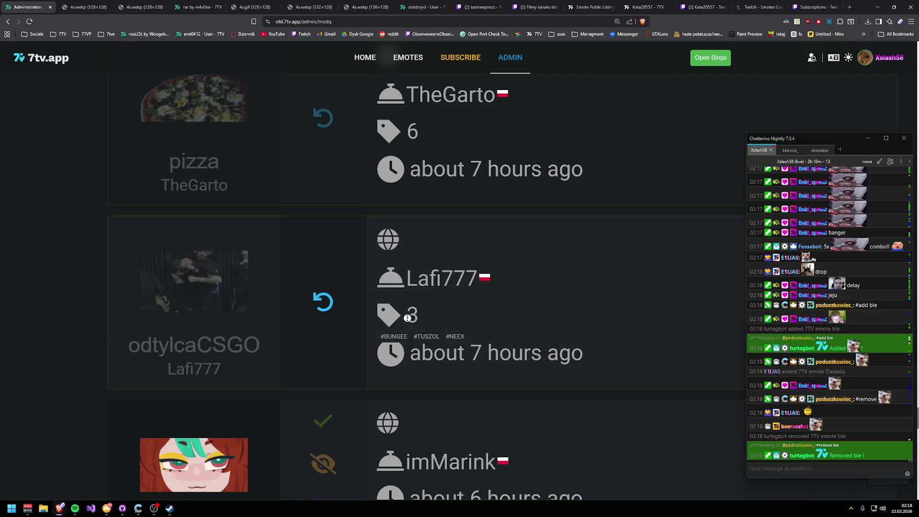
pyautogui.press('Return')
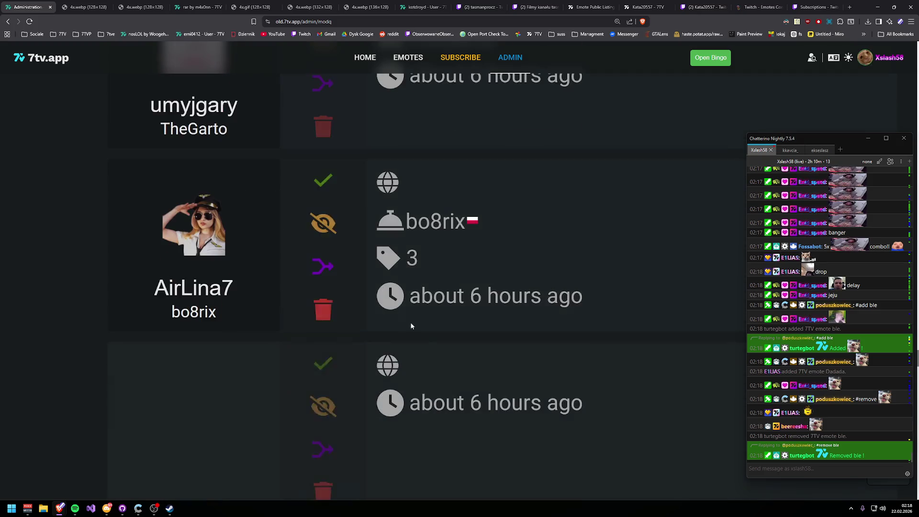
pyautogui.press('Return')
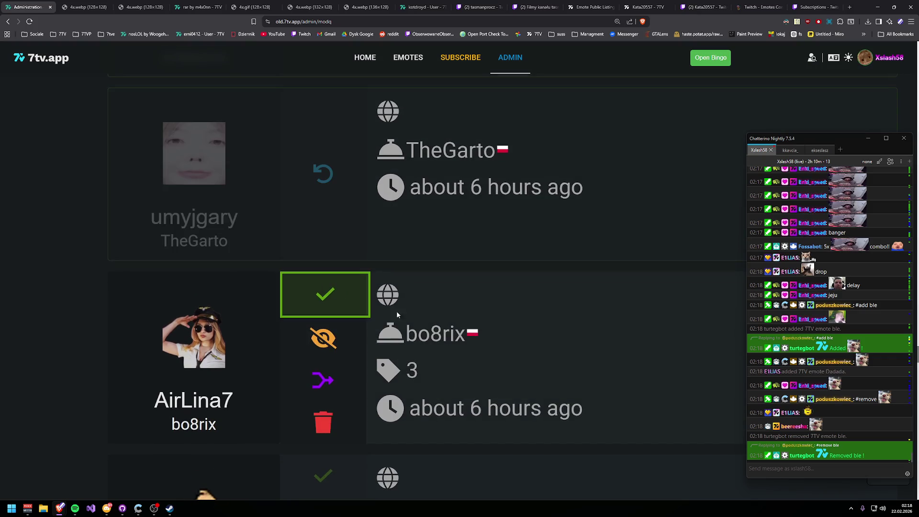
pyautogui.press('Return')
pyautogui.press('Return')
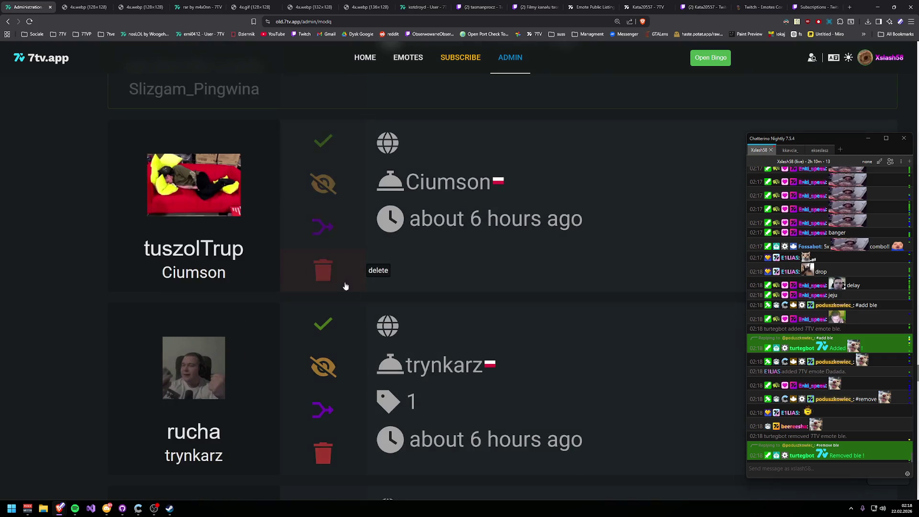
pyautogui.press('Return')
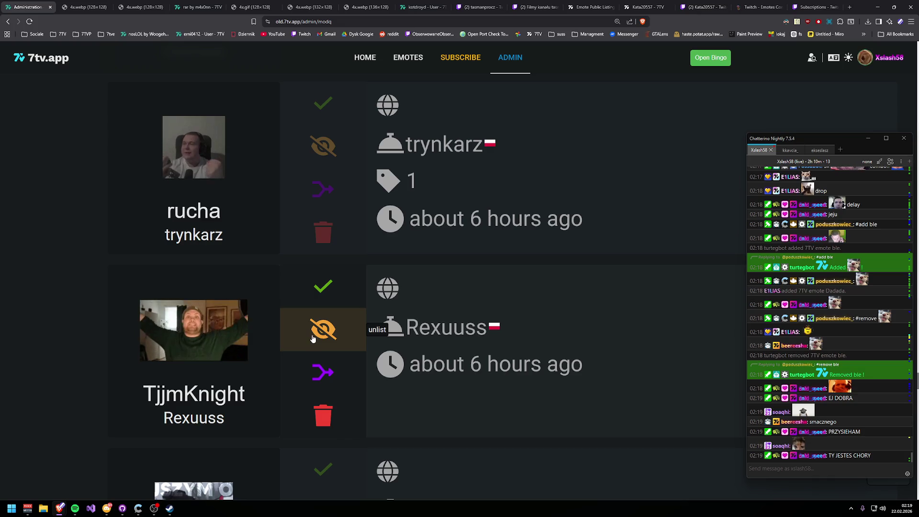
pyautogui.click(324, 155)
# Approve the TjjmKnight and AMARdeska requests and move down the queue, checking Spotify in between
pyautogui.click(353, 297)
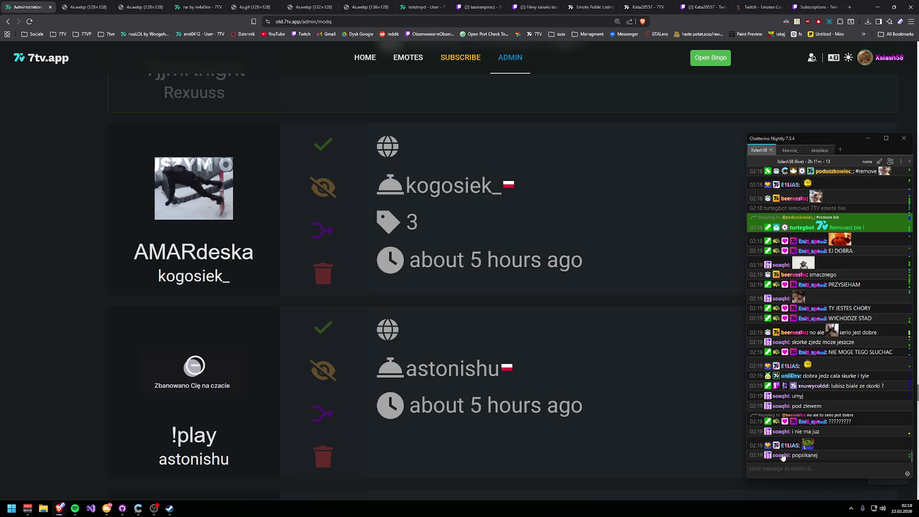
pyautogui.click(320, 162)
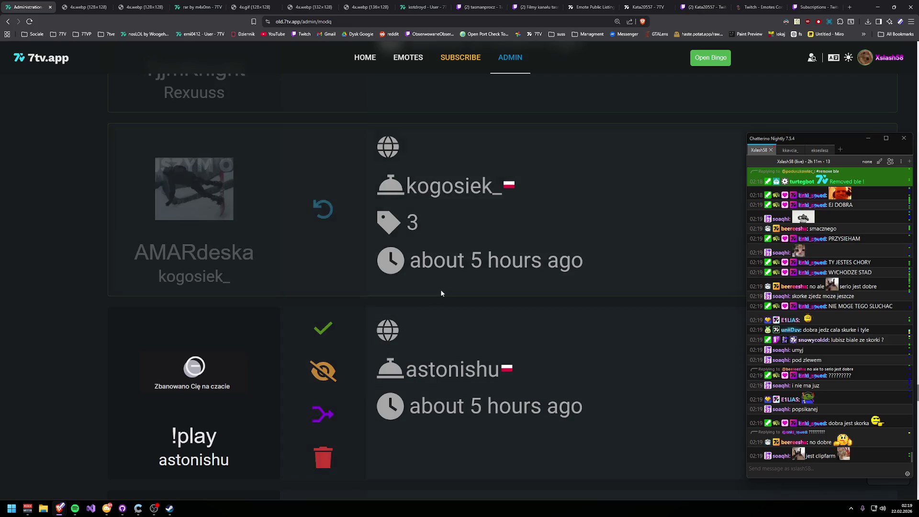
pyautogui.scroll(-3, 431, 292)
pyautogui.scroll(-5, 317, 179)
pyautogui.click(75, 509)
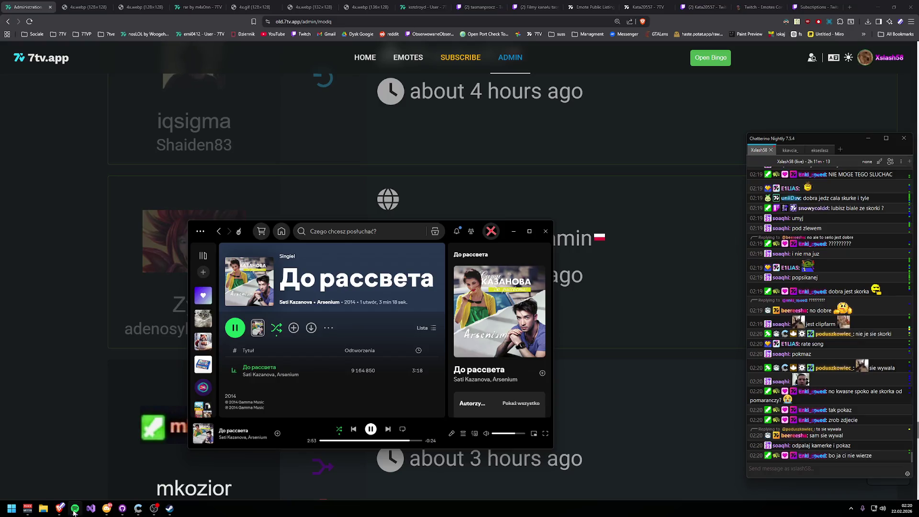
pyautogui.click(656, 340)
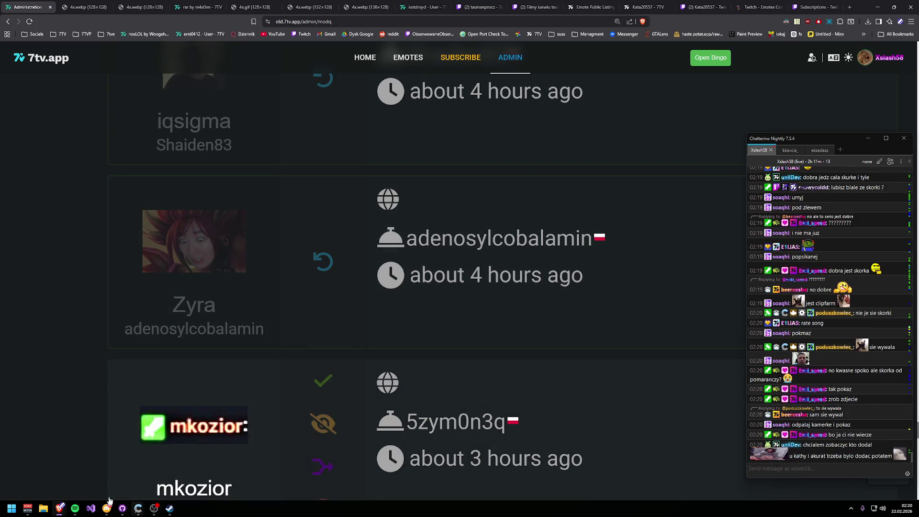
pyautogui.click(80, 513)
pyautogui.click(567, 308)
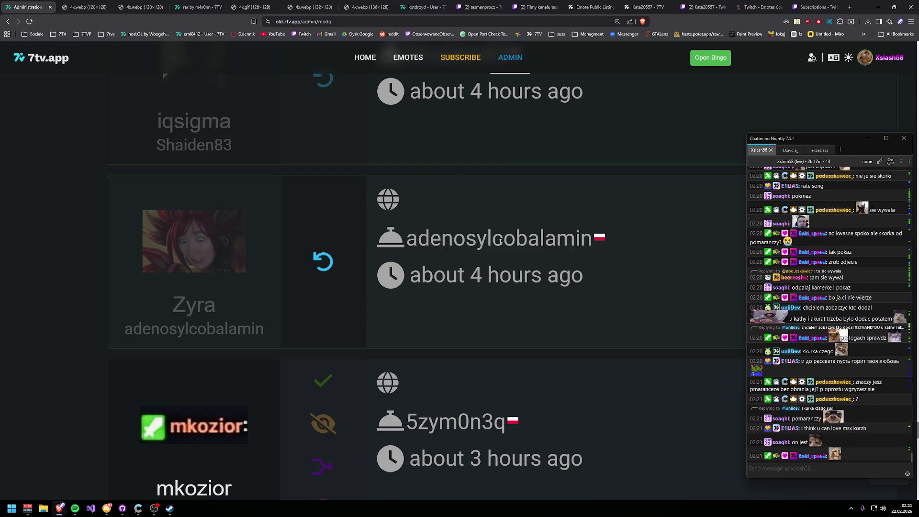
pyautogui.scroll(-3, 512, 312)
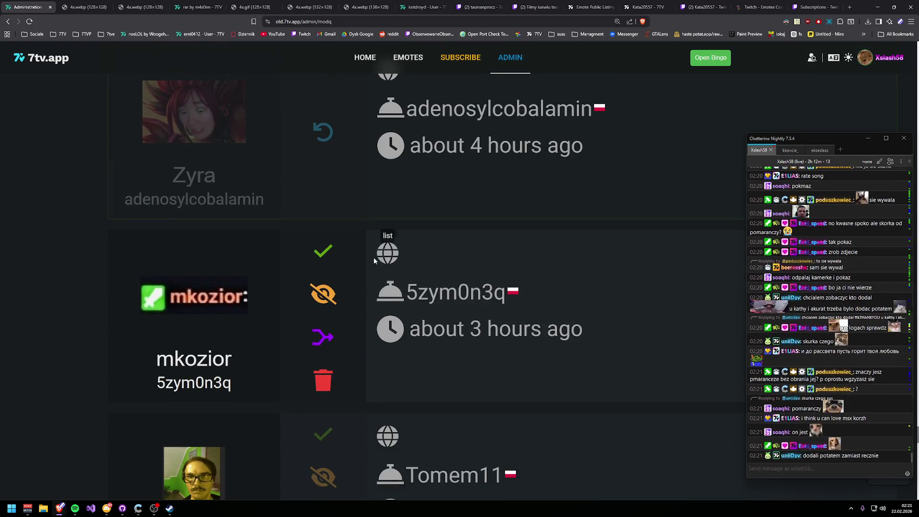
pyautogui.click(360, 256)
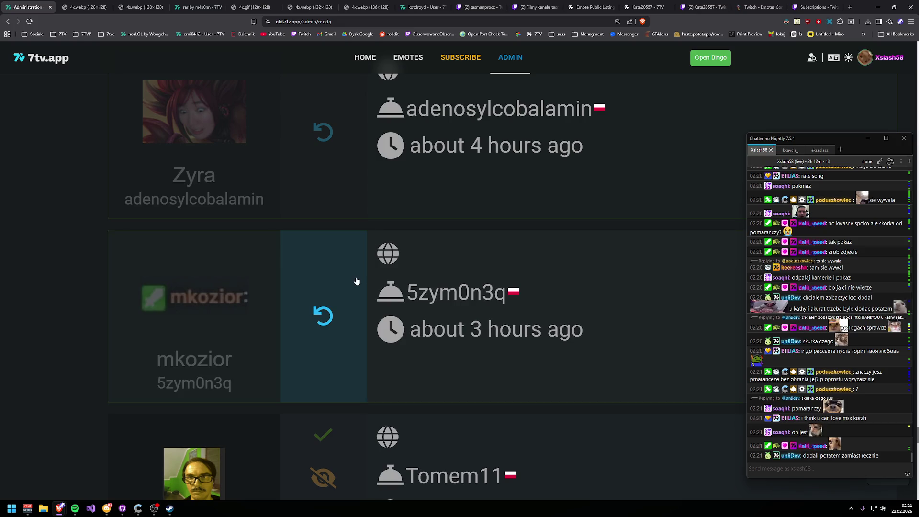
pyautogui.middleClick(367, 310)
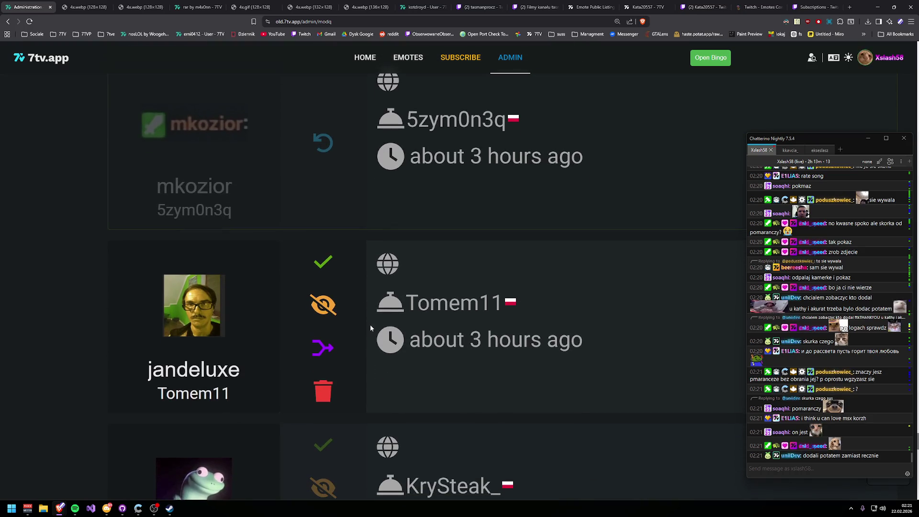
pyautogui.click(369, 325)
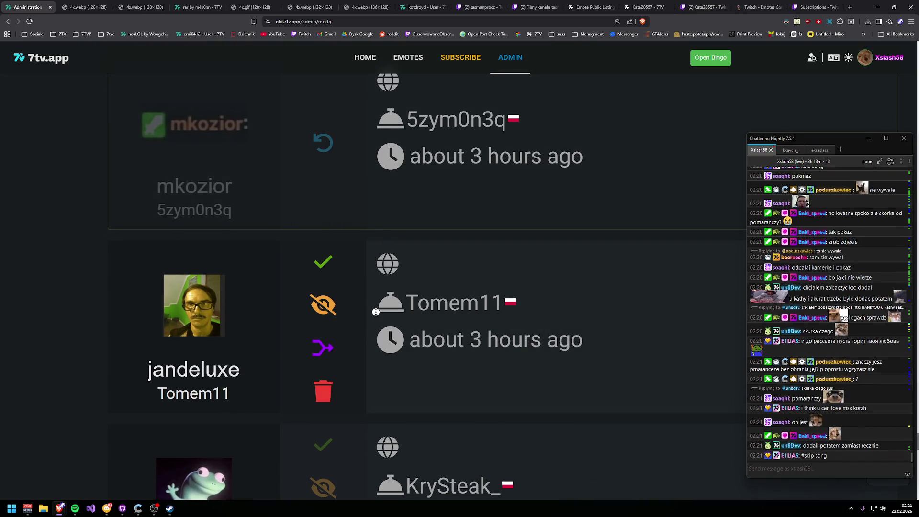
pyautogui.middleClick(387, 292)
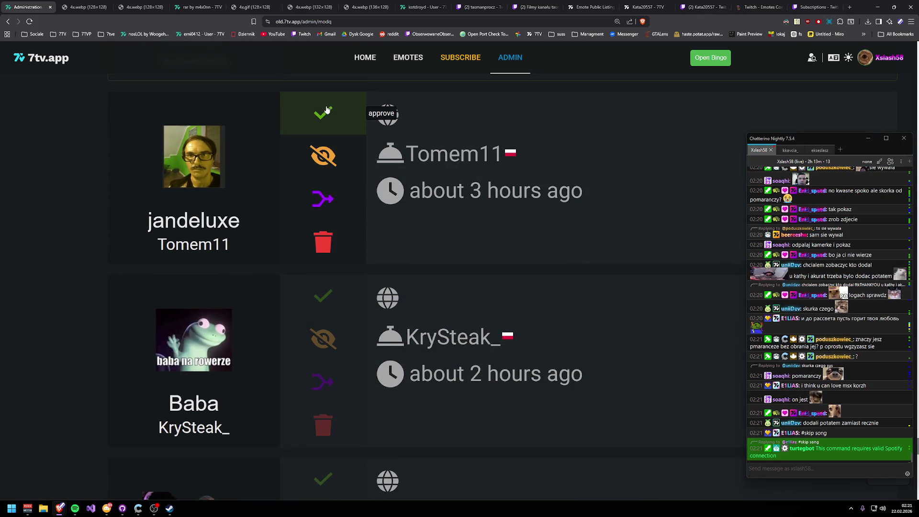
pyautogui.click(322, 113)
pyautogui.click(324, 298)
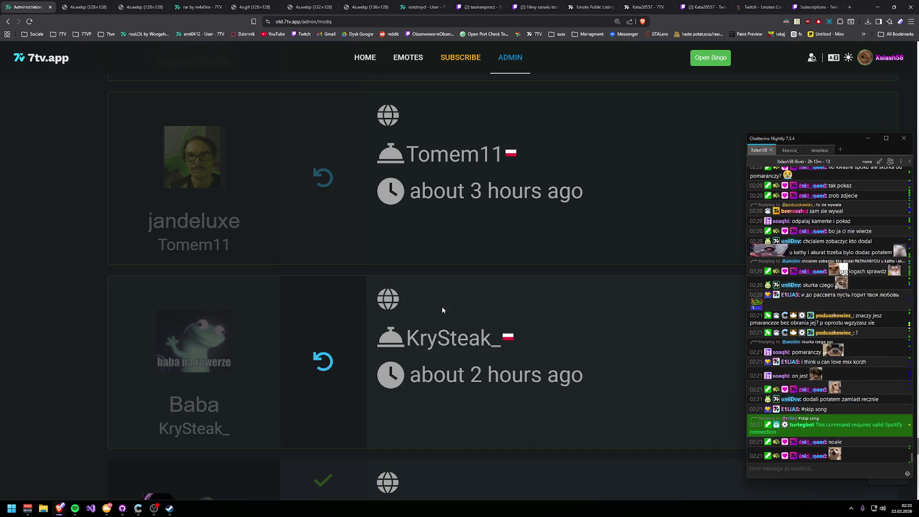
pyautogui.scroll(-3, 441, 306)
pyautogui.scroll(-3, 461, 388)
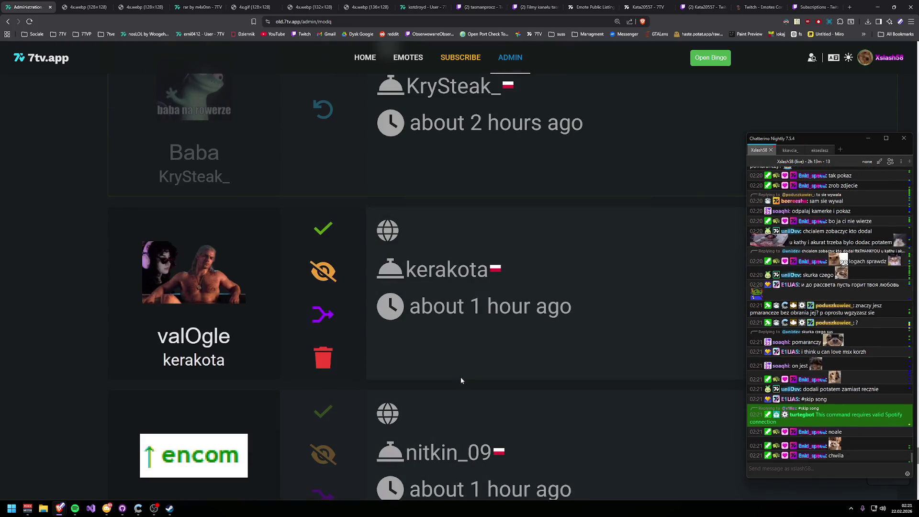
# Start playing the Mini de la Creamy playlist in the music player
pyautogui.click(75, 510)
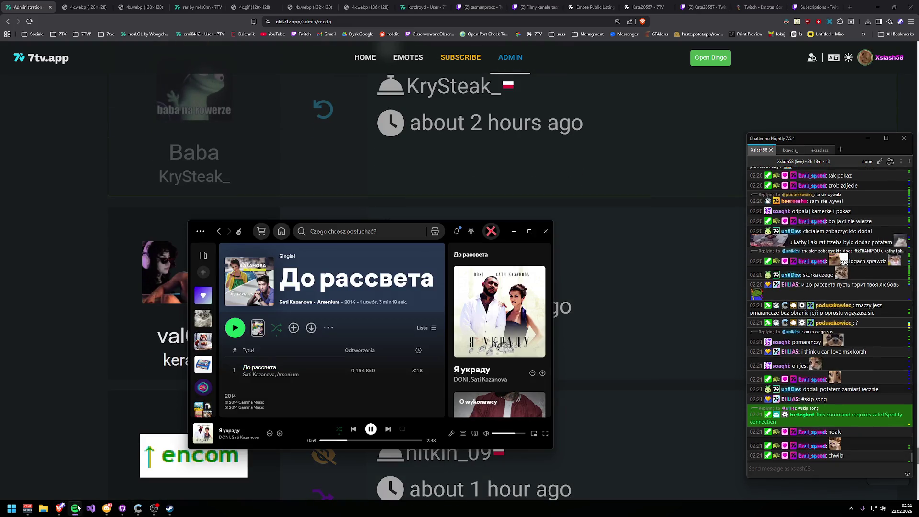
pyautogui.click(203, 318)
pyautogui.click(234, 328)
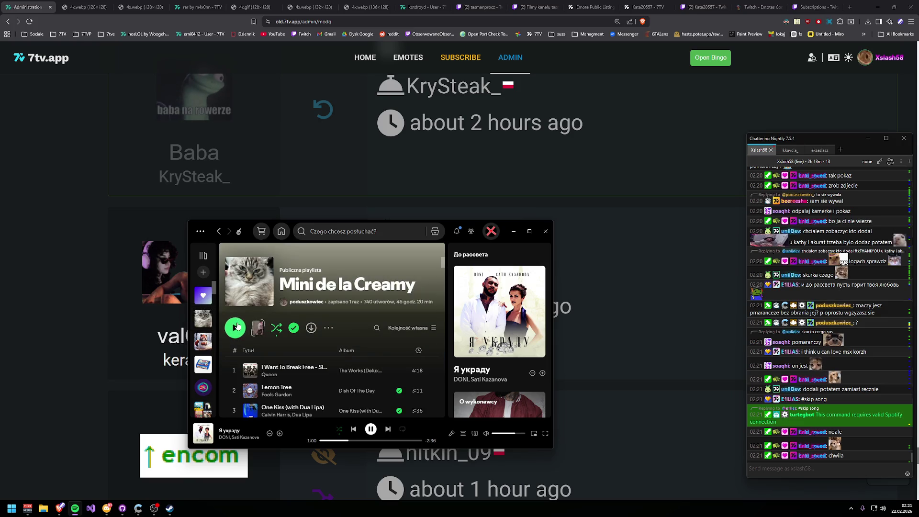
# Approve the valOgle and encom requests and delete the ojeju request
pyautogui.click(423, 189)
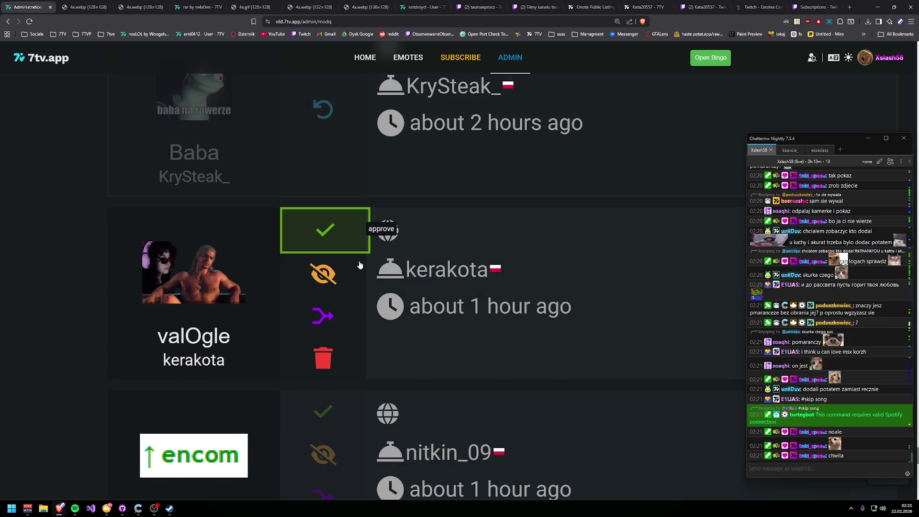
pyautogui.click(356, 235)
pyautogui.click(323, 268)
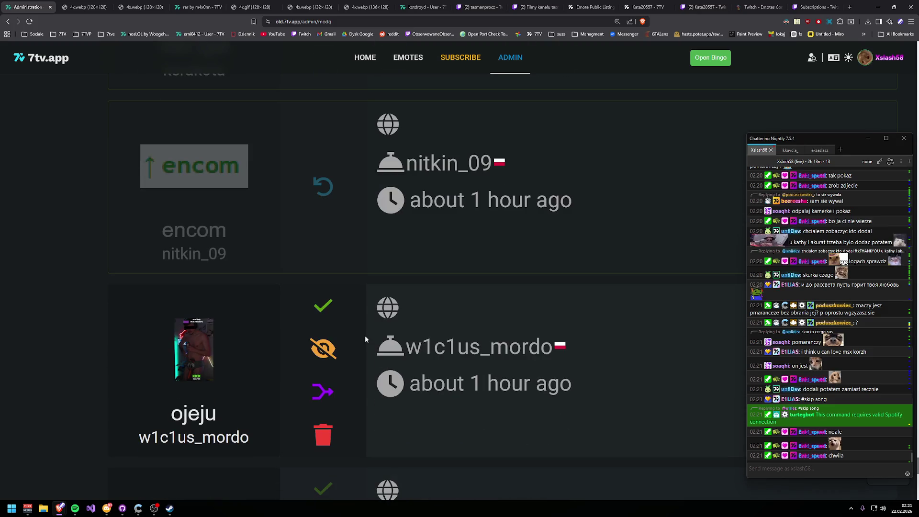
pyautogui.click(323, 434)
pyautogui.click(382, 315)
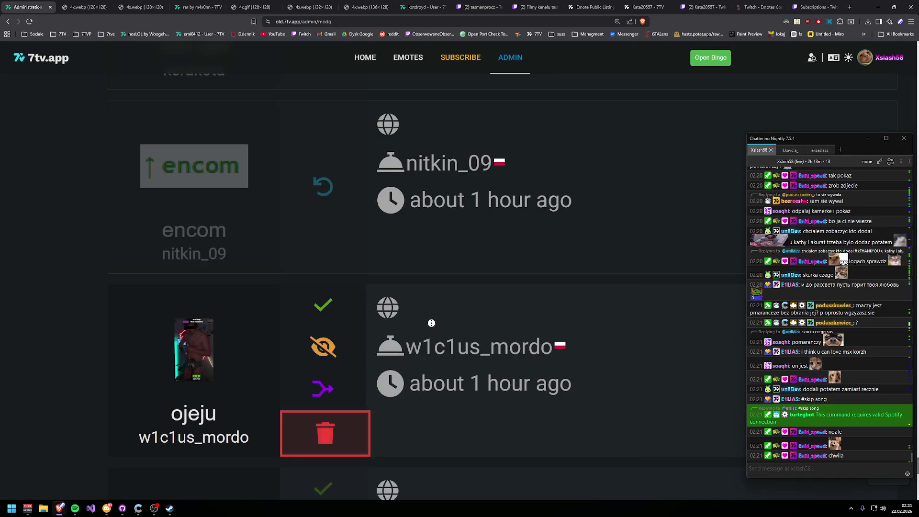
# Delete both xdd emote requests, confirming each deletion
pyautogui.scroll(-3, 421, 335)
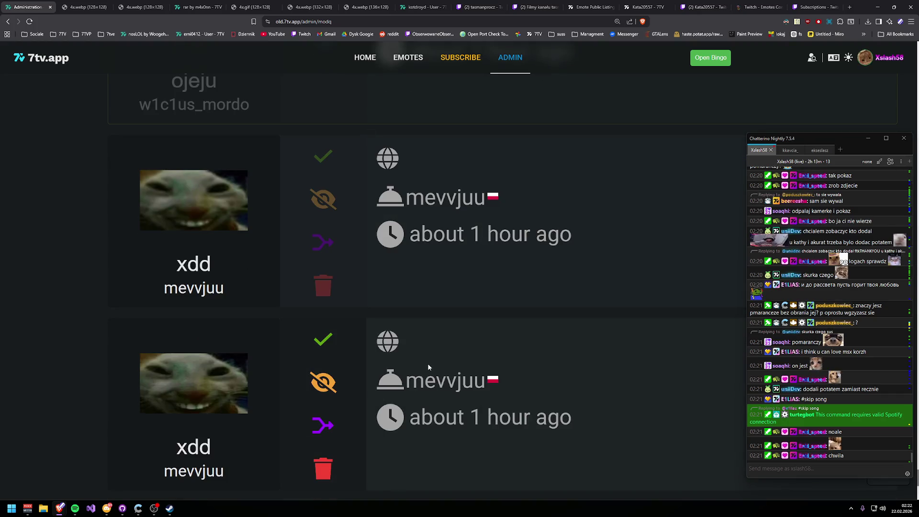
pyautogui.click(323, 286)
pyautogui.click(395, 318)
pyautogui.click(323, 468)
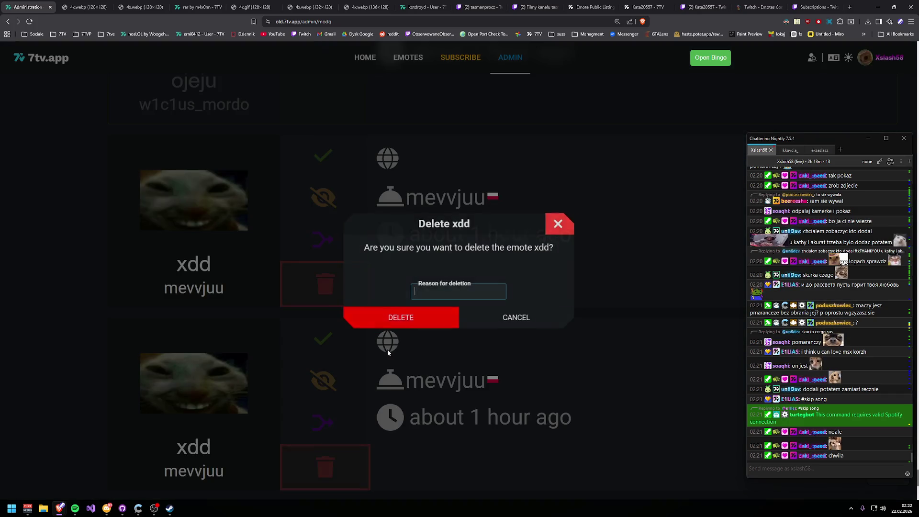
pyautogui.click(378, 320)
pyautogui.click(324, 287)
pyautogui.click(362, 316)
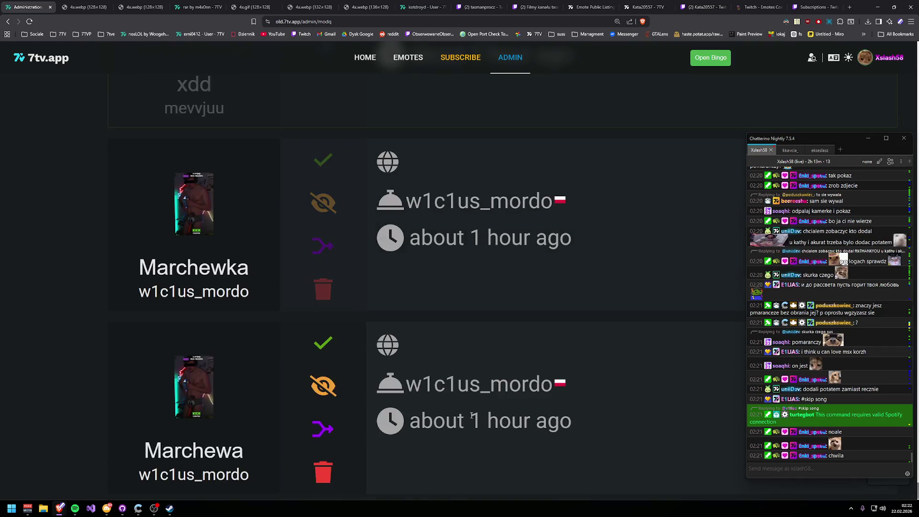
# Delete the Marchewka and Marchewa emote requests, leaving the queue empty
pyautogui.click(322, 287)
pyautogui.click(365, 319)
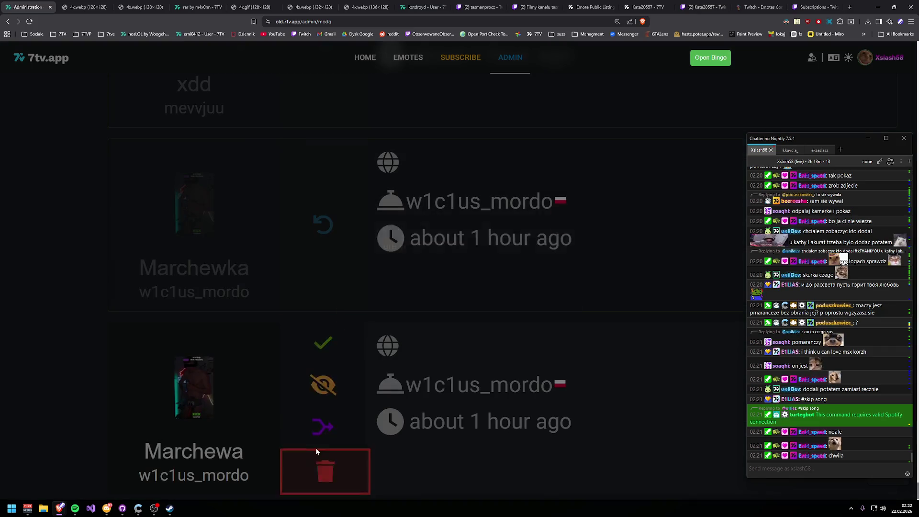
pyautogui.click(316, 451)
pyautogui.click(383, 317)
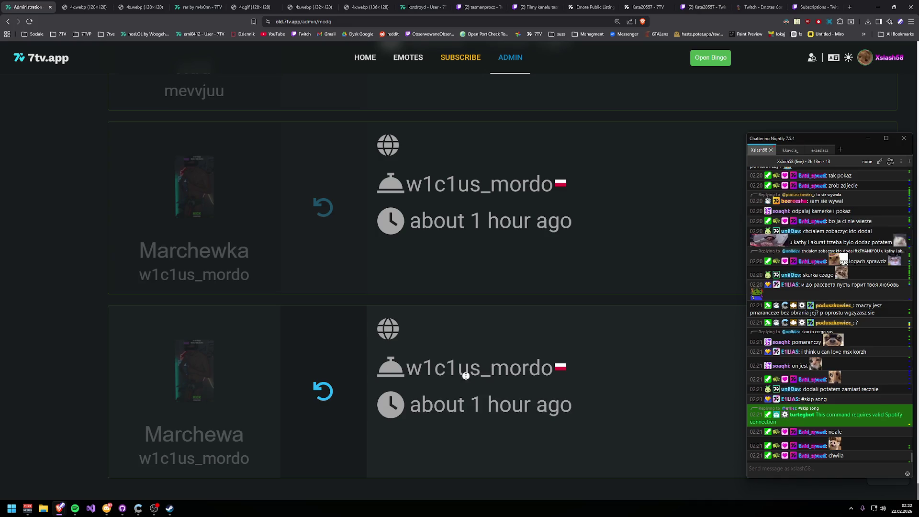
pyautogui.scroll(20, 533, 96)
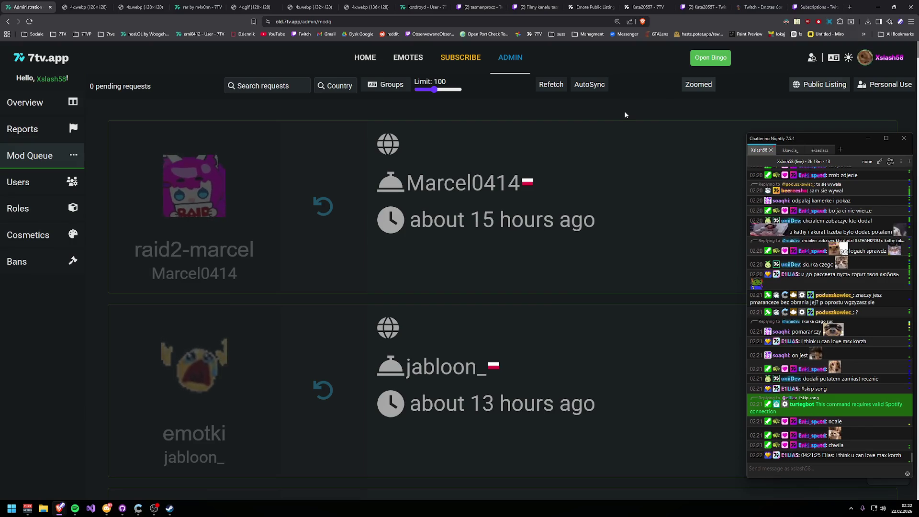
pyautogui.click(888, 459)
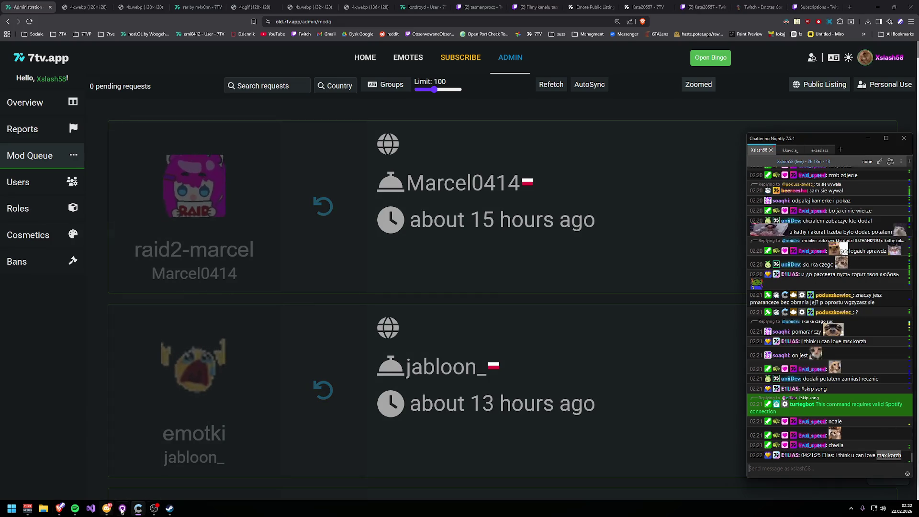
# Search Spotify for 'max korzh' and play a track from the results
pyautogui.click(74, 513)
pyautogui.click(332, 227)
pyautogui.write('max korzh')
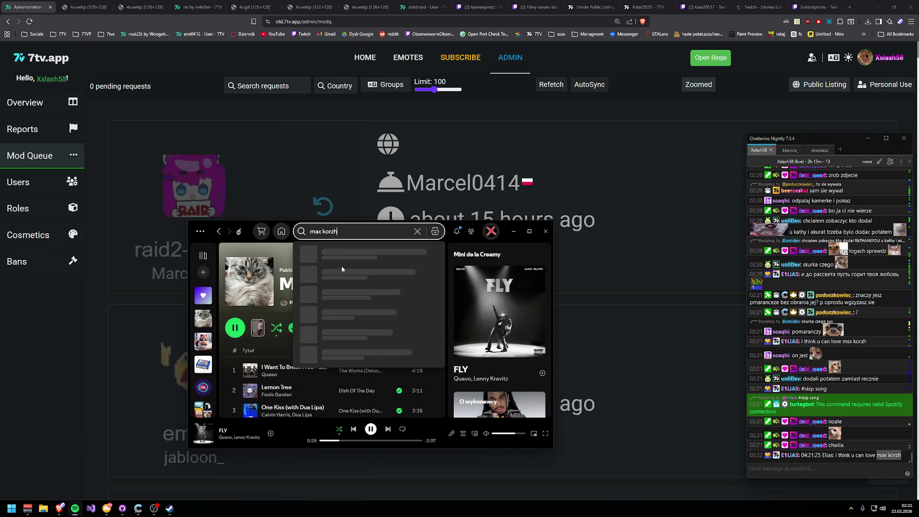
pyautogui.click(307, 351)
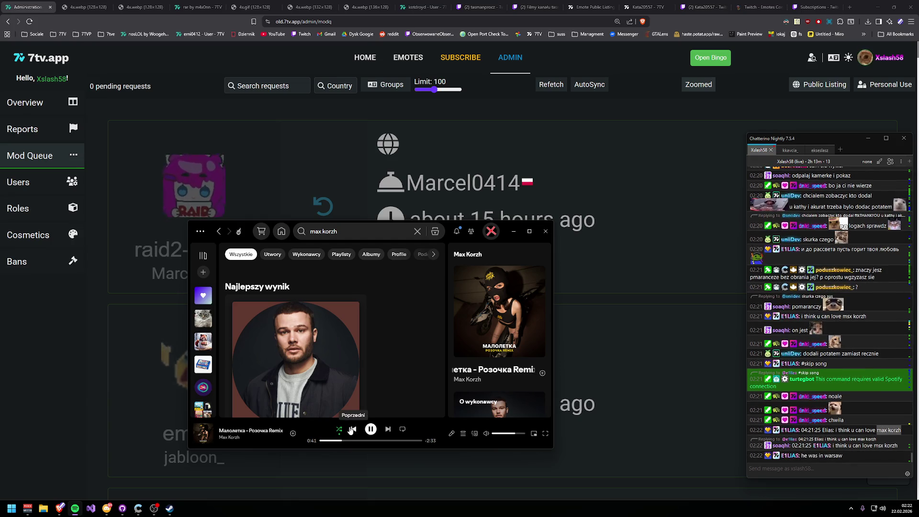
# Skip through Сеть and Белый туман to reach the track Ты далеко
pyautogui.click(388, 429)
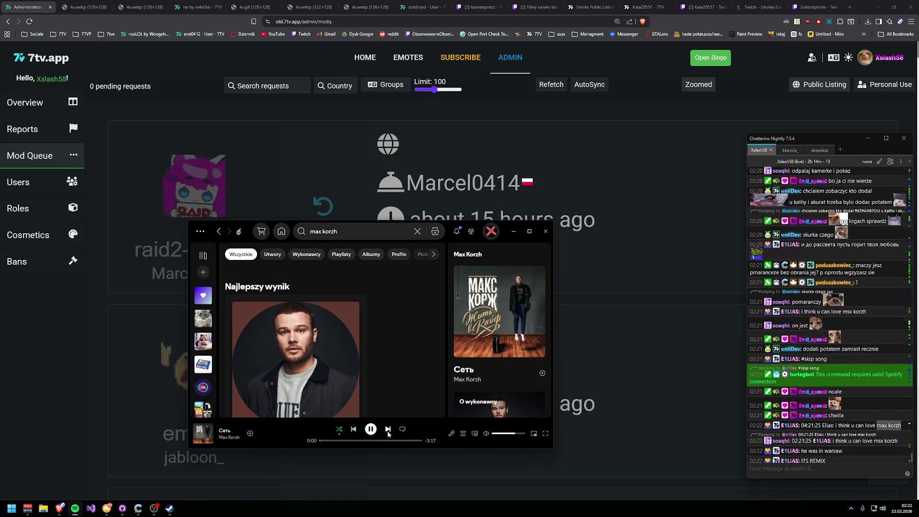
pyautogui.click(337, 440)
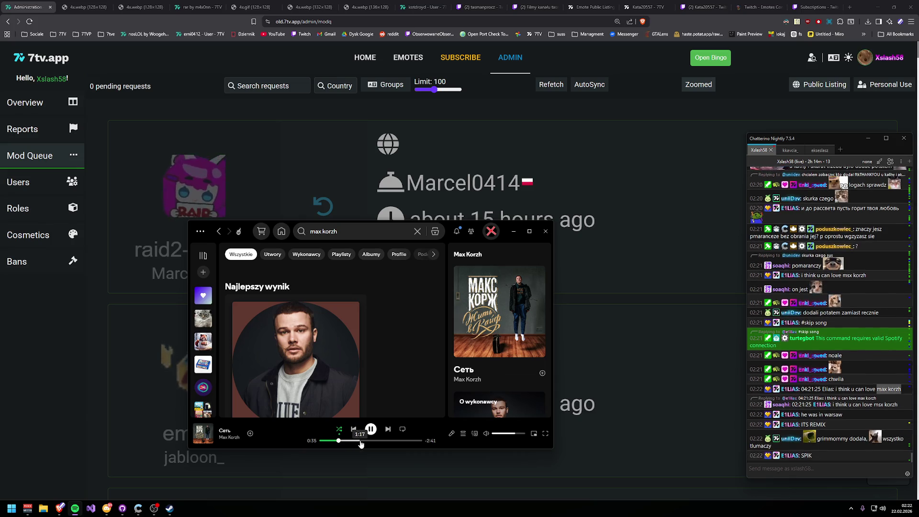
pyautogui.click(388, 429)
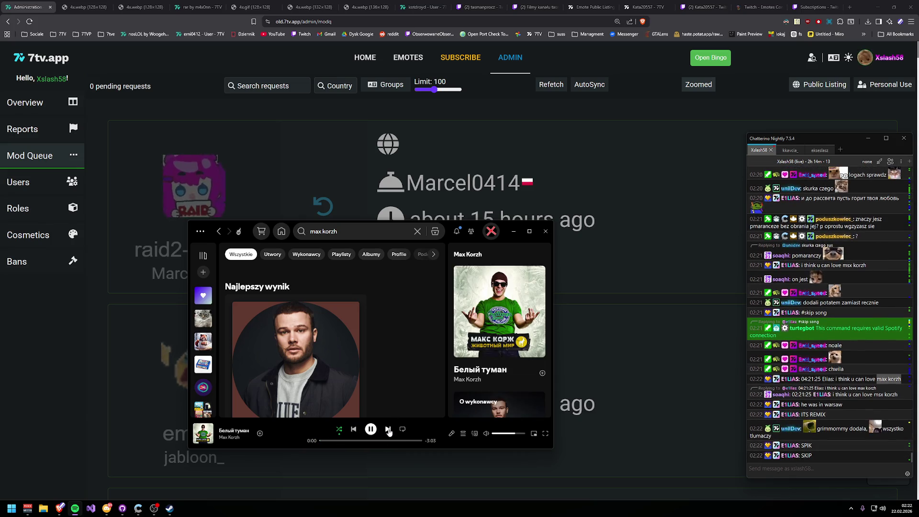
pyautogui.click(360, 440)
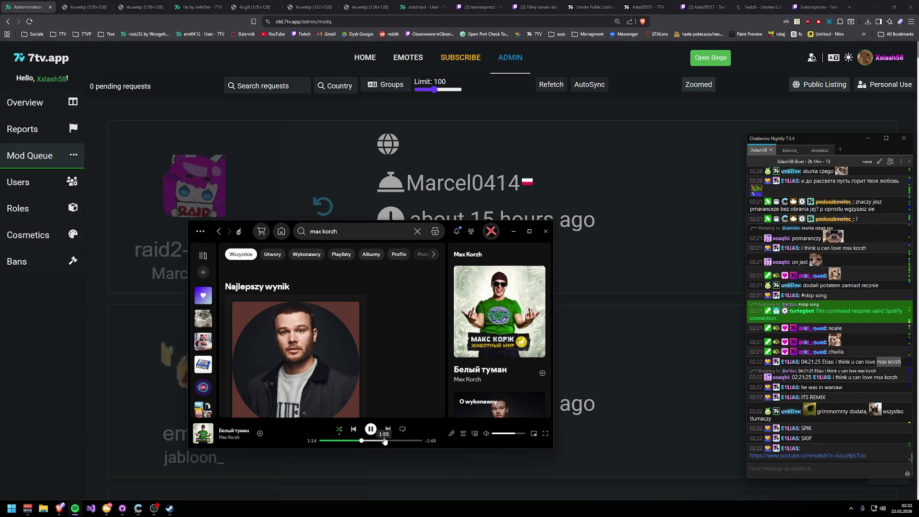
pyautogui.click(387, 430)
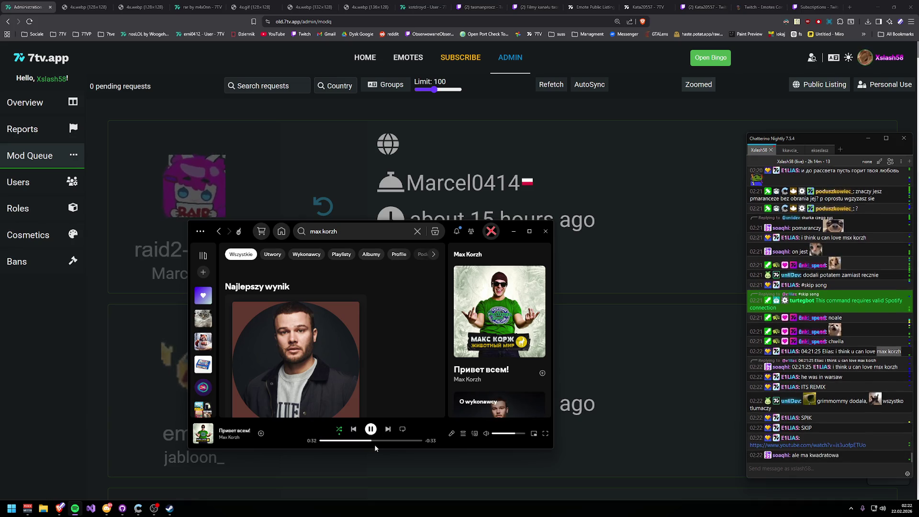
pyautogui.click(388, 428)
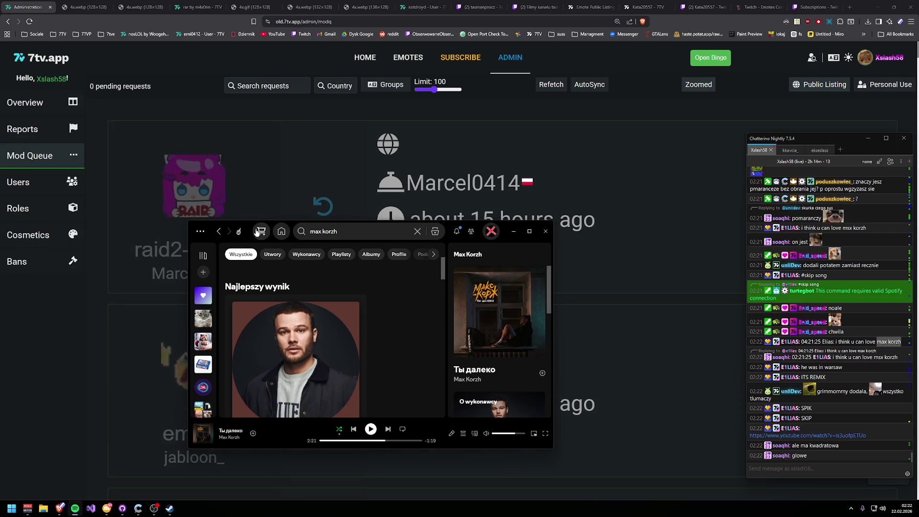
# Move the Spotify window aside and open the YouTube video linked in chat
pyautogui.moveTo(250, 225); pyautogui.dragTo(301, 198)
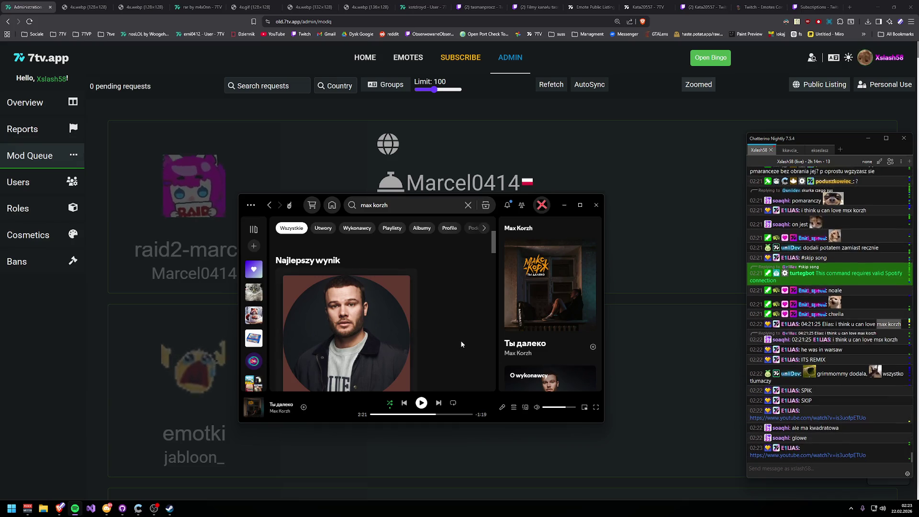
pyautogui.scroll(-2, 432, 360)
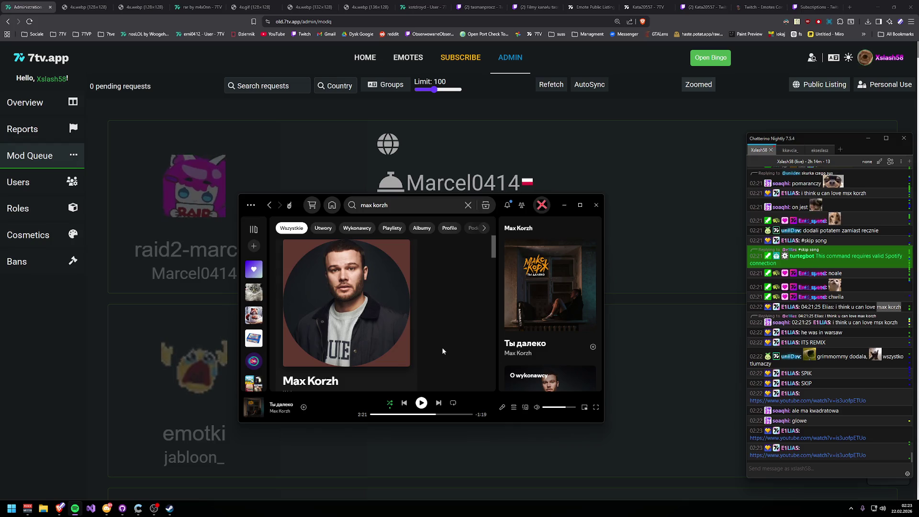
pyautogui.click(836, 391)
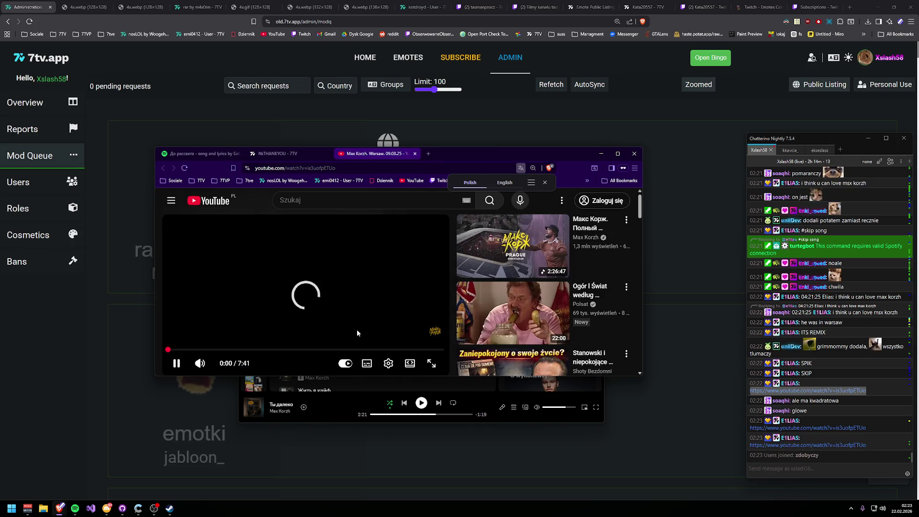
# Reload the Max Korzh Warsaw concert video page and seek to 0:12
pyautogui.scroll(-2, 203, 320)
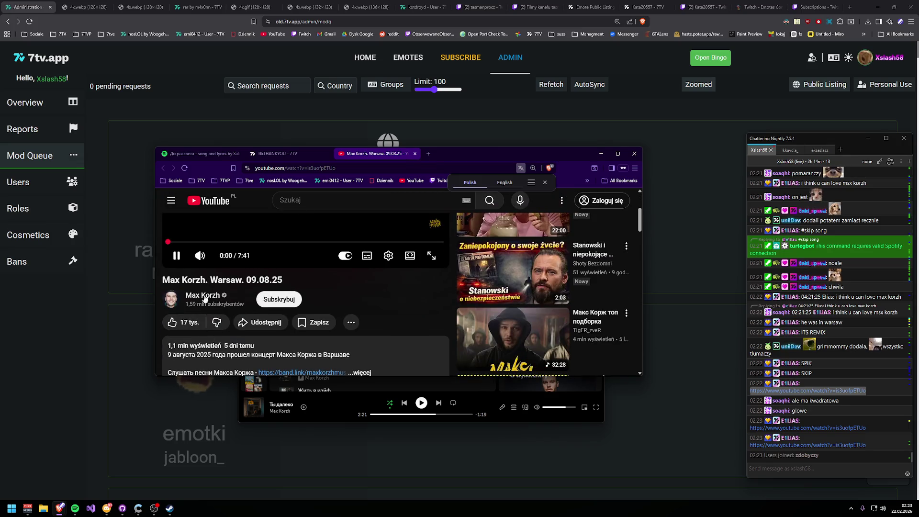
pyautogui.click(184, 168)
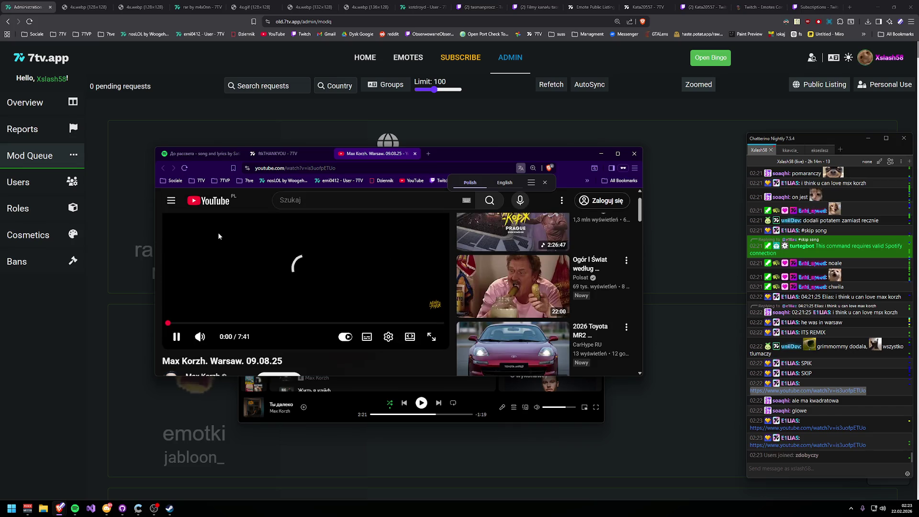
pyautogui.moveTo(169, 323); pyautogui.dragTo(176, 324)
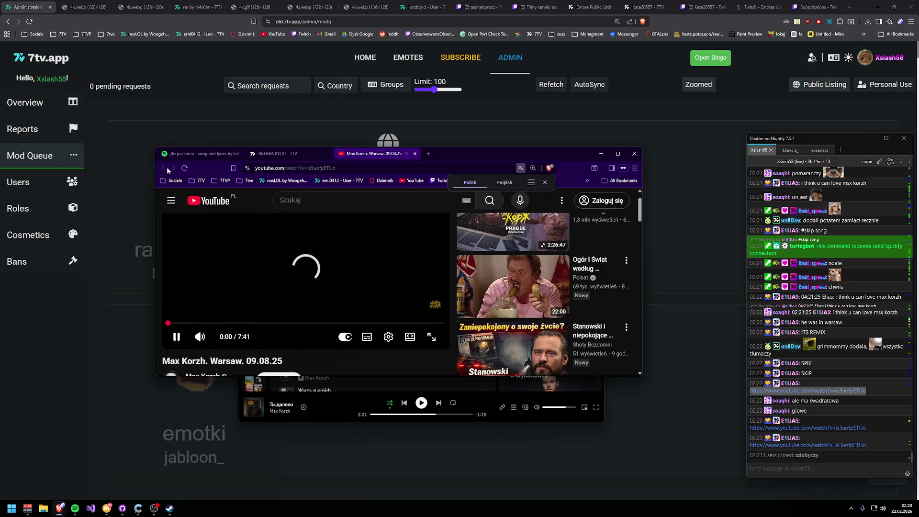
pyautogui.click(183, 171)
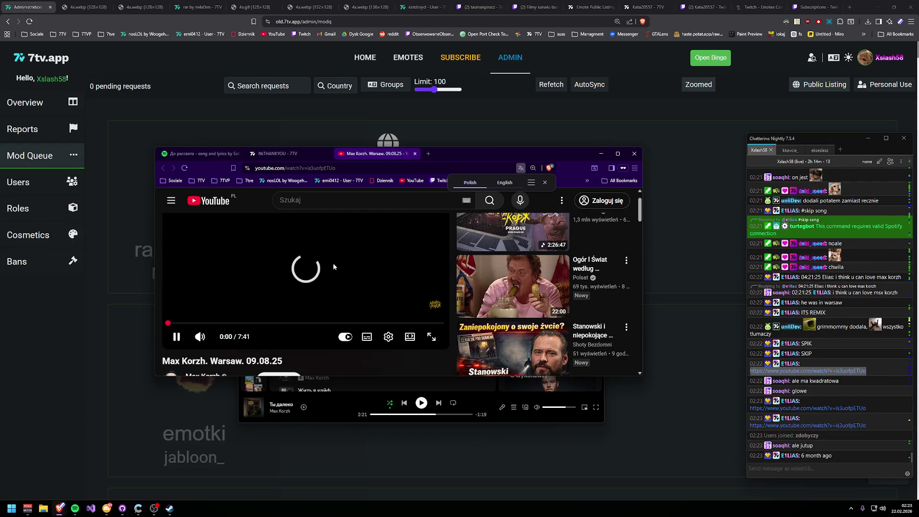
pyautogui.click(821, 405)
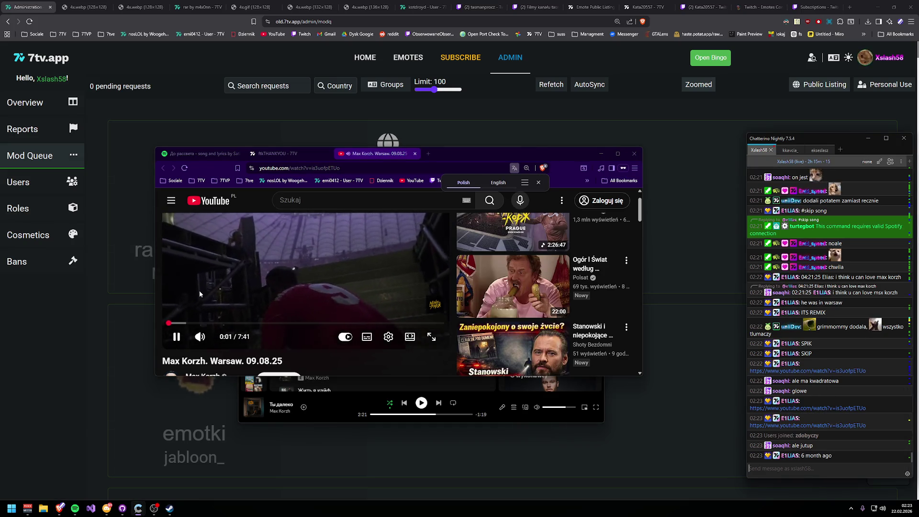
# Skim the concert video from 0:50 to near the end, back to 5:14, then close it
pyautogui.click(199, 325)
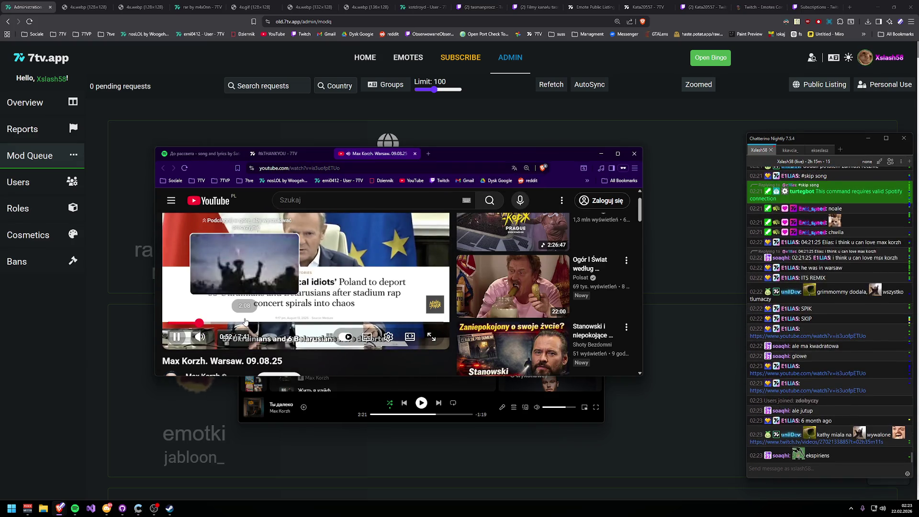
pyautogui.click(275, 322)
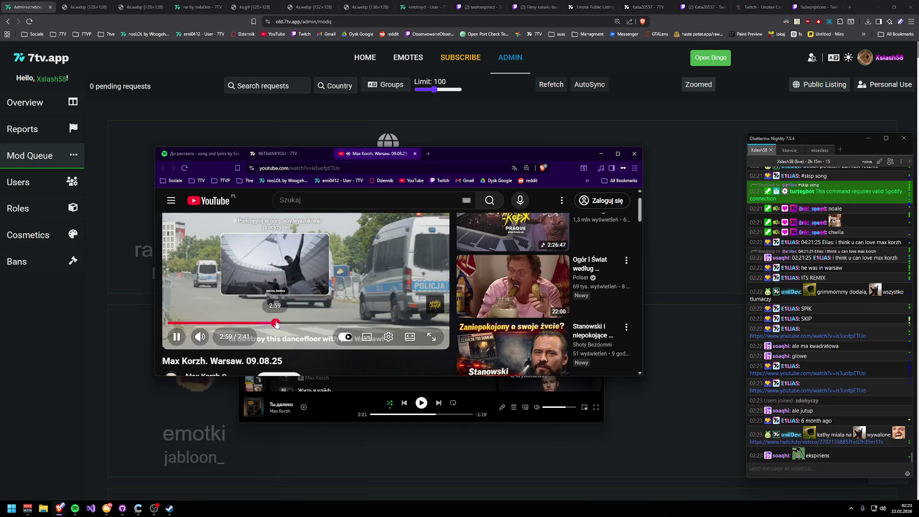
pyautogui.click(351, 322)
pyautogui.click(386, 323)
pyautogui.click(414, 323)
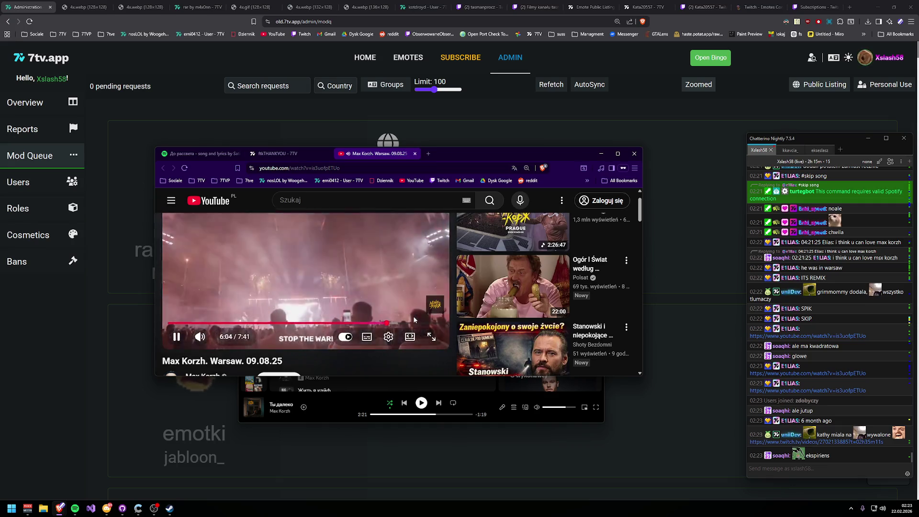
pyautogui.click(356, 323)
pyautogui.scroll(-3, 266, 249)
pyautogui.scroll(2, 266, 249)
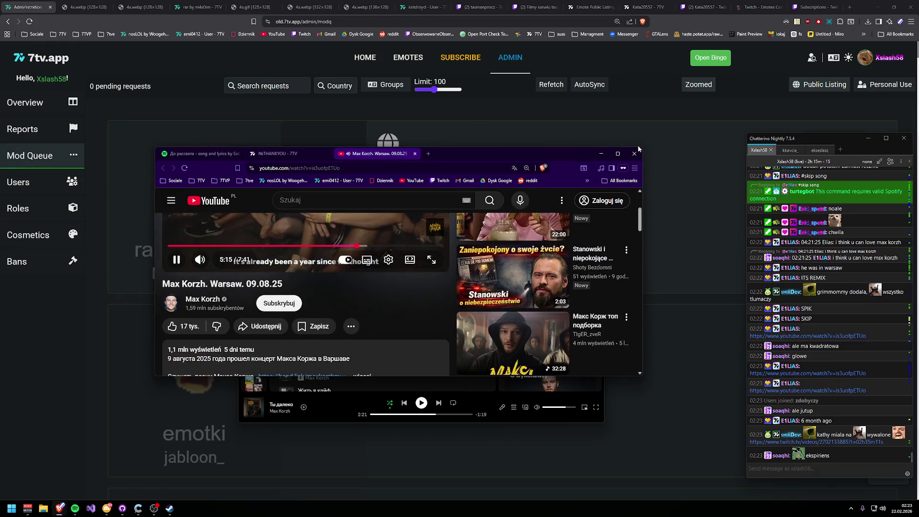
pyautogui.click(634, 154)
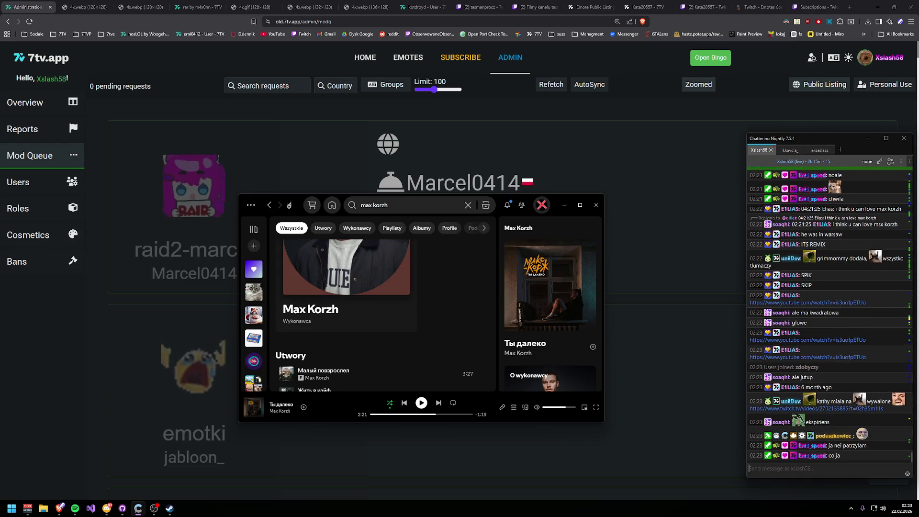
# Open the CEO OF GAMING Twitch VOD from chat, accept cookies, and pause playback
pyautogui.click(876, 394)
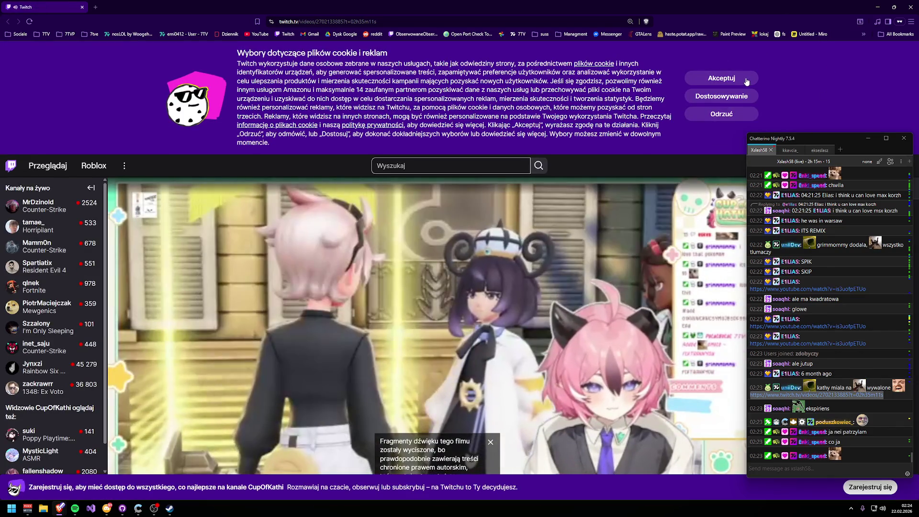
pyautogui.click(739, 79)
pyautogui.moveTo(799, 141)
pyautogui.mouseDown()
pyautogui.moveTo(799, 119)
pyautogui.moveTo(772, 133)
pyautogui.moveTo(702, 73)
pyautogui.moveTo(768, 84)
pyautogui.mouseUp()
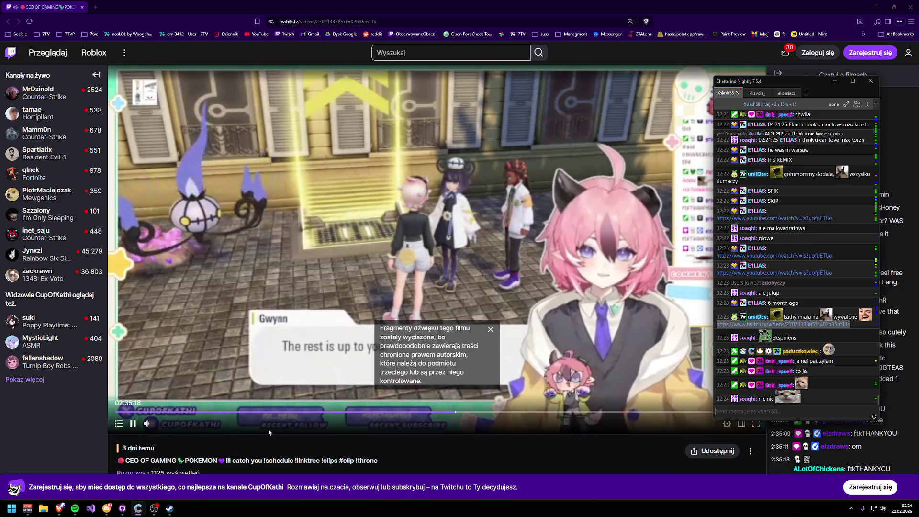
pyautogui.click(164, 427)
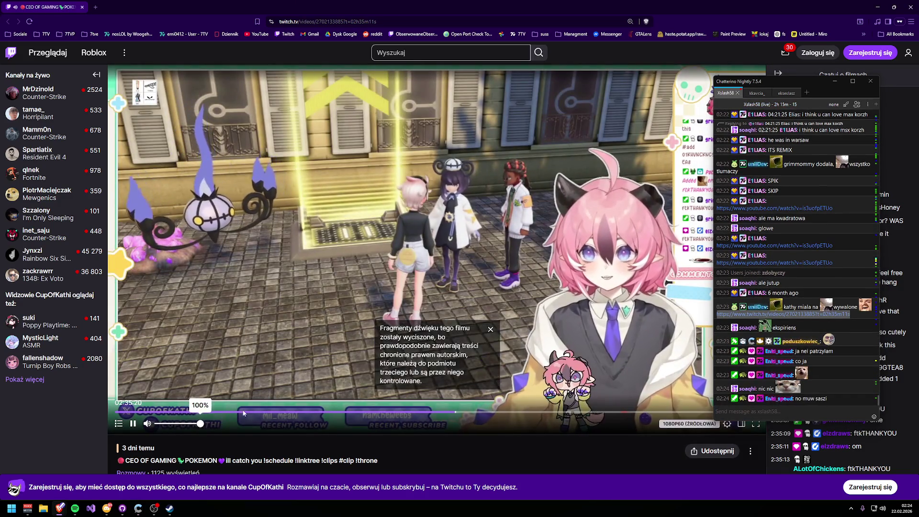
pyautogui.moveTo(739, 84); pyautogui.dragTo(694, 69)
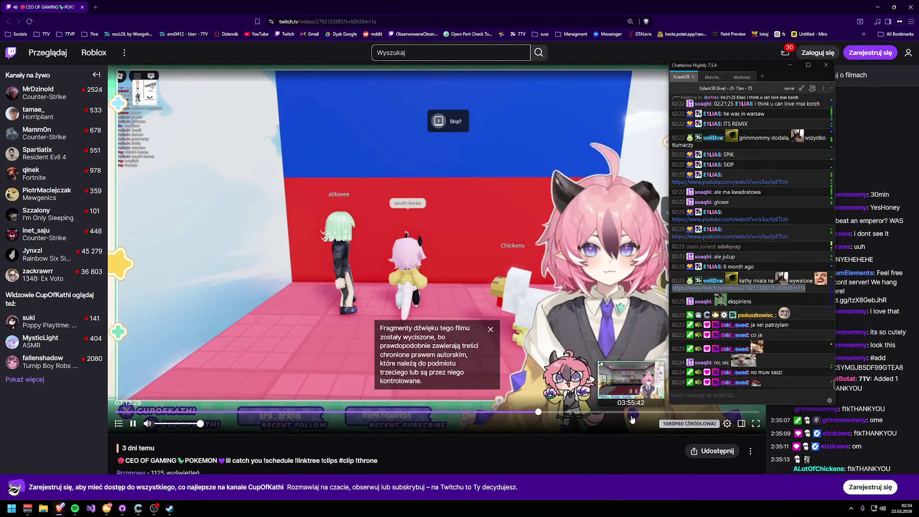
pyautogui.click(132, 423)
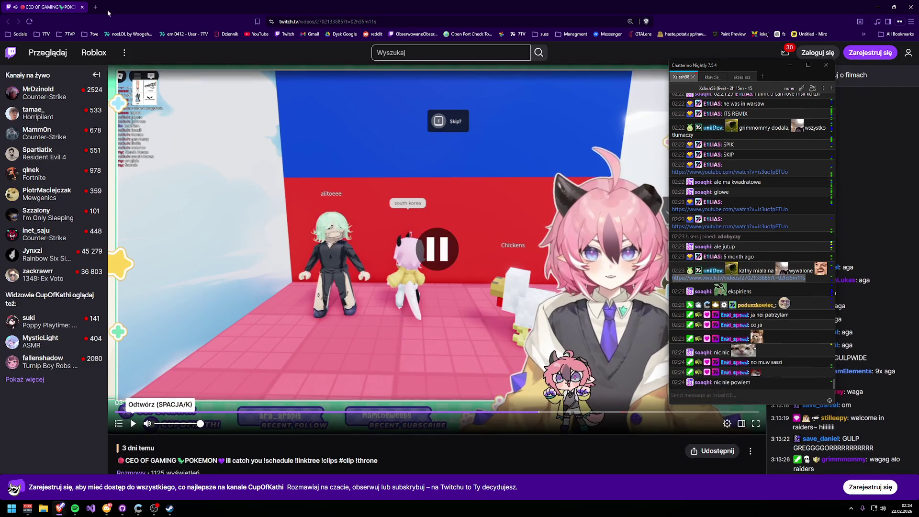
pyautogui.hotkey('alt', 'Tab')
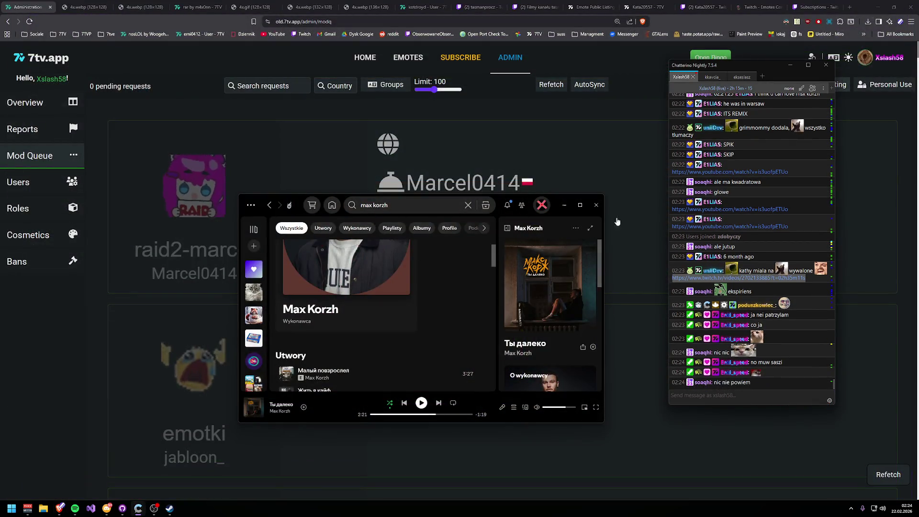
# Resume the Max Korzh music, then refetch the 7TV mod queue to load 9 new requests
pyautogui.click(421, 403)
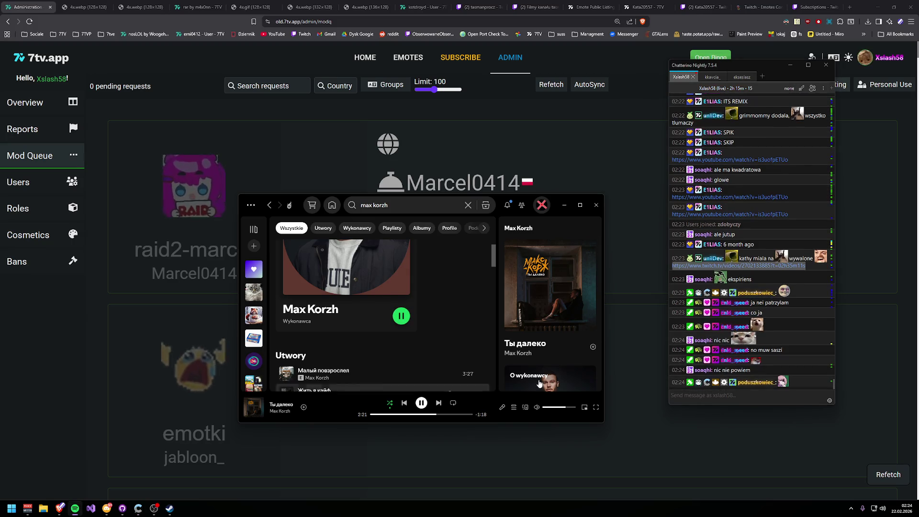
pyautogui.click(608, 298)
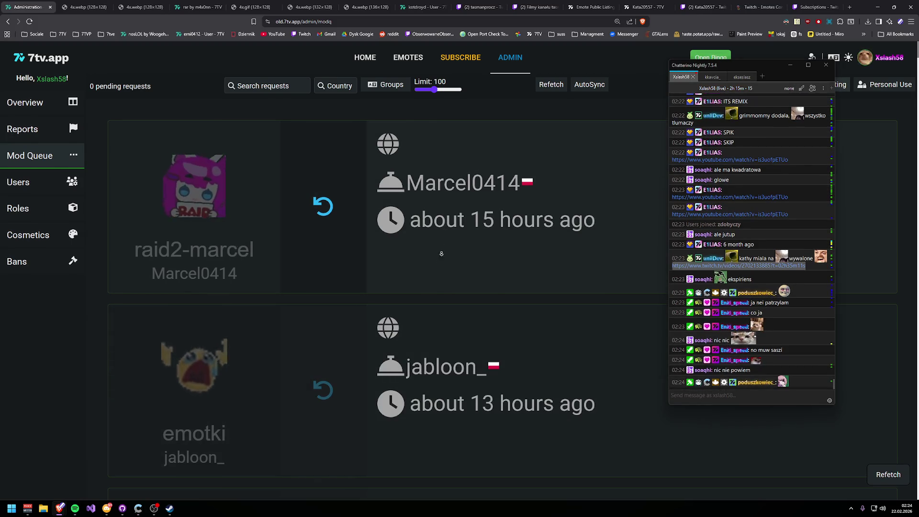
pyautogui.scroll(-15, 441, 253)
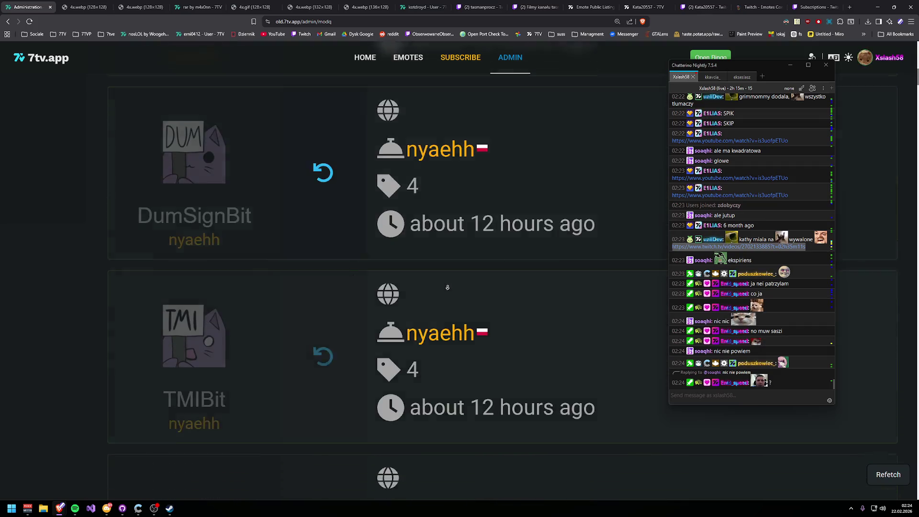
pyautogui.scroll(-8, 448, 287)
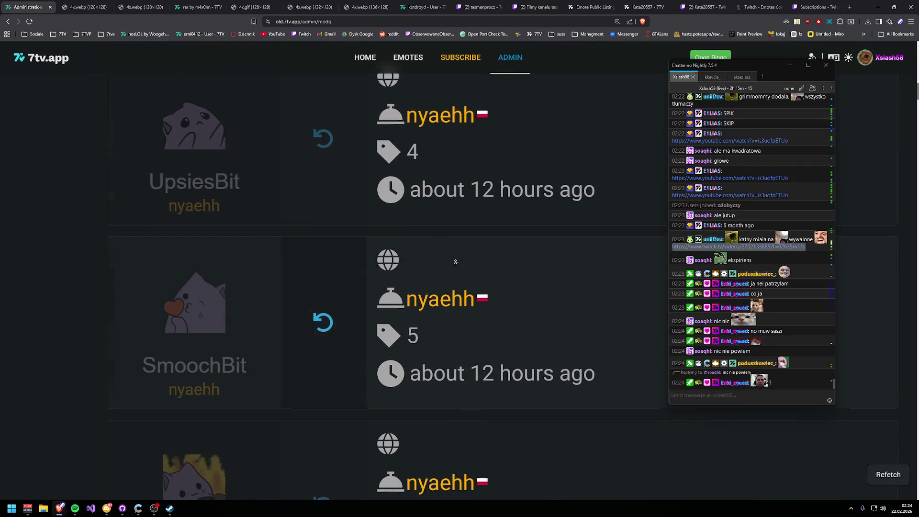
pyautogui.scroll(-10, 455, 262)
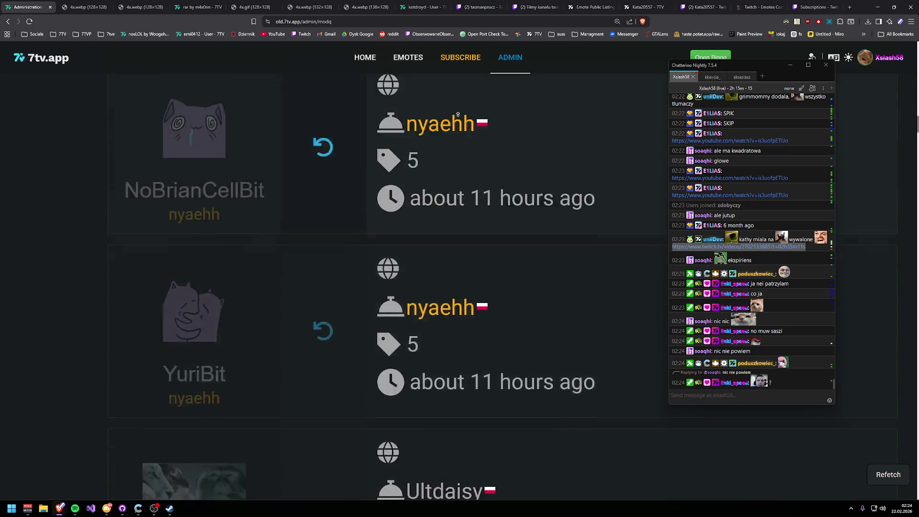
pyautogui.scroll(20, 483, 99)
pyautogui.click(550, 84)
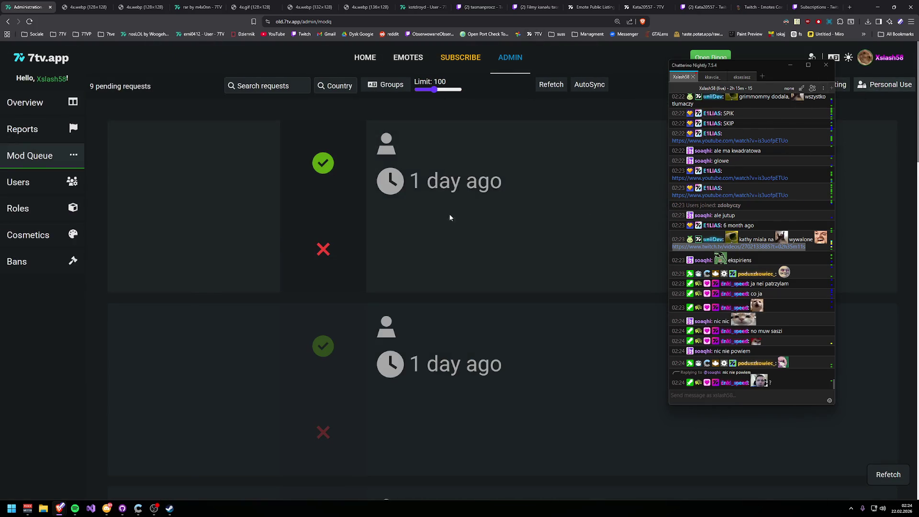
pyautogui.click(323, 238)
pyautogui.scroll(-3, 323, 215)
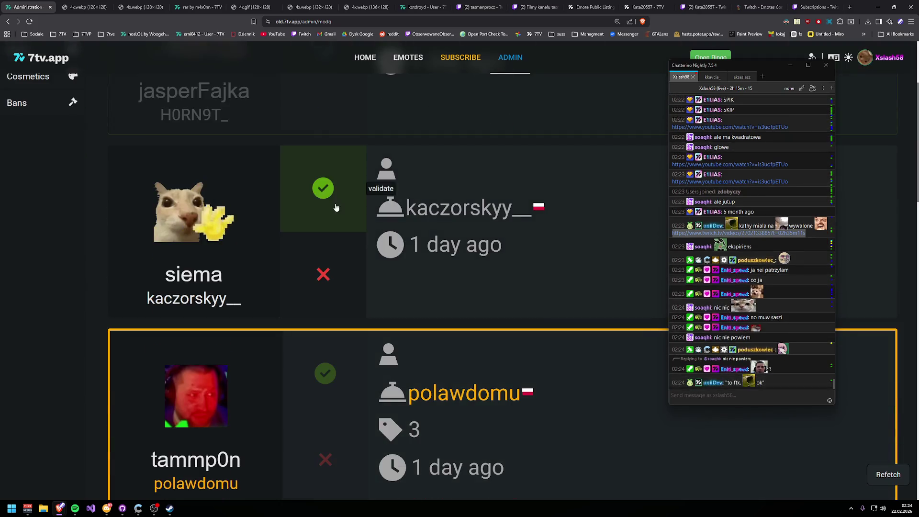
pyautogui.click(323, 187)
pyautogui.scroll(-5, 478, 292)
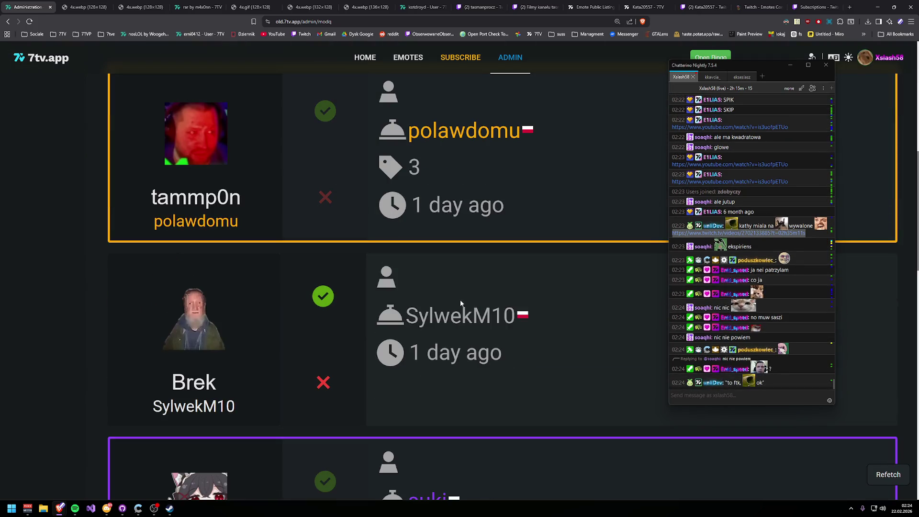
pyautogui.click(324, 111)
pyautogui.scroll(-1, 323, 215)
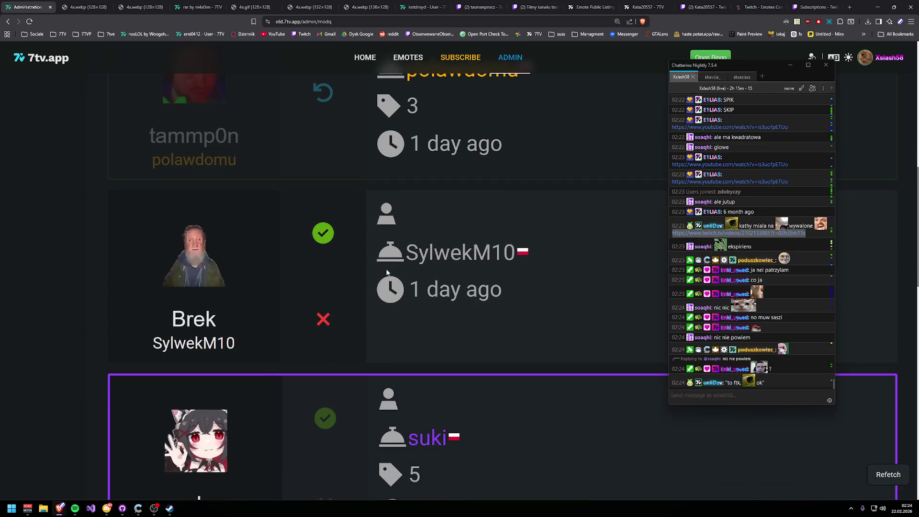
pyautogui.click(323, 276)
pyautogui.scroll(-3, 335, 277)
pyautogui.click(325, 267)
pyautogui.scroll(-3, 334, 296)
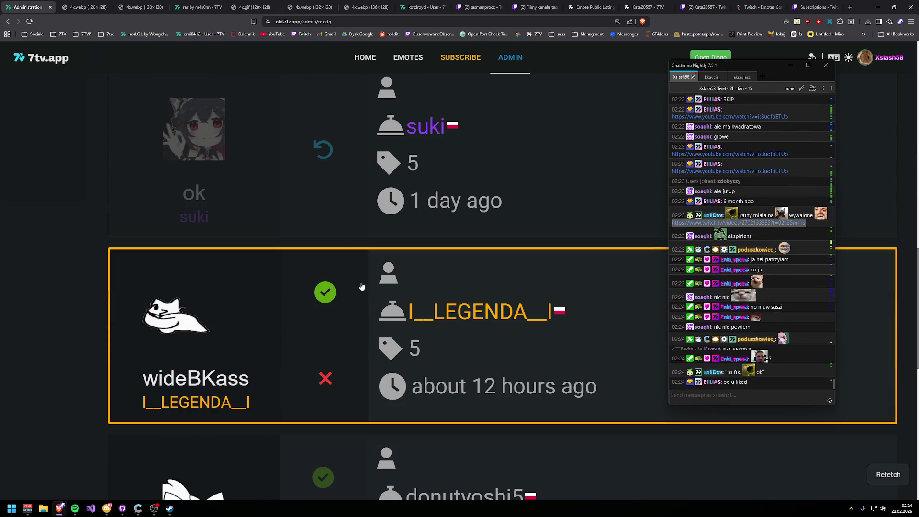
pyautogui.scroll(-3, 200, 287)
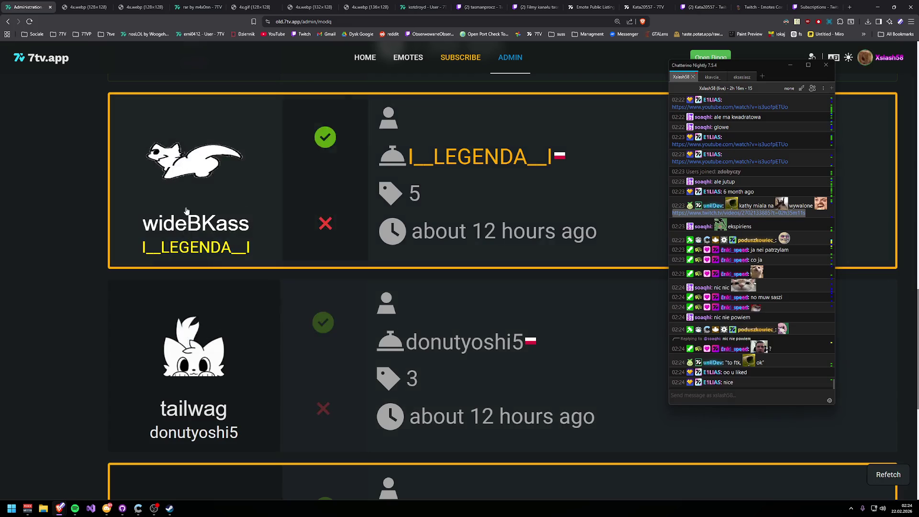
# Approve wideBKass, tailwag and GnomeDance, deny jprdl, and open the Spotify link from chat
pyautogui.click(194, 172)
pyautogui.click(45, 247)
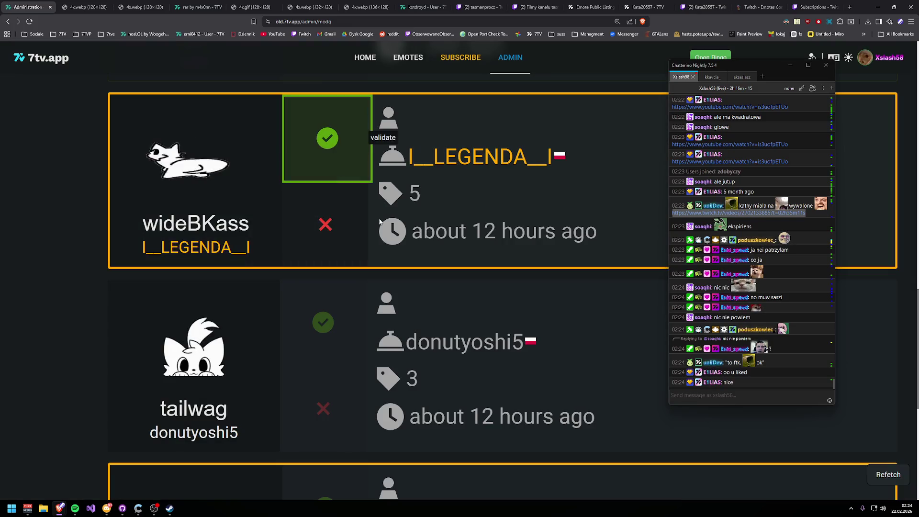
pyautogui.click(324, 139)
pyautogui.click(335, 319)
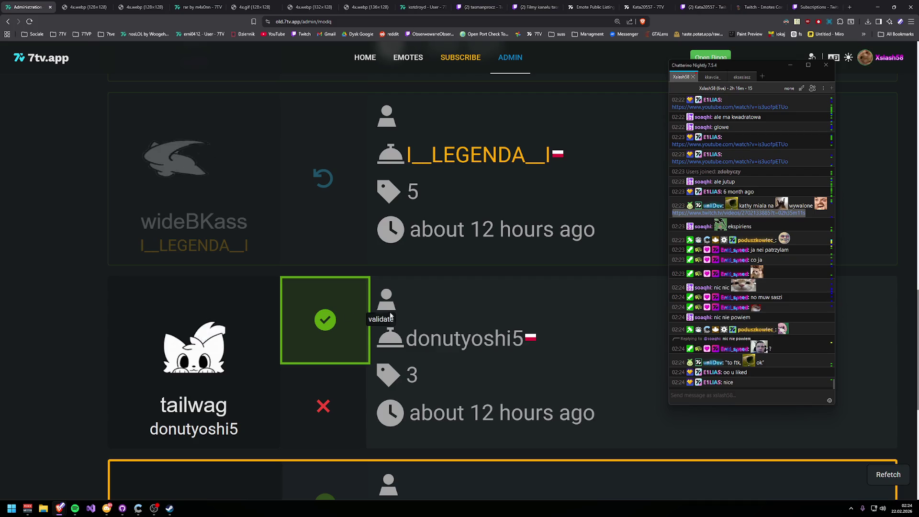
pyautogui.scroll(-5, 332, 268)
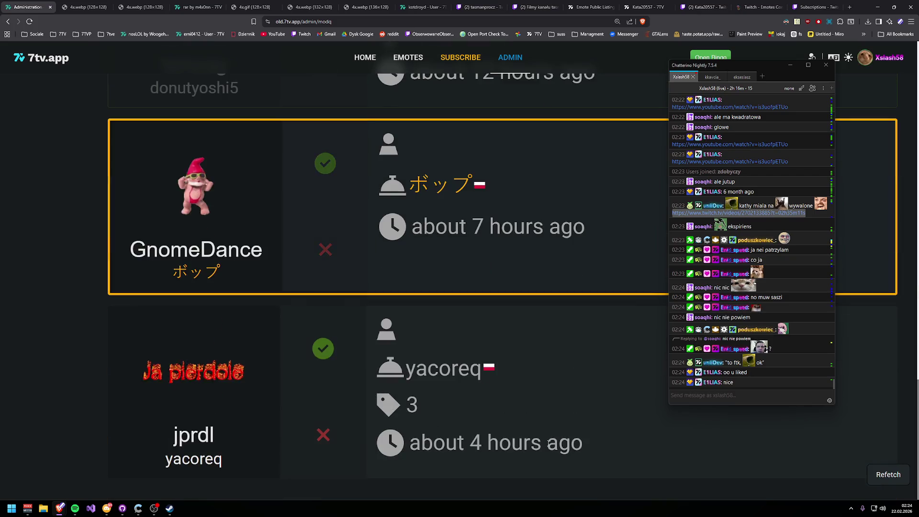
pyautogui.click(330, 180)
pyautogui.click(178, 392)
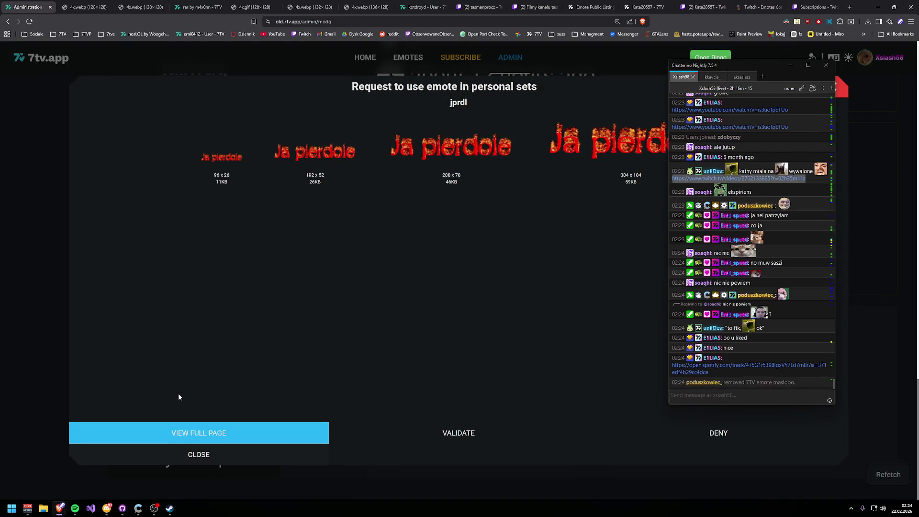
pyautogui.click(1, 436)
pyautogui.click(334, 440)
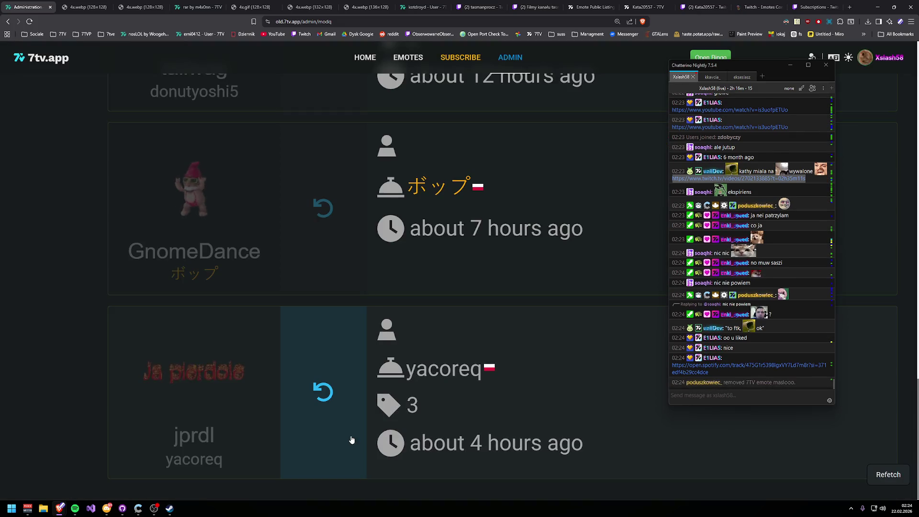
pyautogui.click(768, 369)
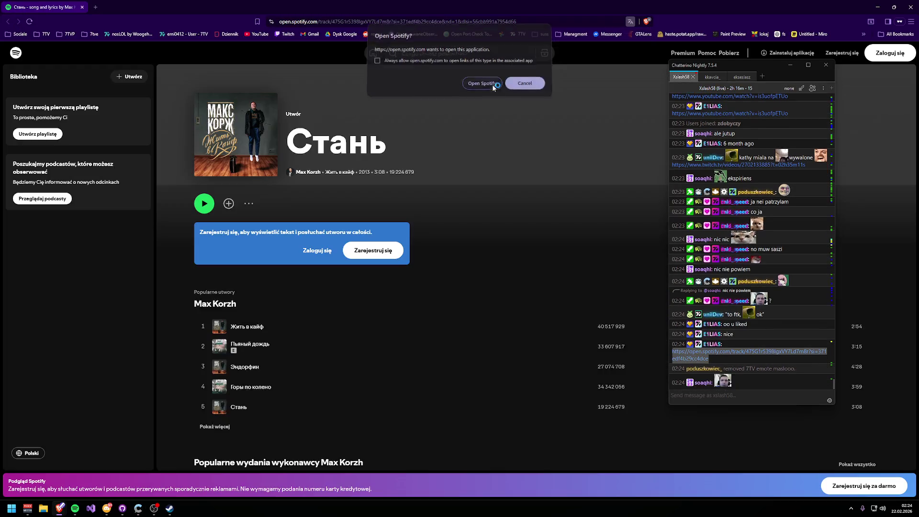
# Play Стань in the Spotify app and skip ahead to around 1:39
pyautogui.click(493, 86)
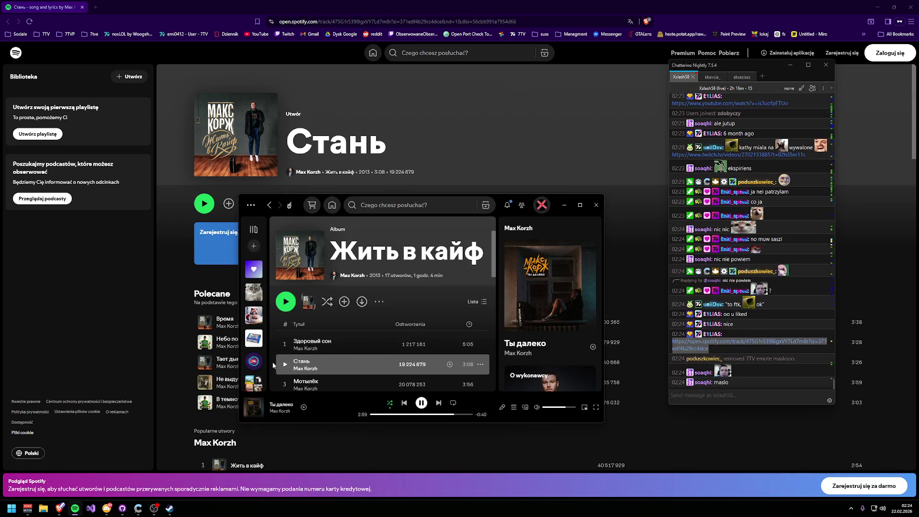
pyautogui.click(286, 365)
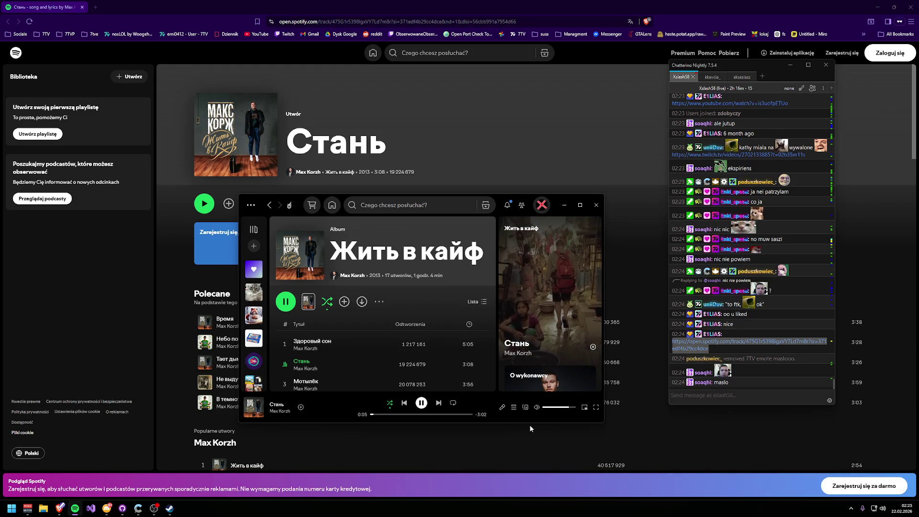
pyautogui.click(396, 414)
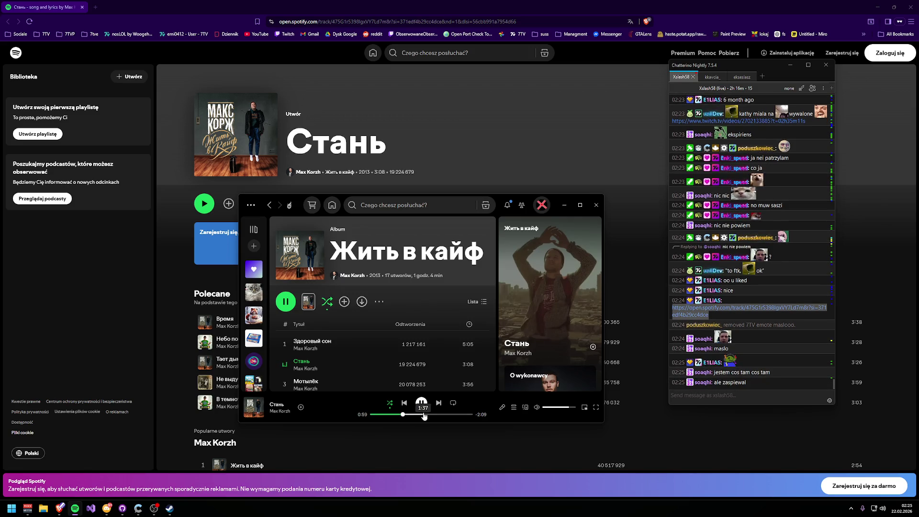
pyautogui.click(424, 415)
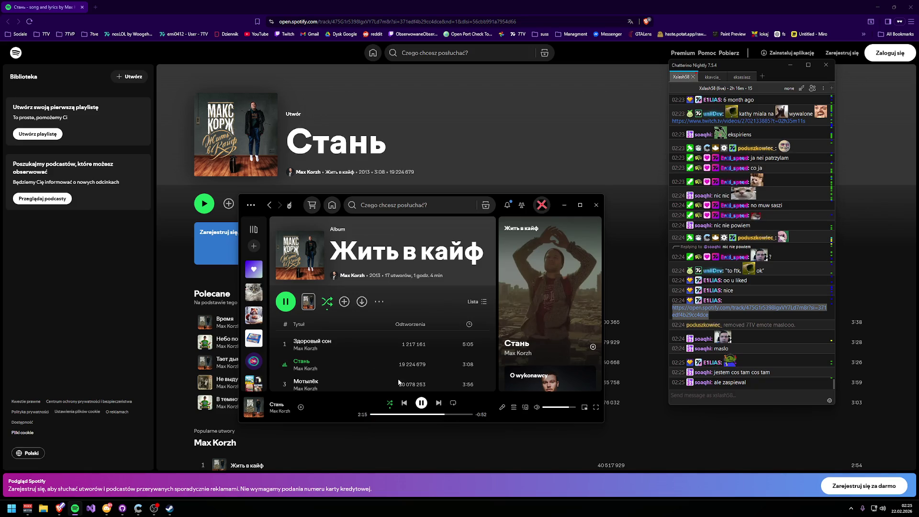
# Resume the Mini de la Creamy playlist with Better Now and close the Spotify web page
pyautogui.click(253, 292)
pyautogui.click(285, 301)
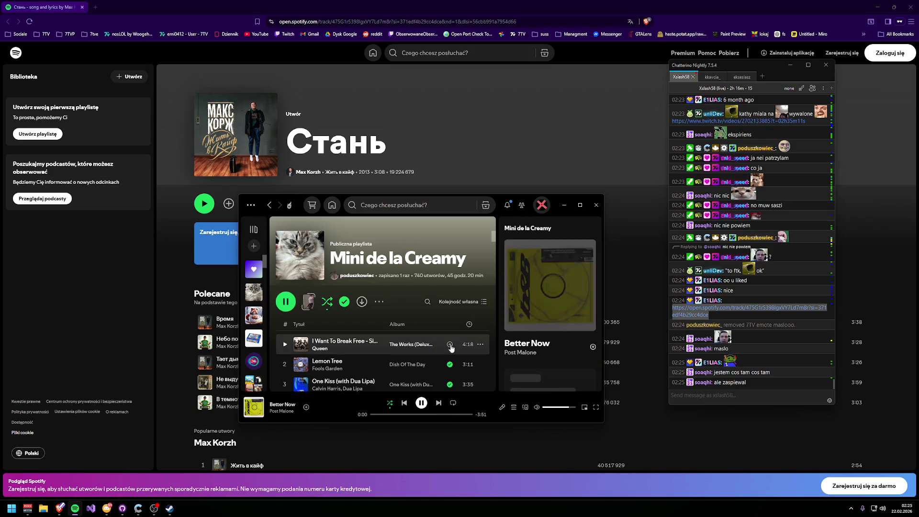
pyautogui.click(479, 120)
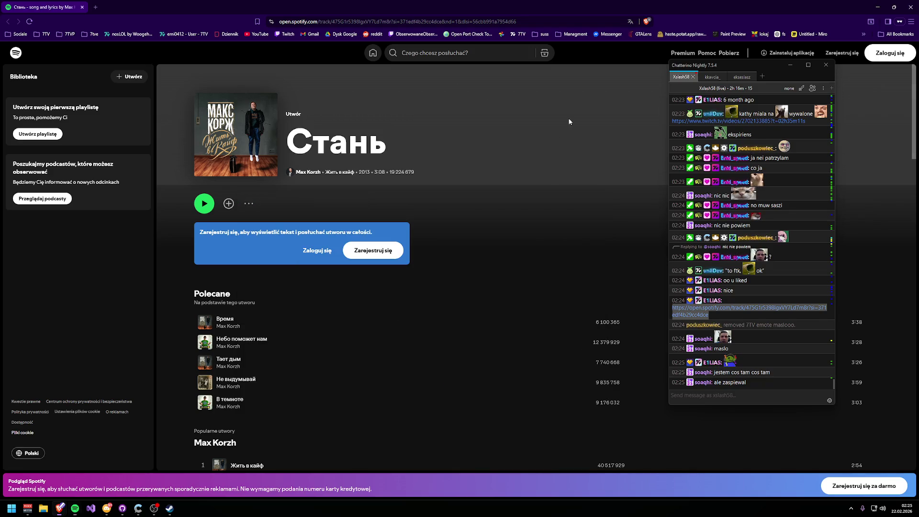
pyautogui.doubleClick(520, 1)
pyautogui.click(547, 138)
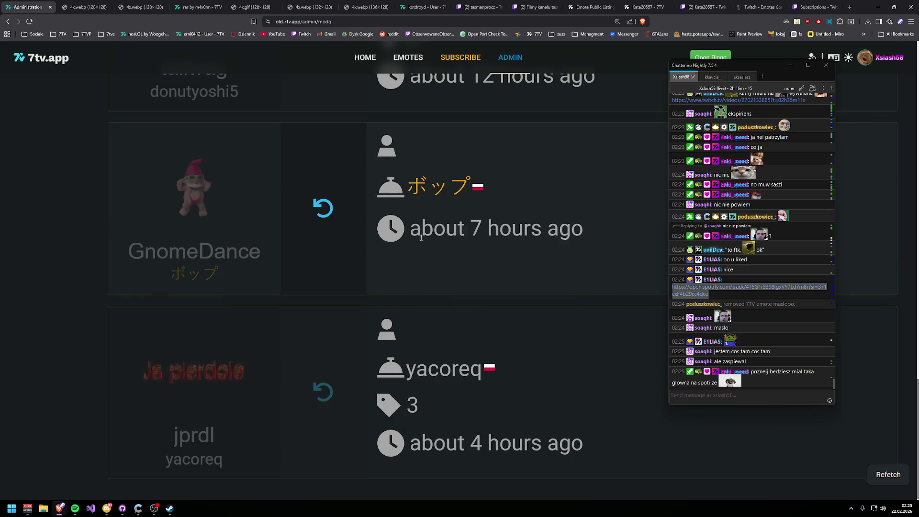
# Scroll the 7TV mod queue to the top and open the 2slimey Cypher Verse link from chat
pyautogui.click(412, 463)
pyautogui.scroll(15, 468, 160)
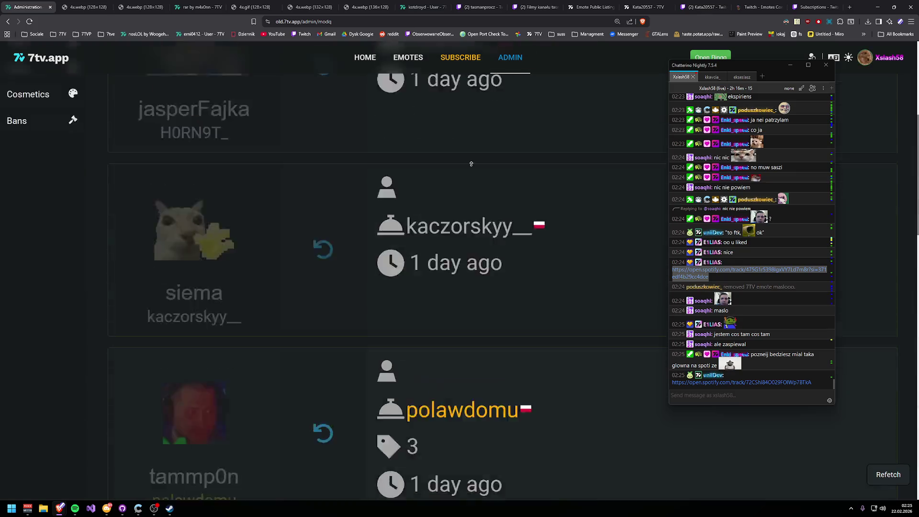
pyautogui.click(780, 381)
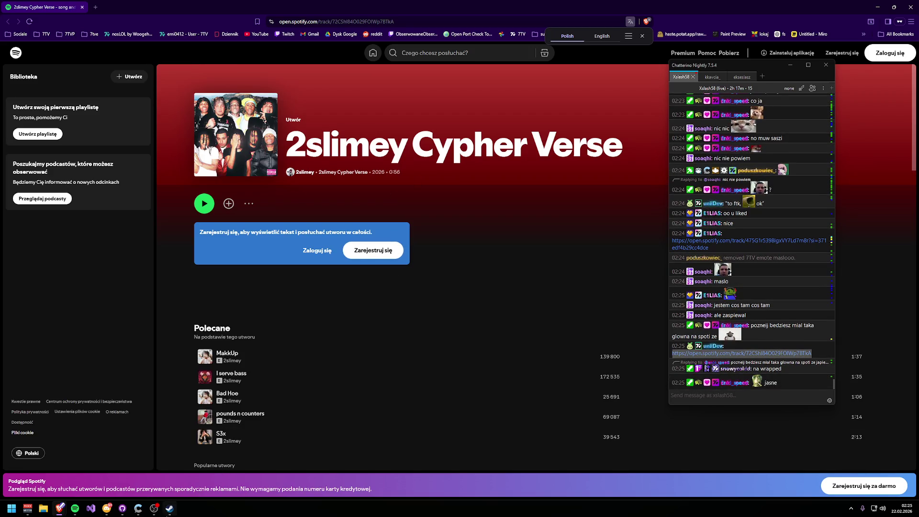
# Restore and move the 2slimey Cypher Verse browser window aside, then close it
pyautogui.click(75, 513)
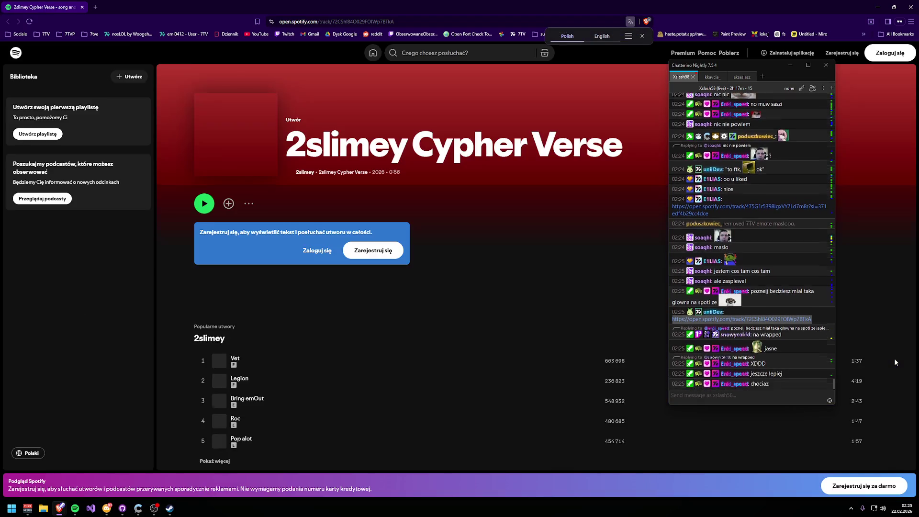
pyautogui.click(893, 7)
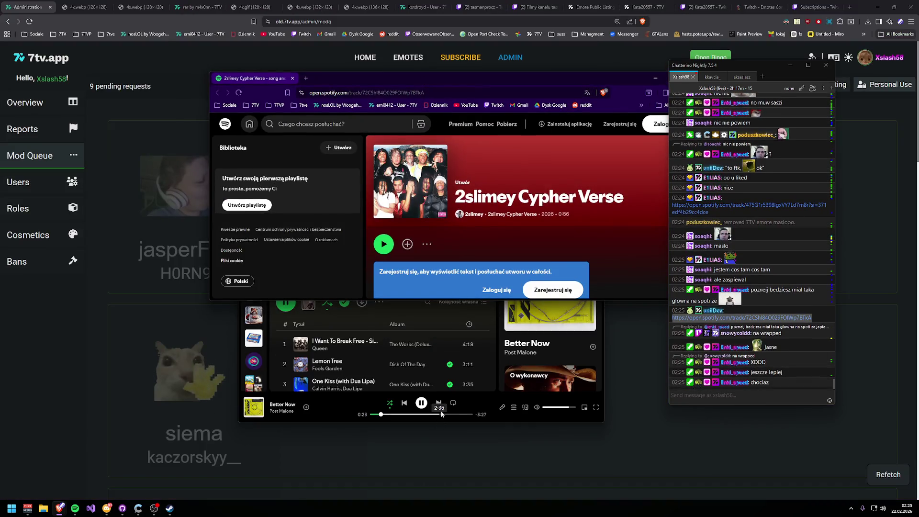
pyautogui.moveTo(306, 79); pyautogui.dragTo(205, 78)
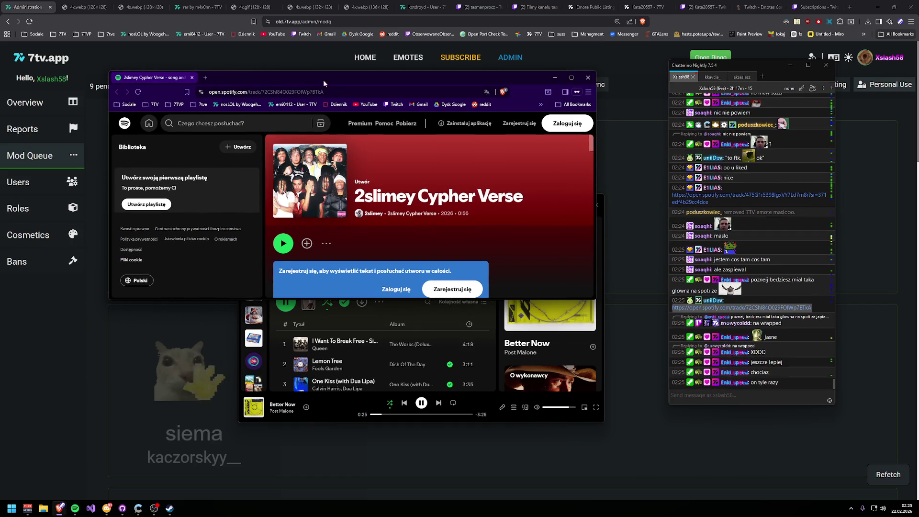
pyautogui.click(206, 78)
pyautogui.click(588, 77)
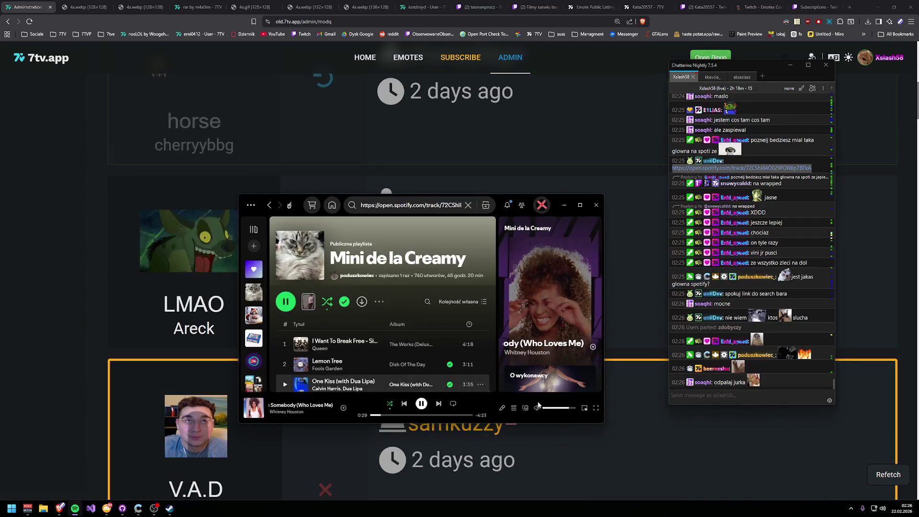
# Preview and validate the LMAO request, and deny V.A.D
pyautogui.click(214, 244)
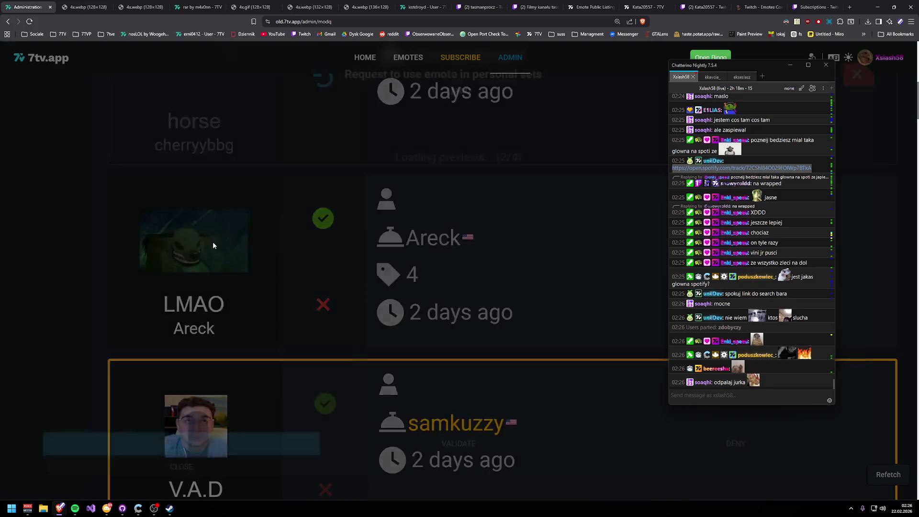
pyautogui.click(2, 304)
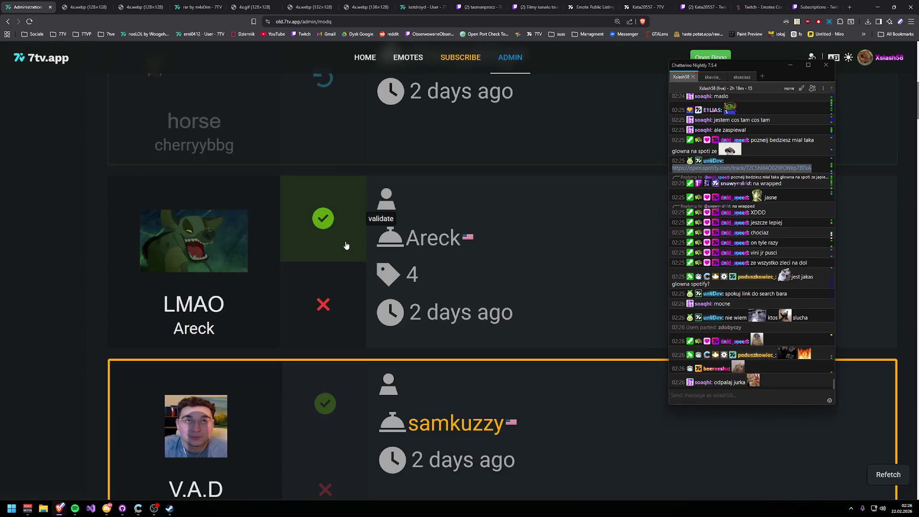
pyautogui.click(346, 245)
pyautogui.scroll(-3, 469, 316)
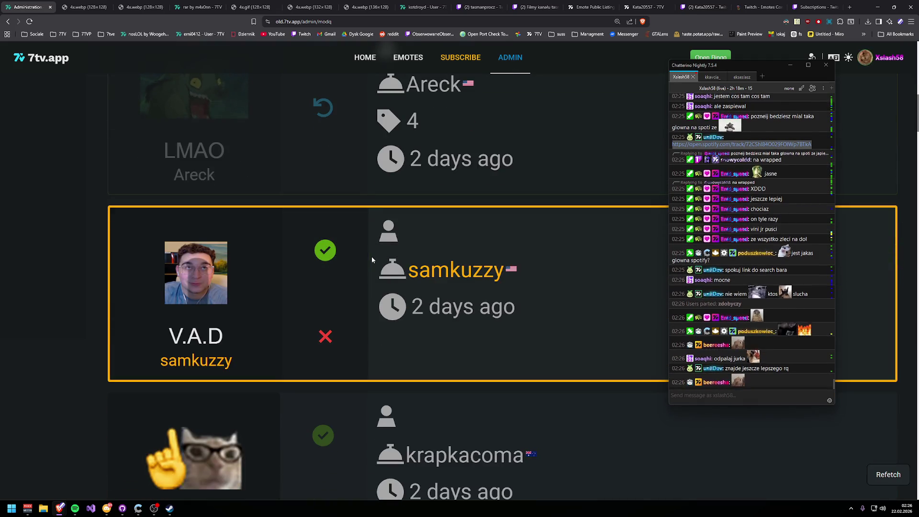
pyautogui.click(365, 335)
pyautogui.scroll(-4, 472, 369)
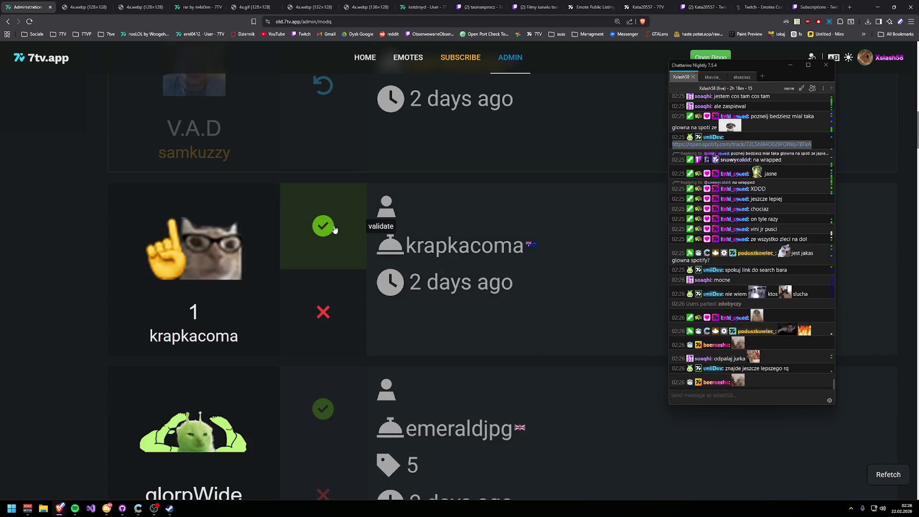
# Validate 1, GetBehindMe and DeathStare, deny glorpWide, and open DeathStare's details
pyautogui.click(322, 228)
pyautogui.scroll(-3, 482, 336)
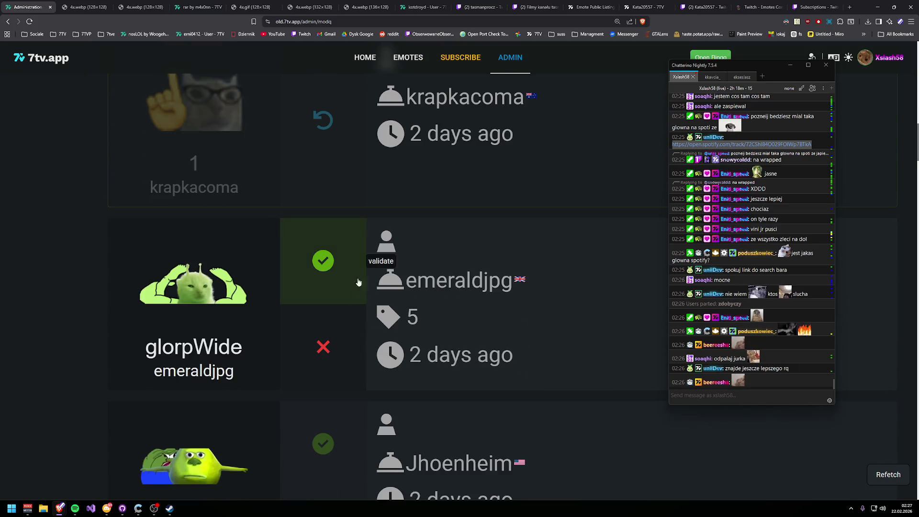
pyautogui.click(356, 311)
pyautogui.scroll(-5, 356, 311)
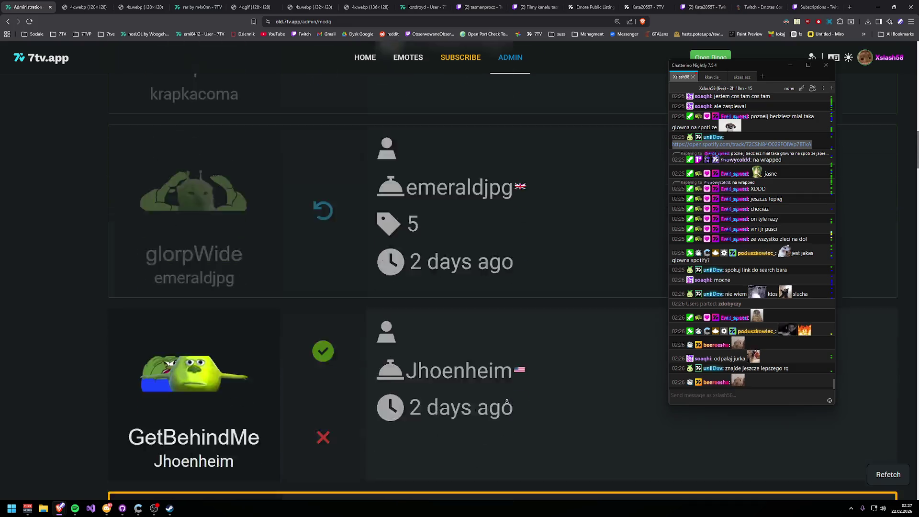
pyautogui.click(314, 230)
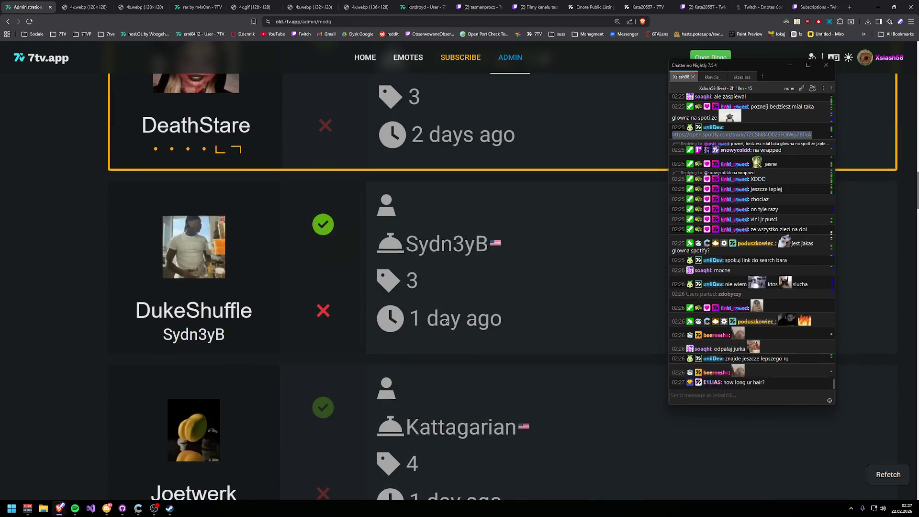
pyautogui.scroll(2, 452, 239)
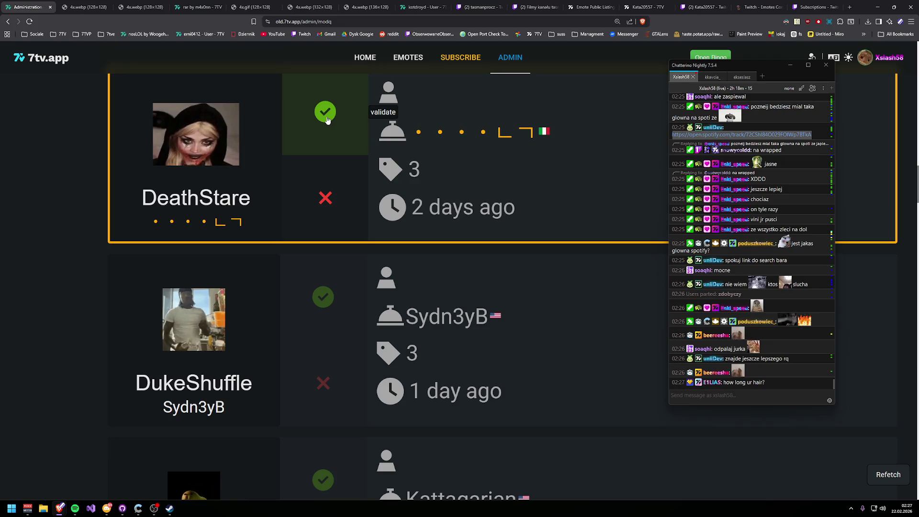
pyautogui.click(327, 118)
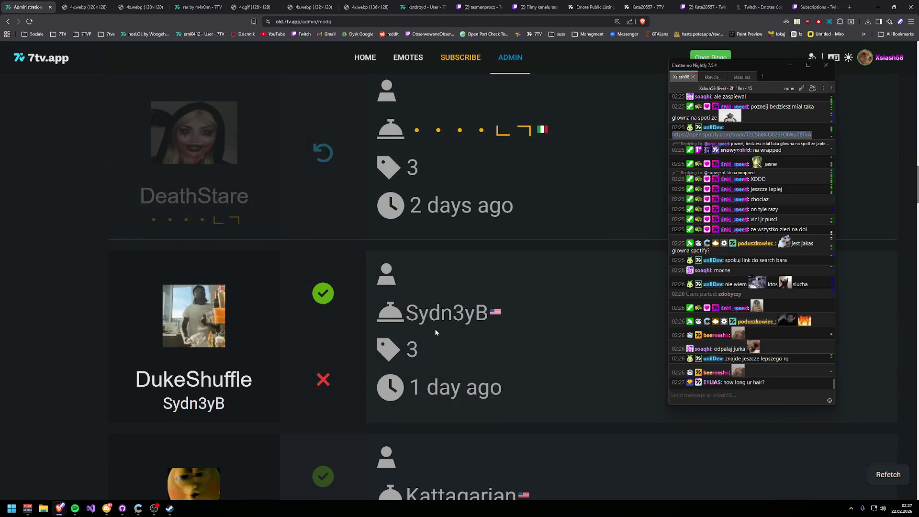
pyautogui.click(194, 136)
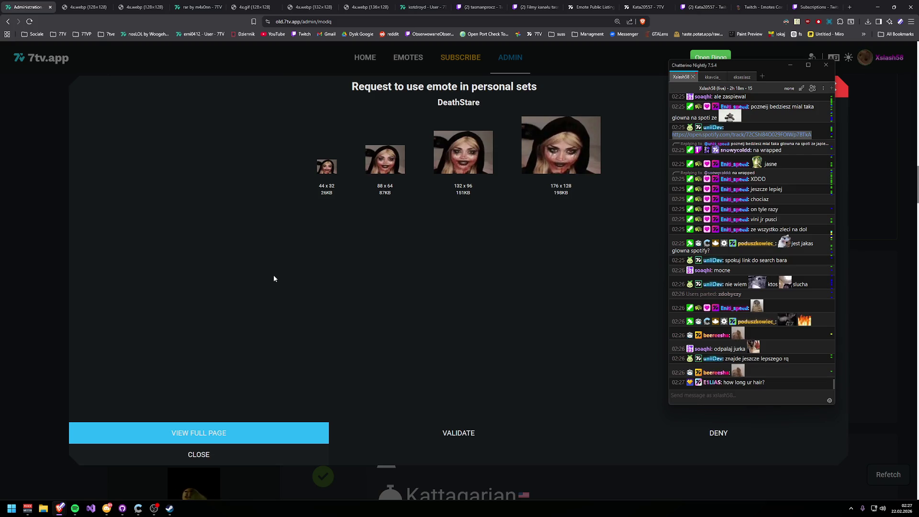
# Save DeathStare's emote settings from its full page on the new 7TV site
pyautogui.click(200, 435)
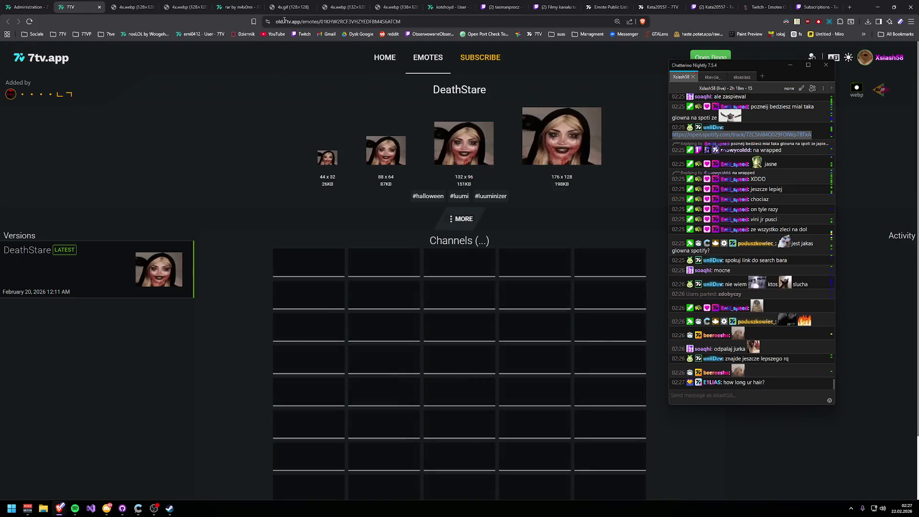
pyautogui.doubleClick(295, 21)
pyautogui.press('BackSpace')
pyautogui.press('BackSpace')
pyautogui.press('Return')
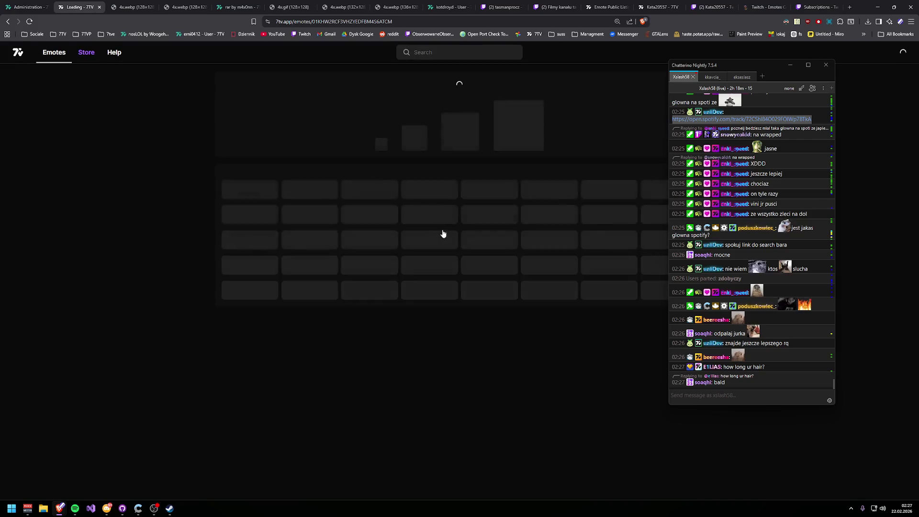
pyautogui.click(497, 225)
pyautogui.click(518, 338)
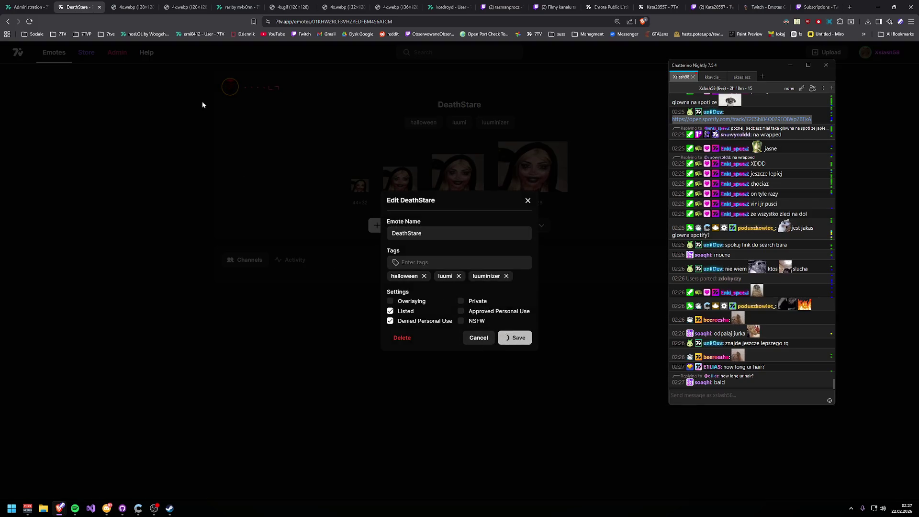
# Return to the Administration tab and close the DeathStare request details
pyautogui.click(26, 7)
pyautogui.click(1, 297)
pyautogui.scroll(-2, 419, 319)
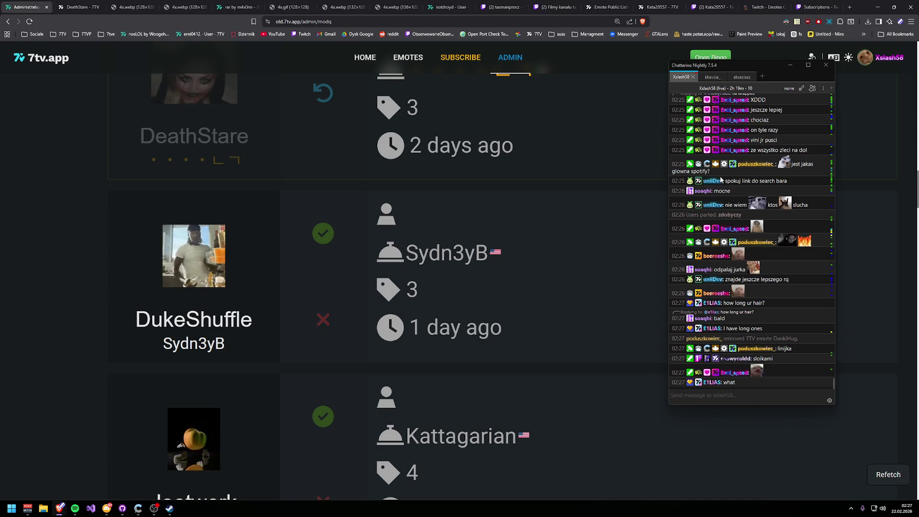
# Scroll the mod queue, then follow the chat's 'New Perspective' YouTube link into a new window
pyautogui.scroll(-2, 242, 263)
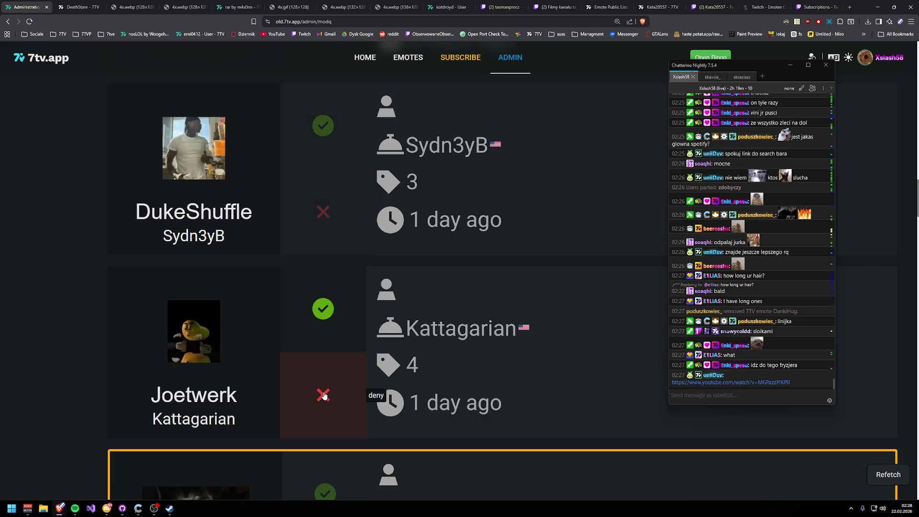
pyautogui.scroll(2, 472, 225)
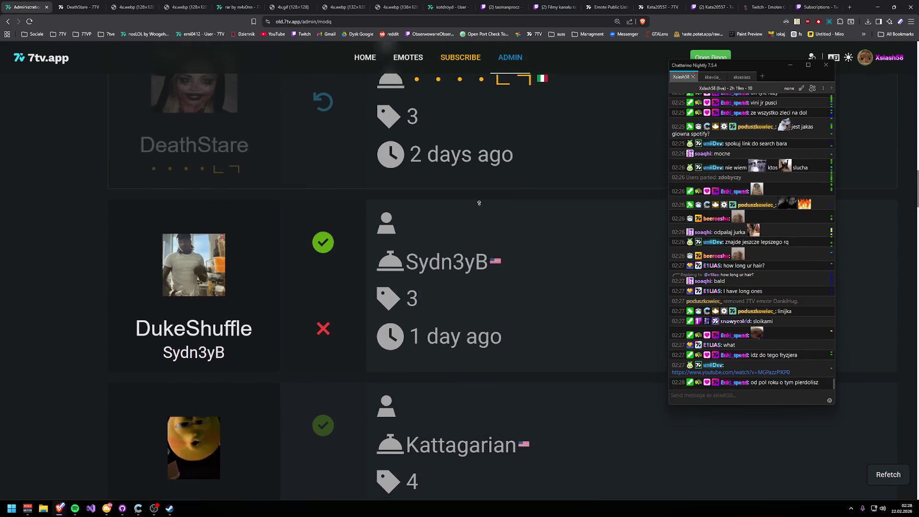
pyautogui.scroll(2, 478, 203)
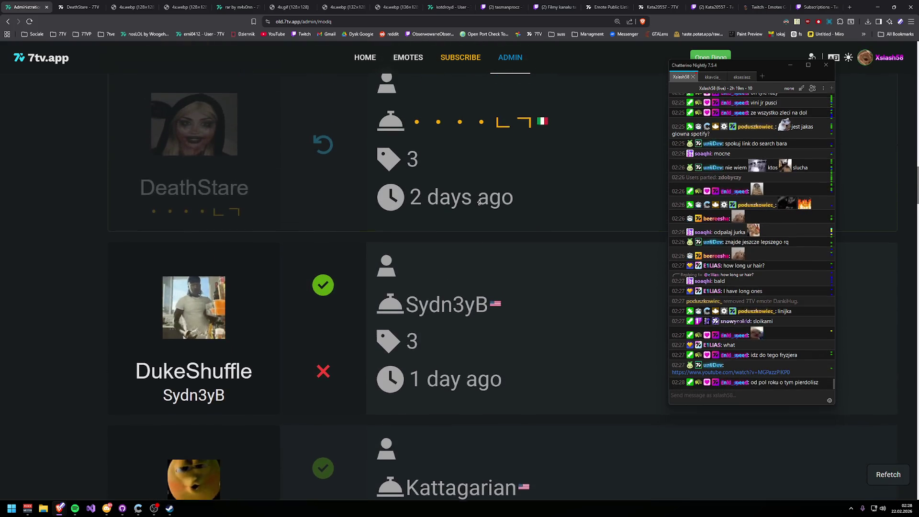
pyautogui.click(764, 372)
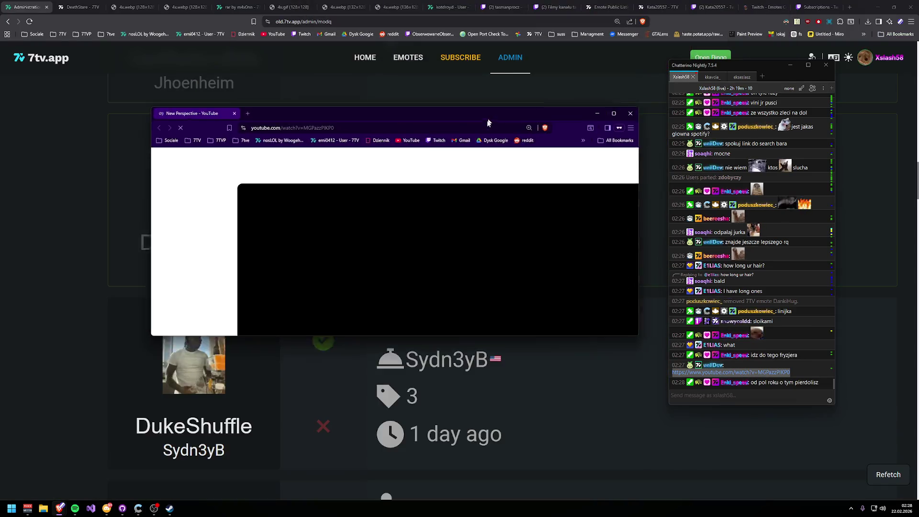
# Move and enlarge the New Perspective video window, then pause the video
pyautogui.moveTo(488, 123)
pyautogui.mouseDown()
pyautogui.moveTo(435, 158)
pyautogui.moveTo(368, 97)
pyautogui.mouseUp()
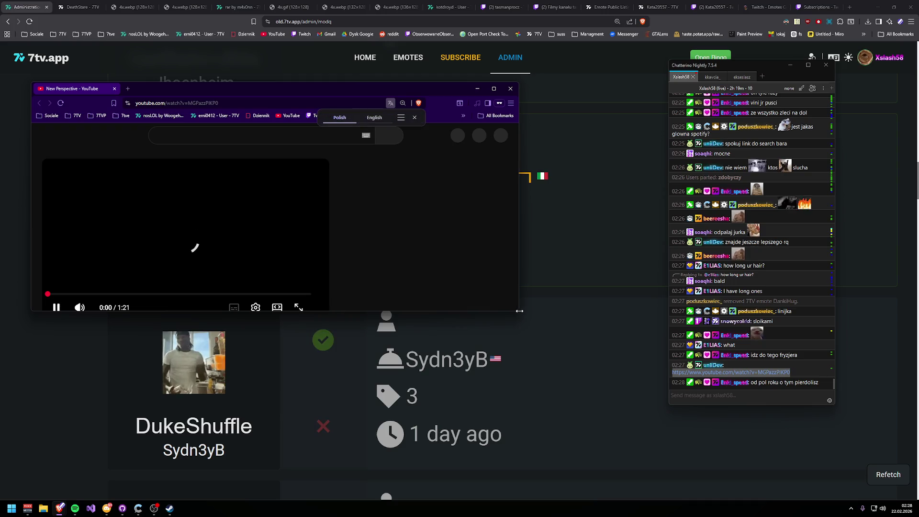
pyautogui.moveTo(520, 311); pyautogui.dragTo(644, 453)
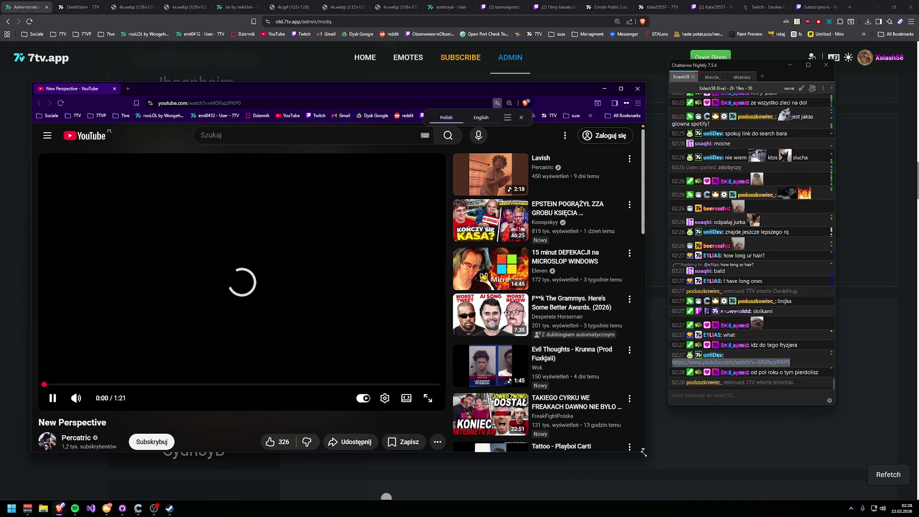
pyautogui.click(303, 311)
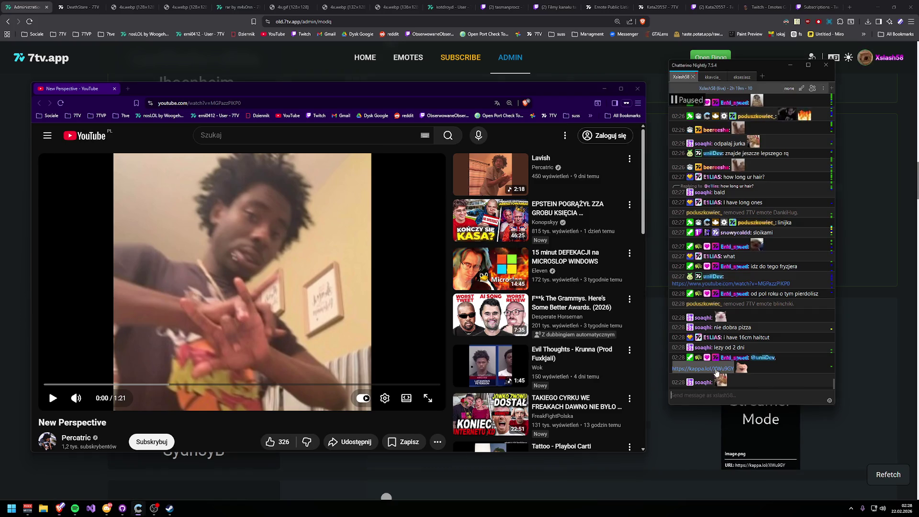
# View the chat's kappa.lol image link, seek the video to about 0:31, then close the window
pyautogui.click(702, 368)
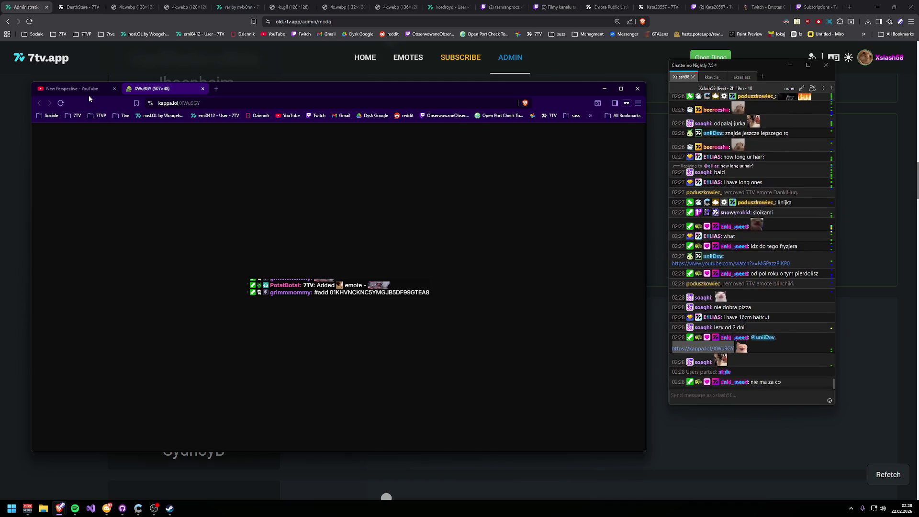
pyautogui.click(76, 88)
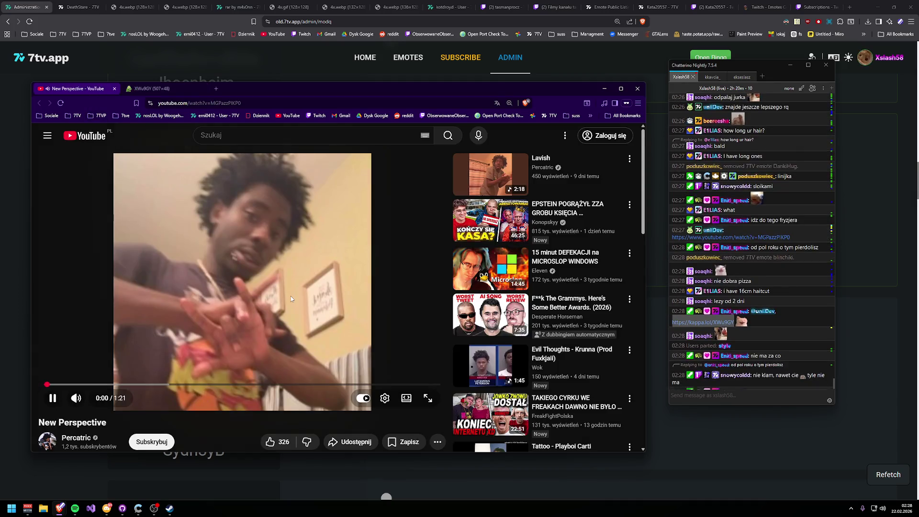
pyautogui.moveTo(98, 404)
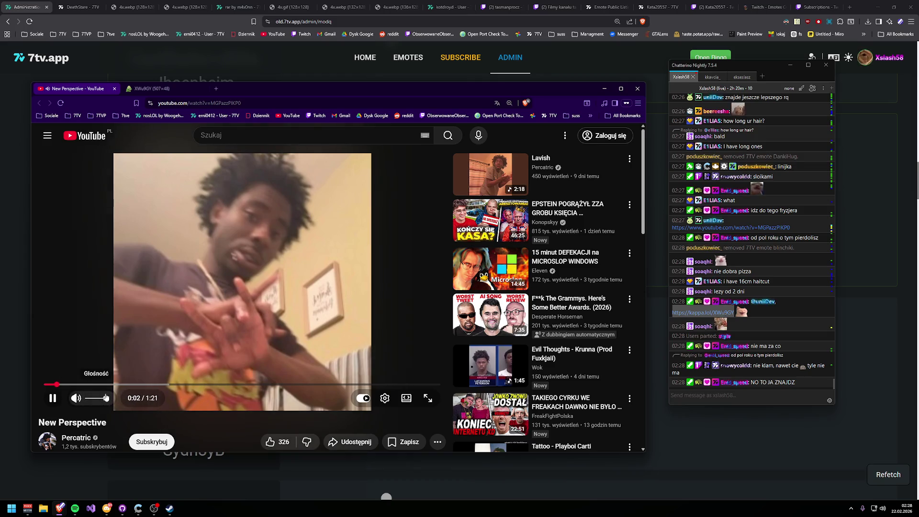
pyautogui.click(198, 385)
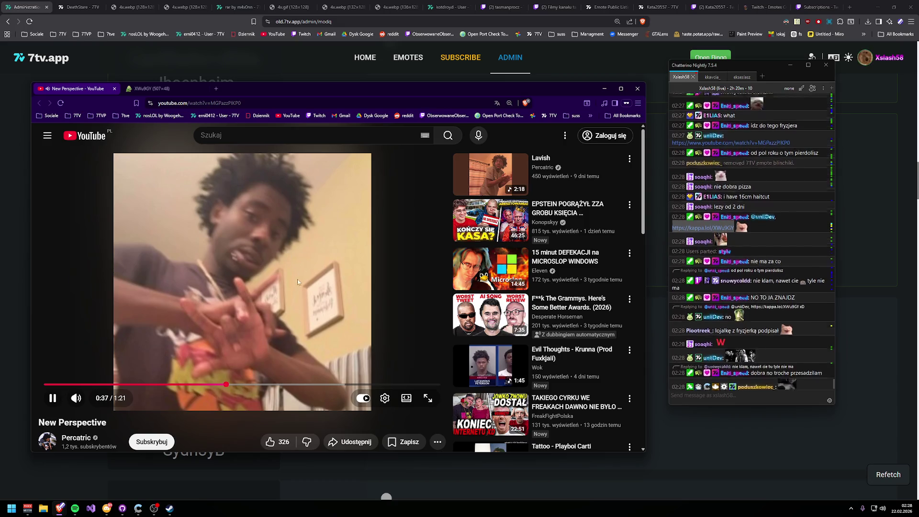
pyautogui.moveTo(493, 282)
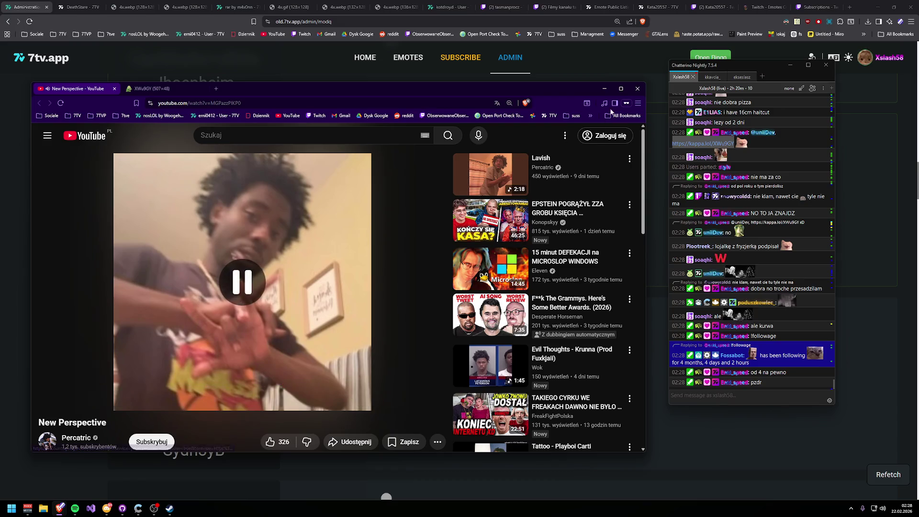
pyautogui.hotkey('alt', 'F4')
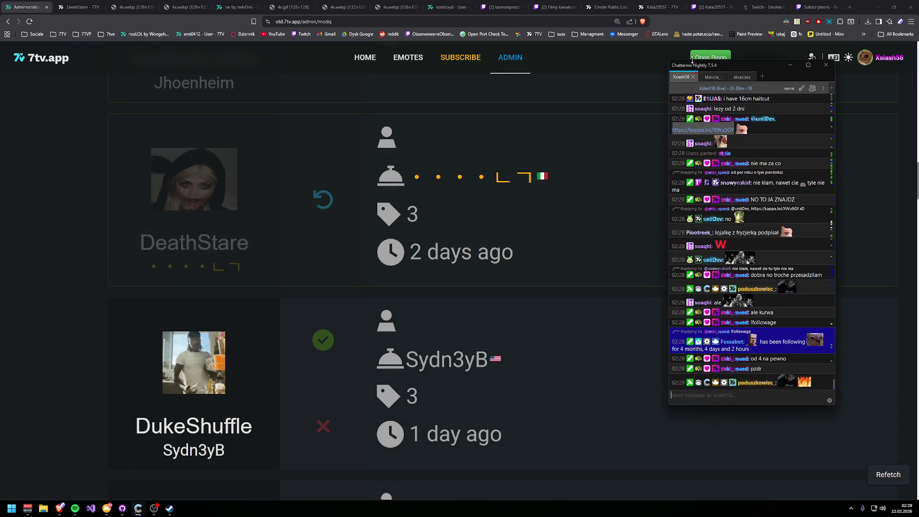
pyautogui.moveTo(727, 68); pyautogui.dragTo(796, 67)
pyautogui.scroll(-3, 357, 201)
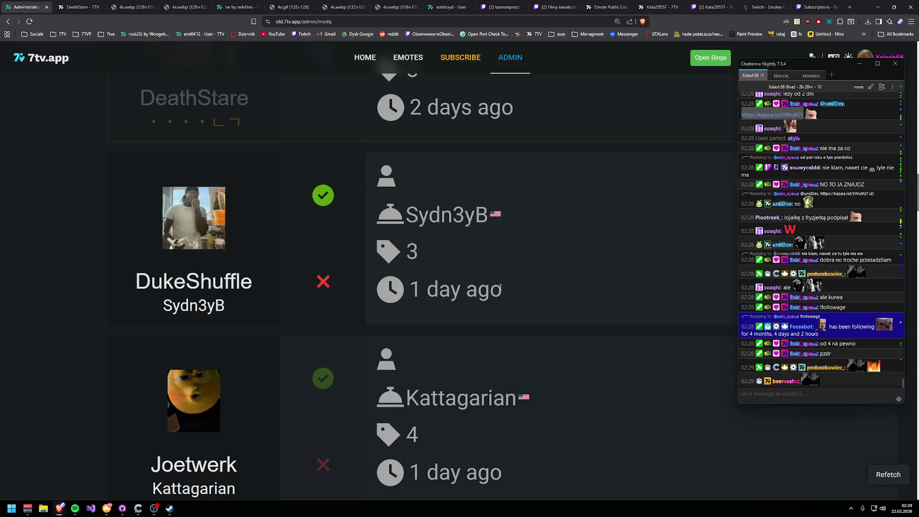
pyautogui.click(352, 196)
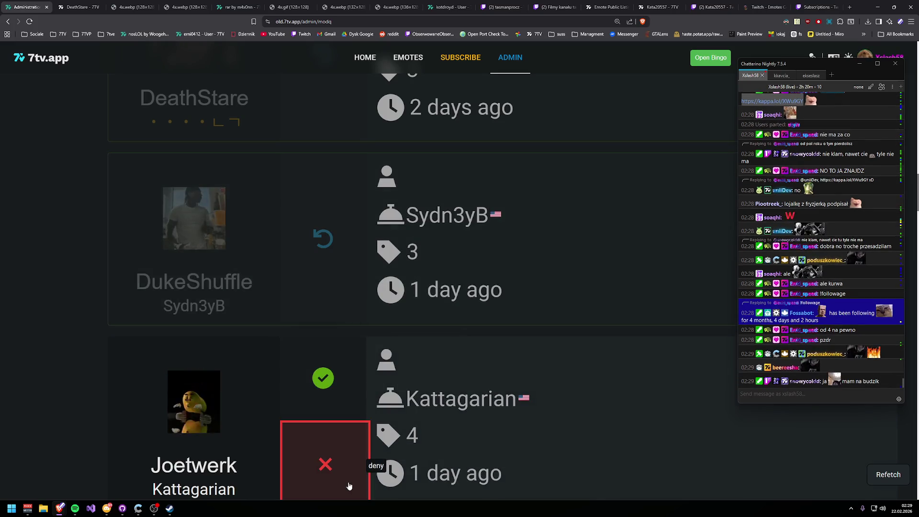
pyautogui.click(349, 484)
pyautogui.click(326, 211)
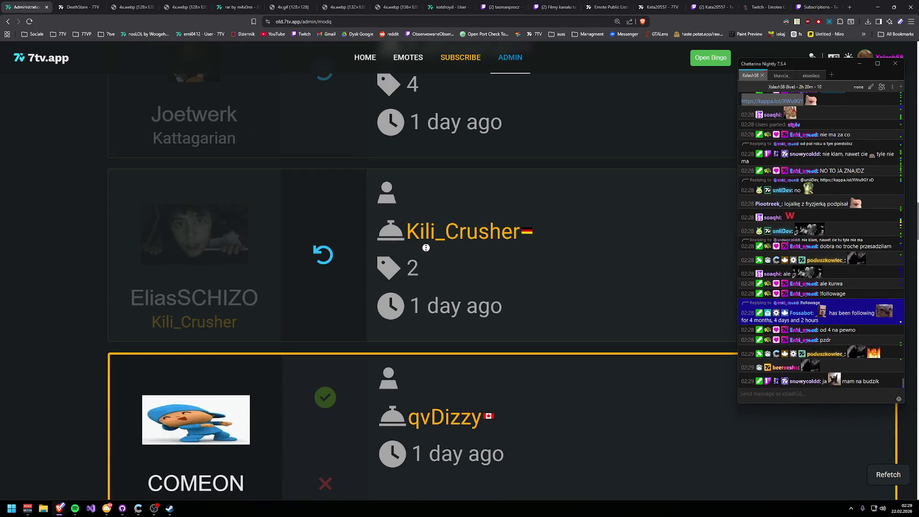
pyautogui.click(196, 265)
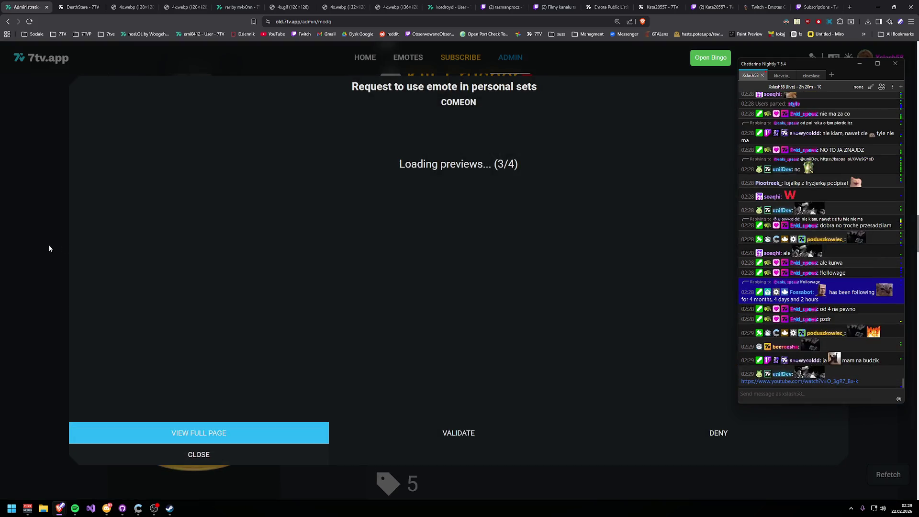
pyautogui.click(811, 382)
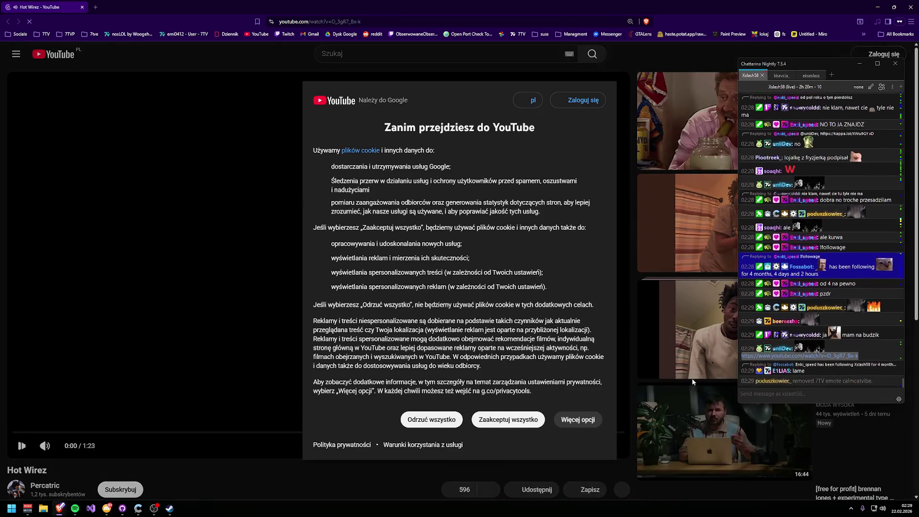
# Accept YouTube's cookies, skip Hot Wirez ahead to 0:19, and minimize the window
pyautogui.click(504, 416)
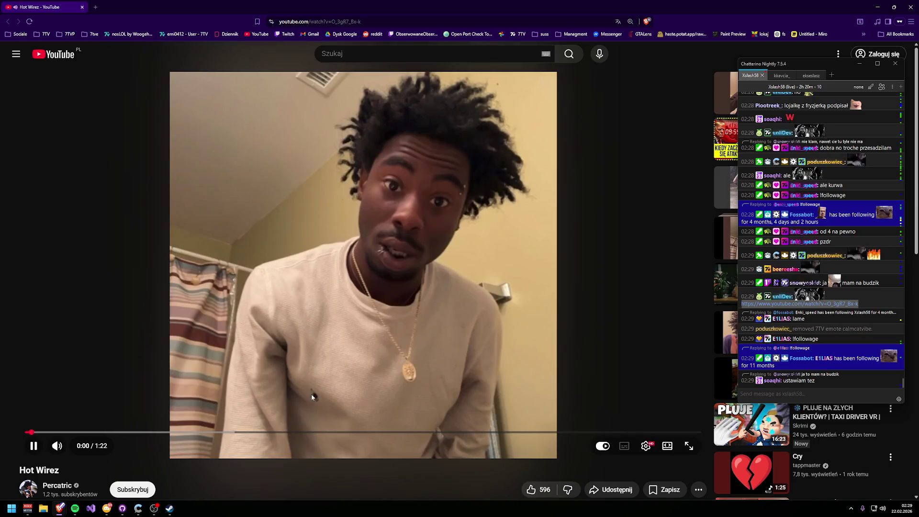
pyautogui.moveTo(91, 432); pyautogui.dragTo(186, 432)
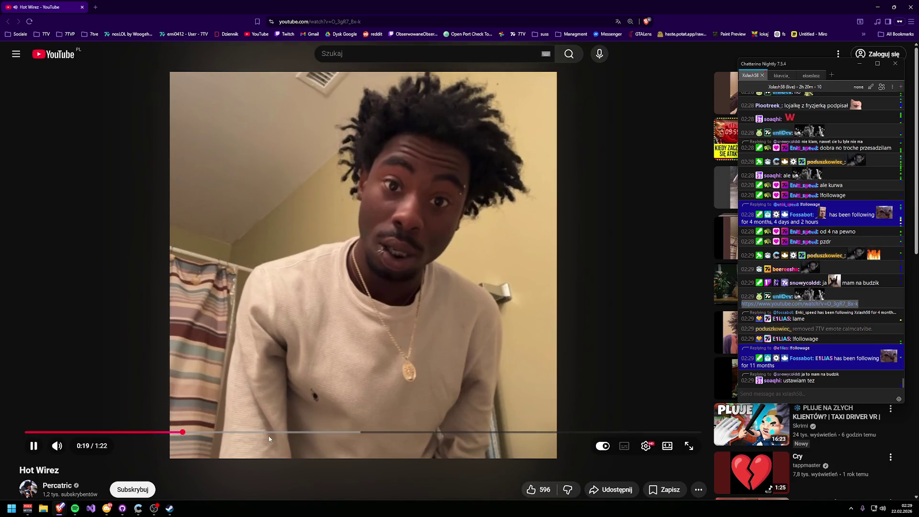
pyautogui.press('super+Down')
pyautogui.press('super+Down')
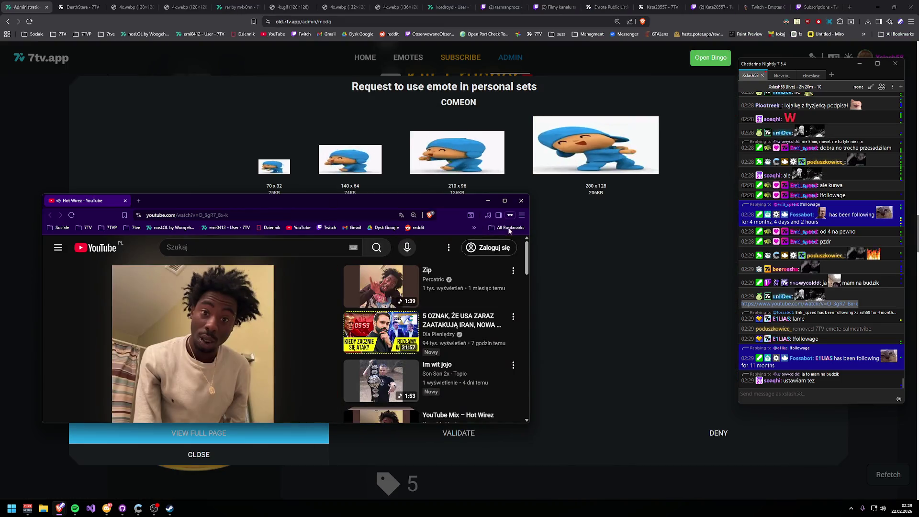
# Validate the COMEON, wideGEEKED, PresidentStevie and heyy requests
pyautogui.click(5, 366)
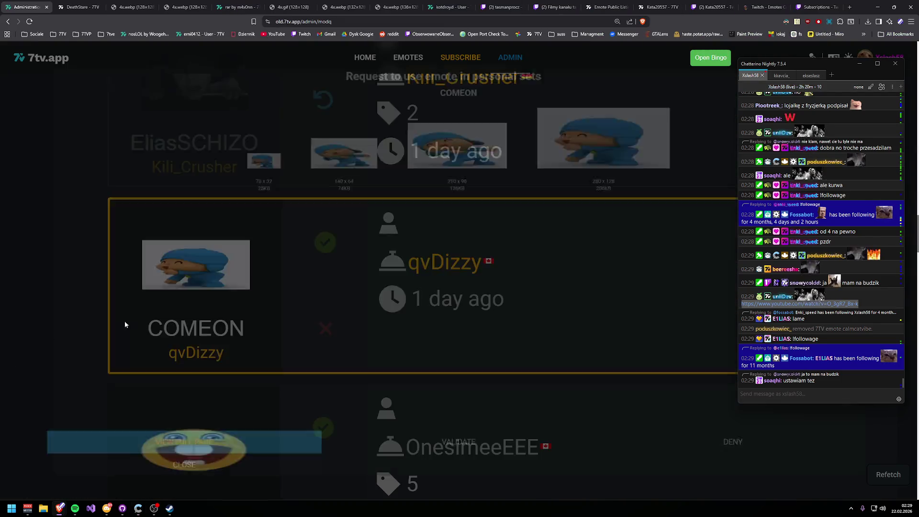
pyautogui.click(346, 254)
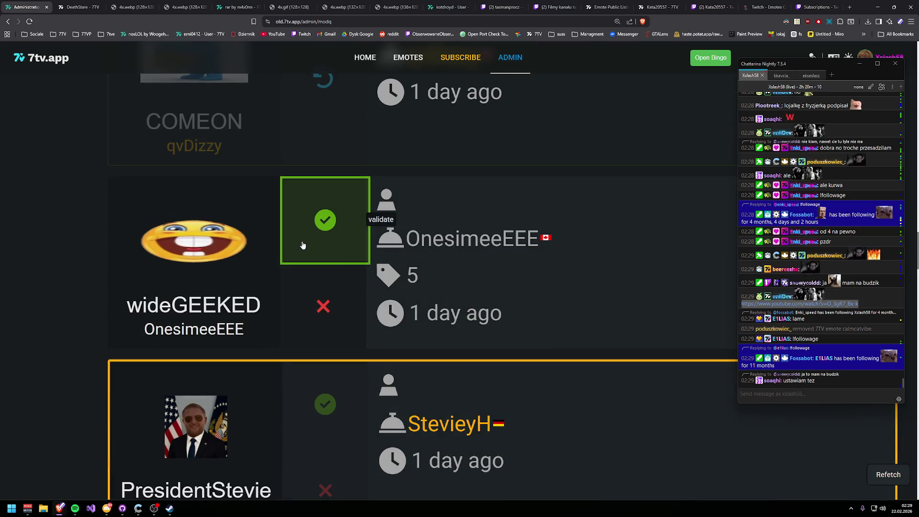
pyautogui.click(301, 246)
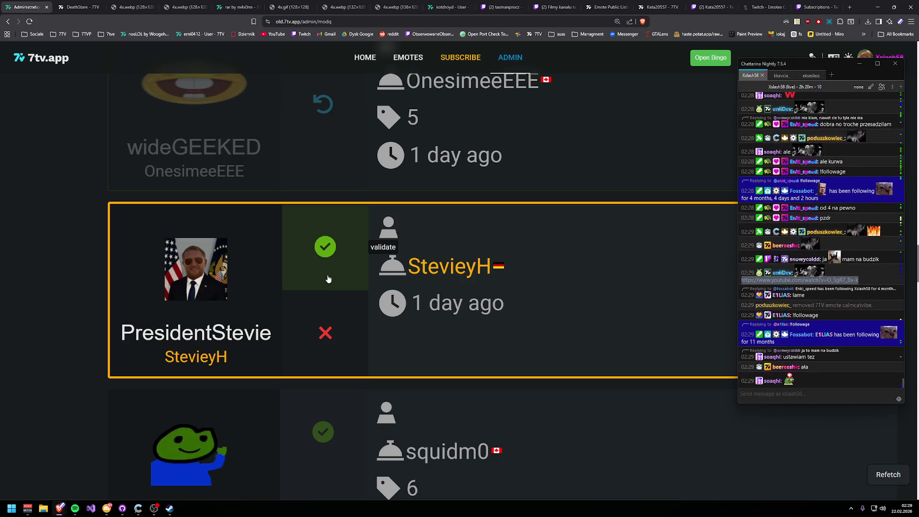
pyautogui.click(327, 276)
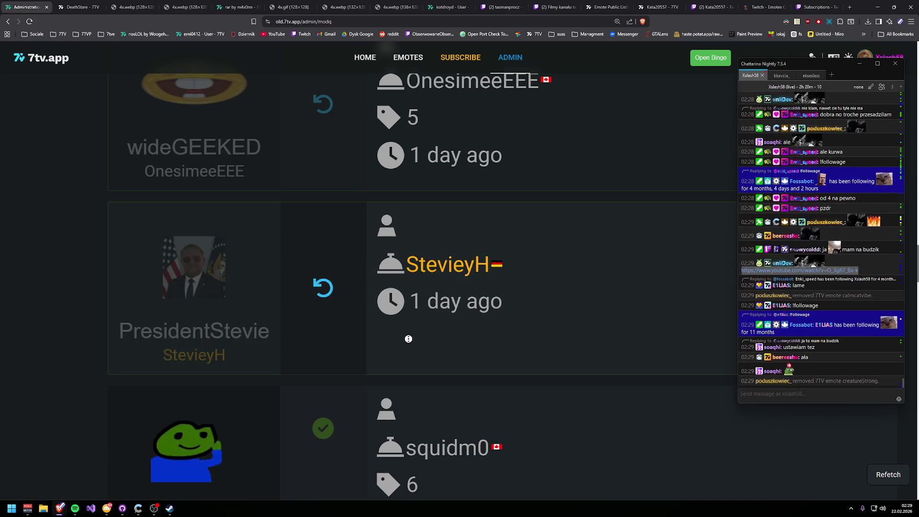
pyautogui.scroll(-4, 327, 276)
pyautogui.click(328, 277)
pyautogui.scroll(-3, 448, 367)
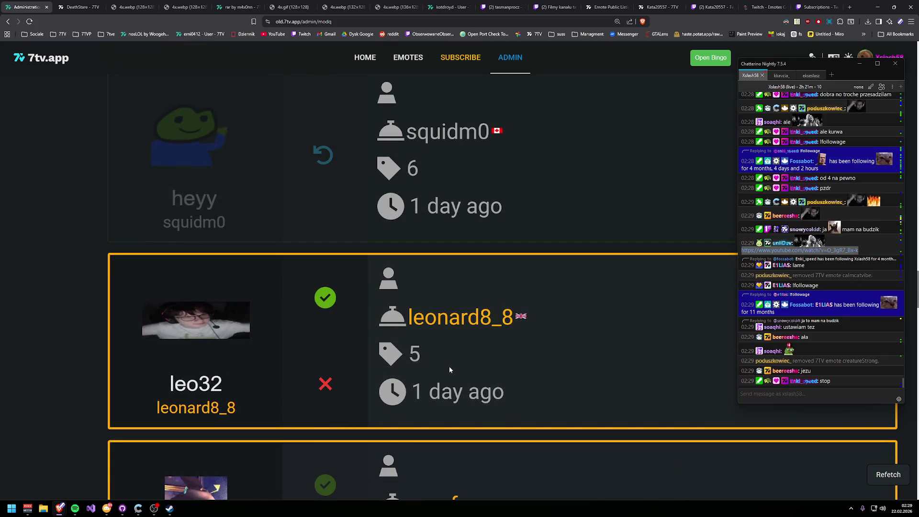
pyautogui.click(197, 351)
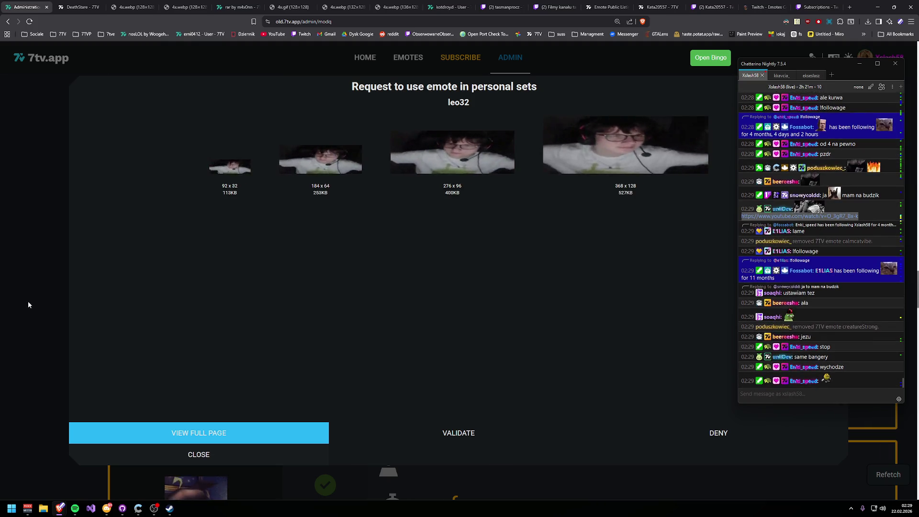
pyautogui.click(60, 311)
pyautogui.click(327, 406)
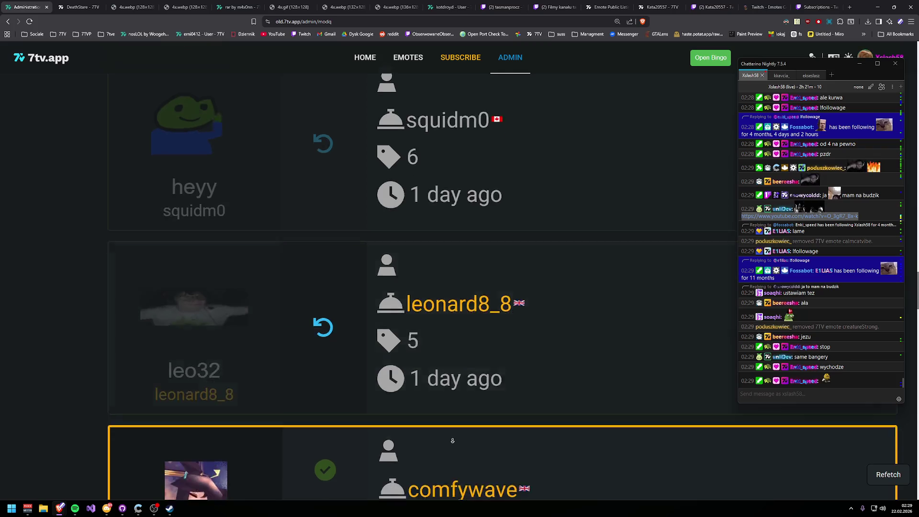
pyautogui.middleClick(466, 414)
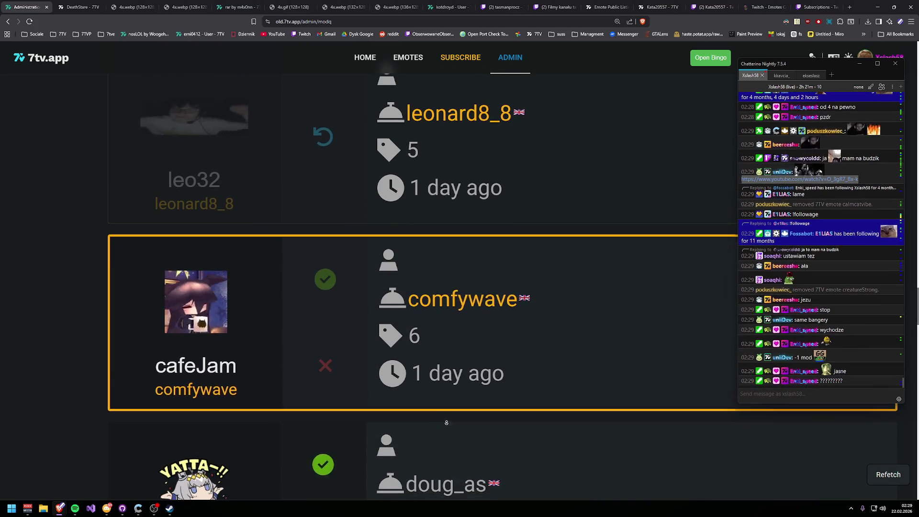
pyautogui.scroll(-2, 446, 431)
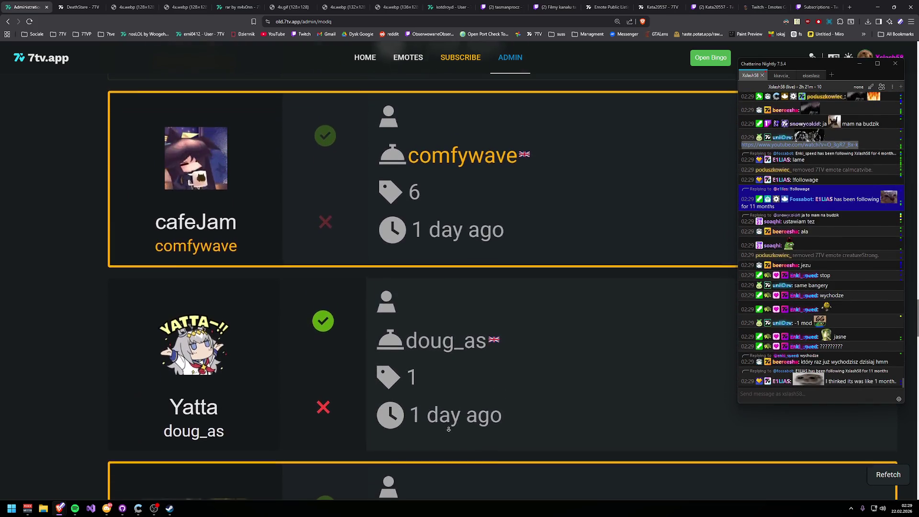
pyautogui.scroll(2, 450, 366)
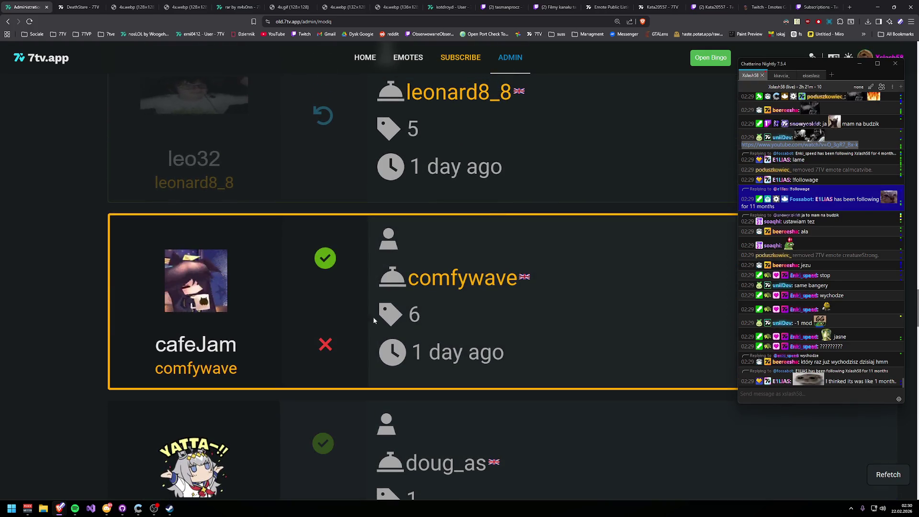
# Validate the cafeJam, Yatta and Feet requests
pyautogui.click(356, 276)
pyautogui.middleClick(482, 340)
pyautogui.scroll(-1, 481, 339)
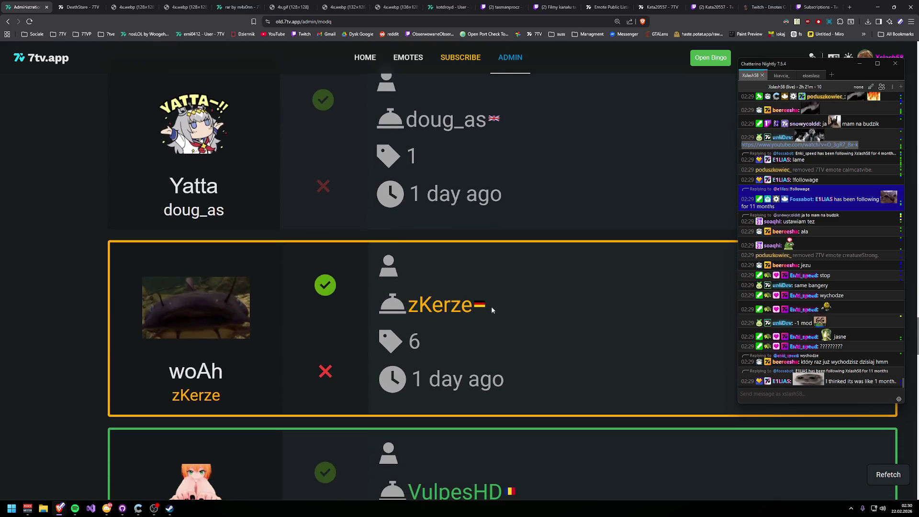
pyautogui.click(302, 113)
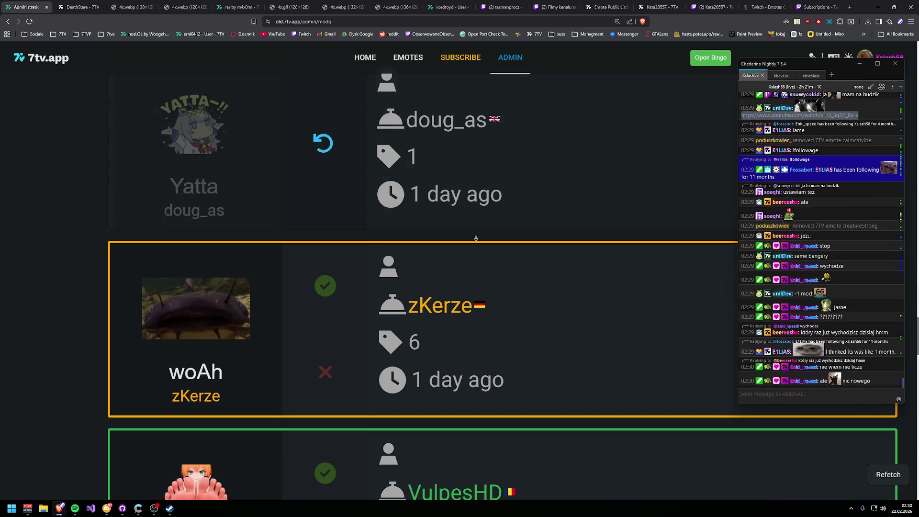
pyautogui.scroll(-1, 481, 231)
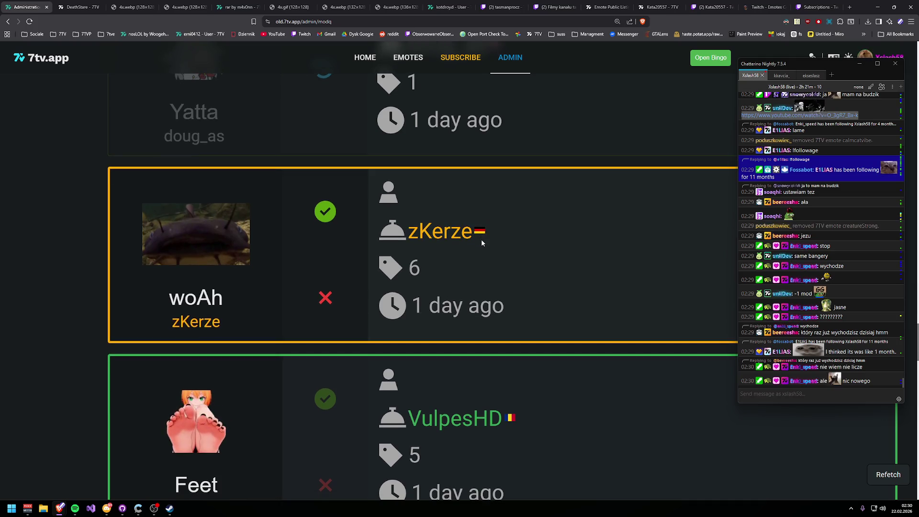
pyautogui.middleClick(440, 268)
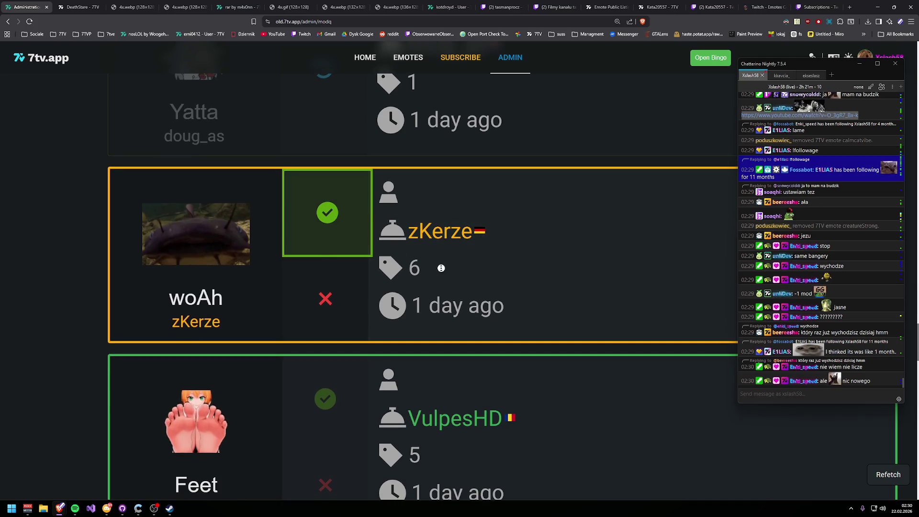
pyautogui.scroll(-4, 440, 268)
pyautogui.click(358, 230)
pyautogui.scroll(-3, 493, 439)
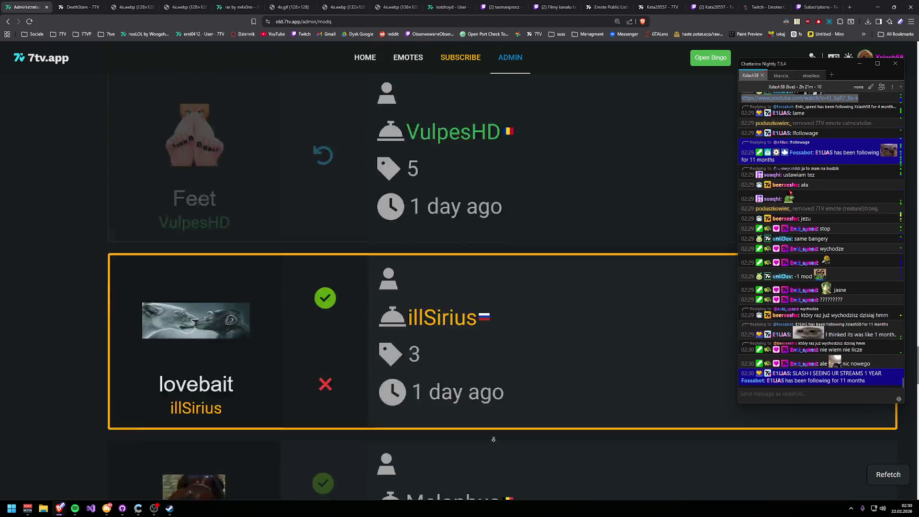
pyautogui.scroll(-2, 494, 438)
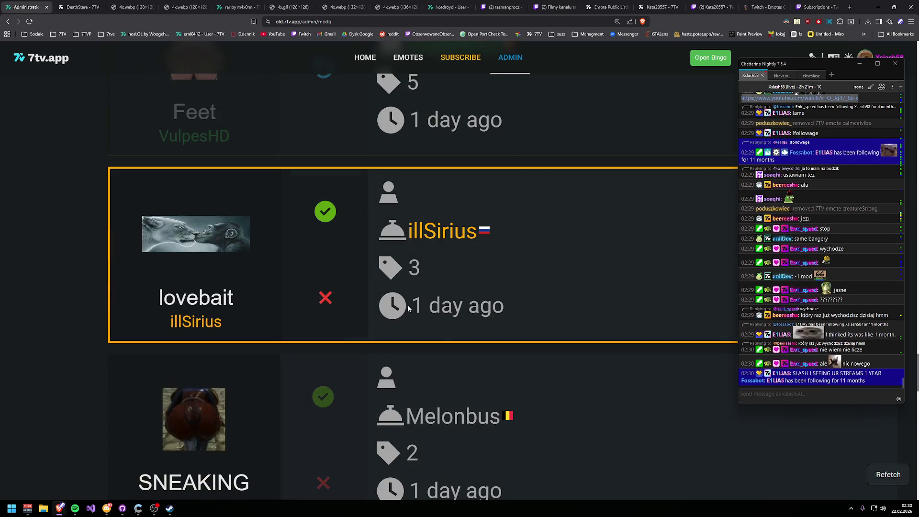
# Validate lovebait, then save it as Denied Personal Use on its new-site emote page
pyautogui.click(325, 250)
pyautogui.click(227, 273)
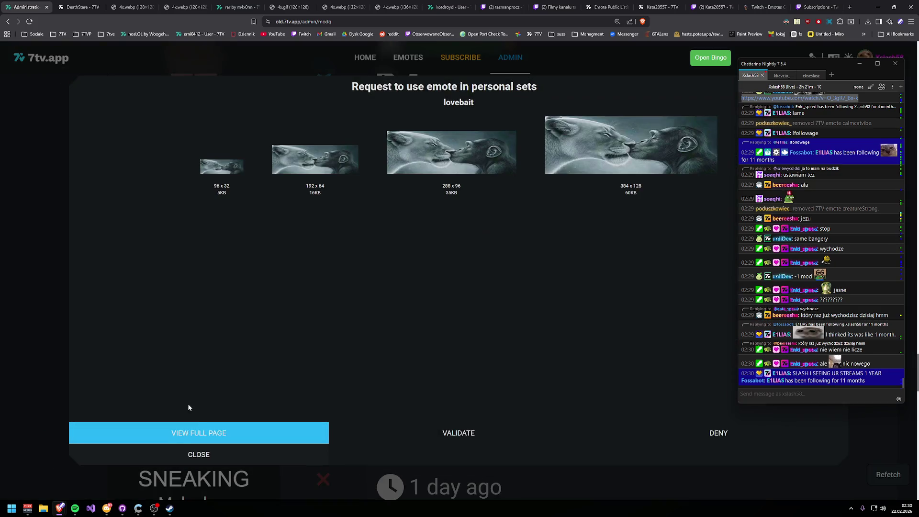
pyautogui.click(199, 430)
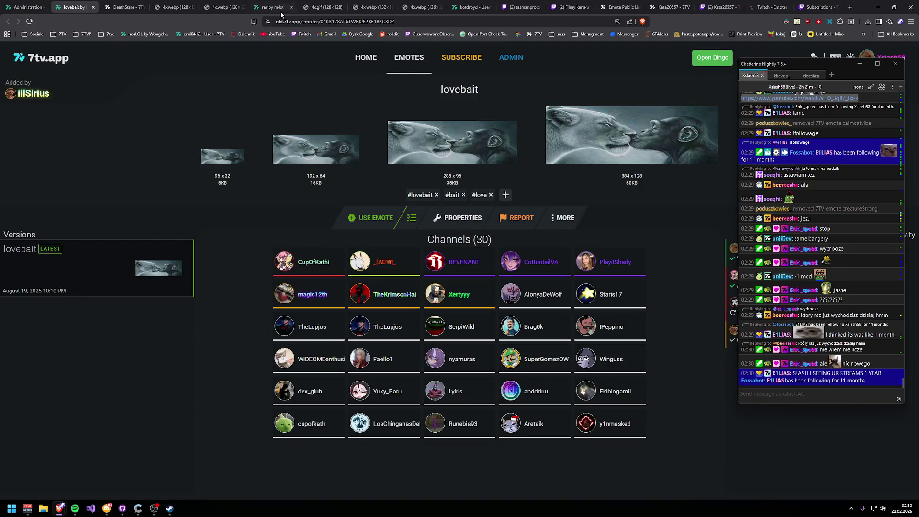
pyautogui.click(287, 21)
pyautogui.press('BackSpace')
pyautogui.press('BackSpace')
pyautogui.press('BackSpace')
pyautogui.press('Return')
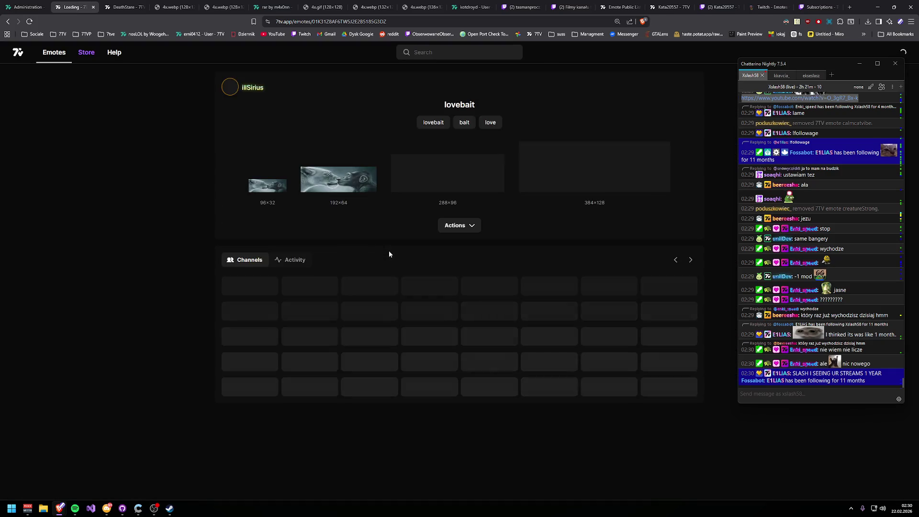
pyautogui.click(485, 231)
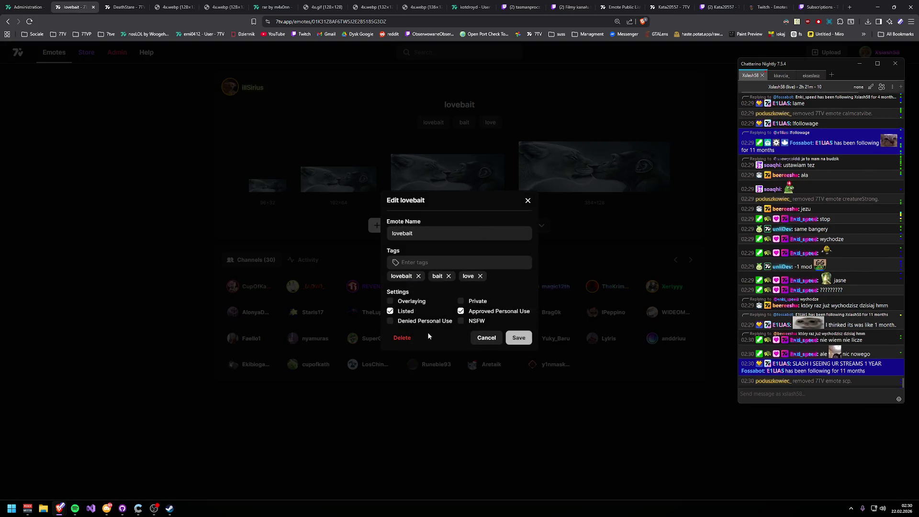
pyautogui.click(530, 337)
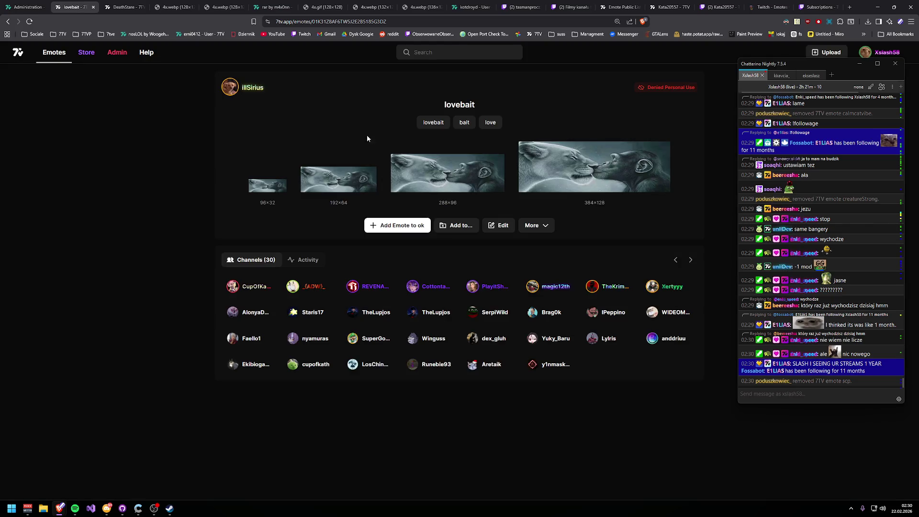
pyautogui.click(20, 3)
pyautogui.click(5, 268)
# Deny the SNEAKING request and validate the mlove request
pyautogui.scroll(-3, 492, 407)
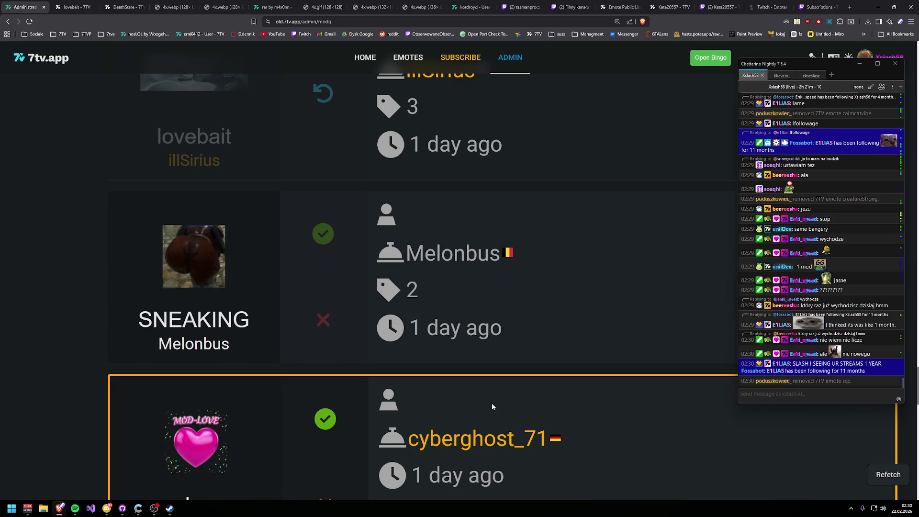
pyautogui.moveTo(509, 253)
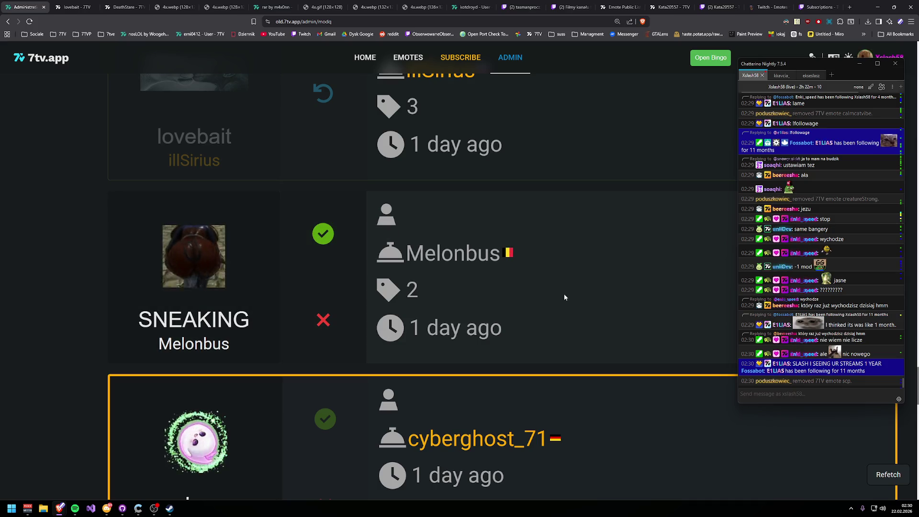
pyautogui.scroll(-1, 565, 306)
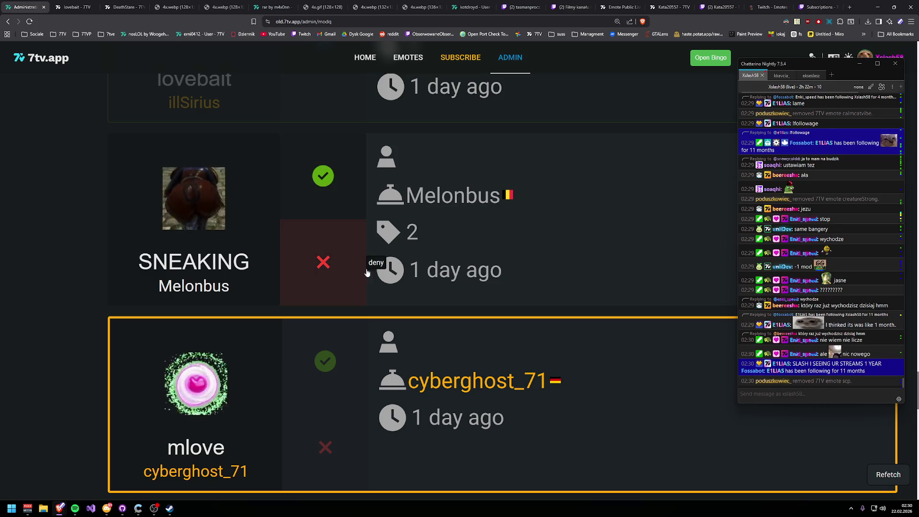
pyautogui.click(339, 279)
pyautogui.scroll(-2, 427, 351)
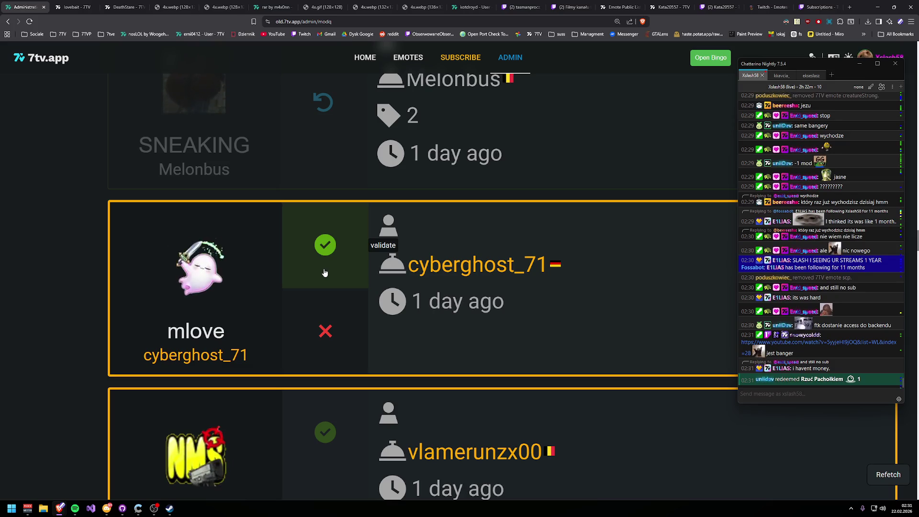
pyautogui.click(324, 272)
pyautogui.scroll(-1, 478, 330)
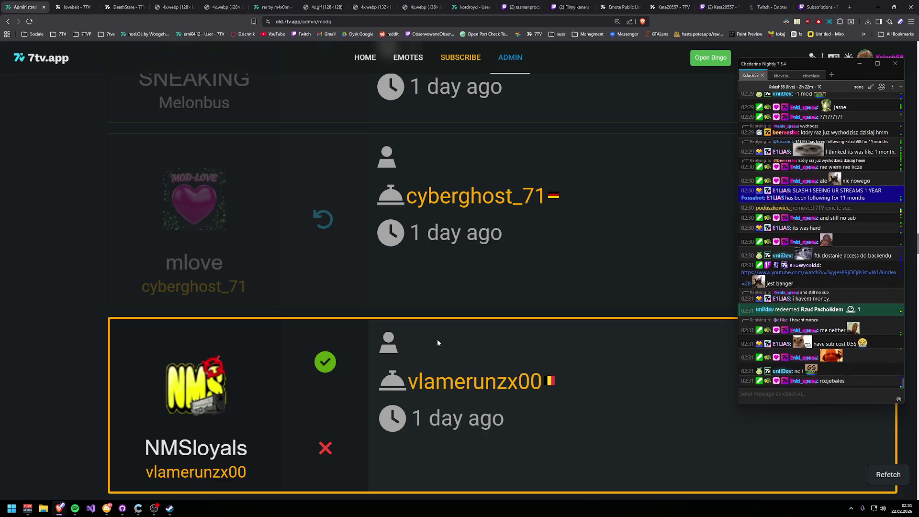
# In a new tab, go to twitchcones.xslash.ovh and reach the admin dashboard through your profile
pyautogui.click(847, 6)
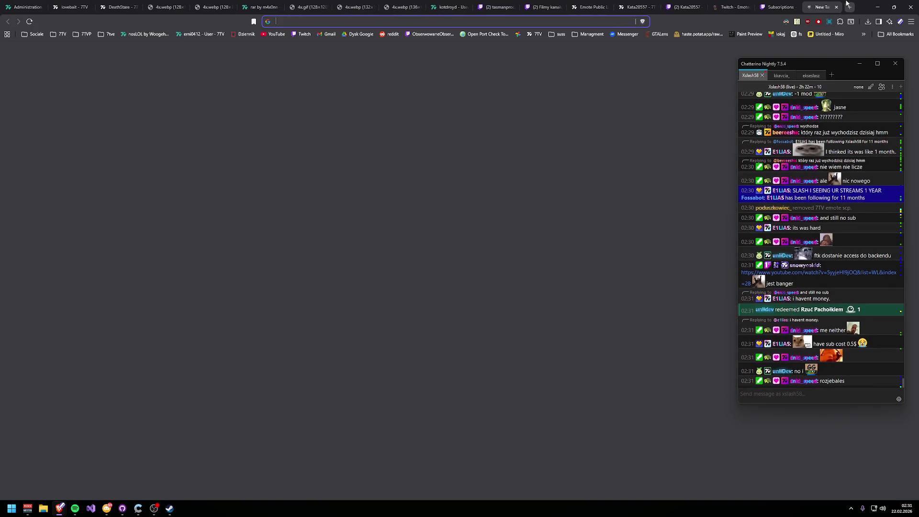
pyautogui.write('twitchco')
pyautogui.press('Return')
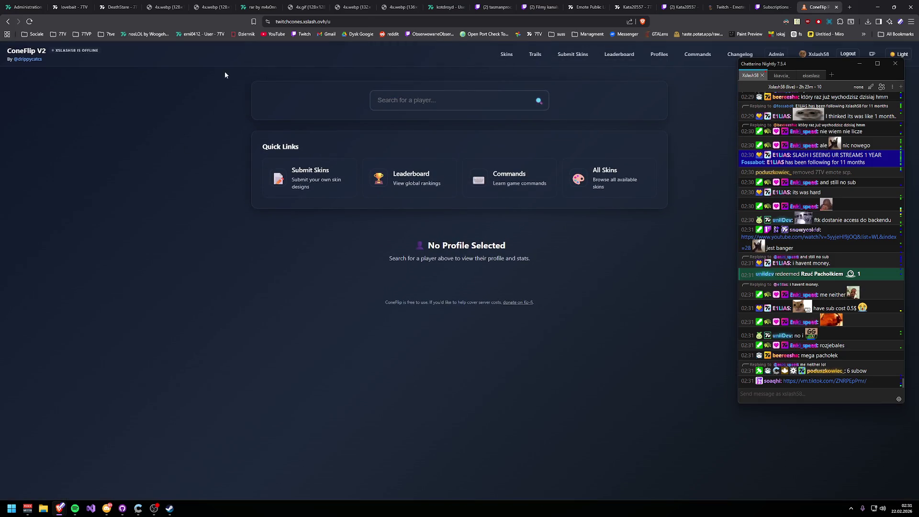
pyautogui.moveTo(804, 63); pyautogui.dragTo(799, 96)
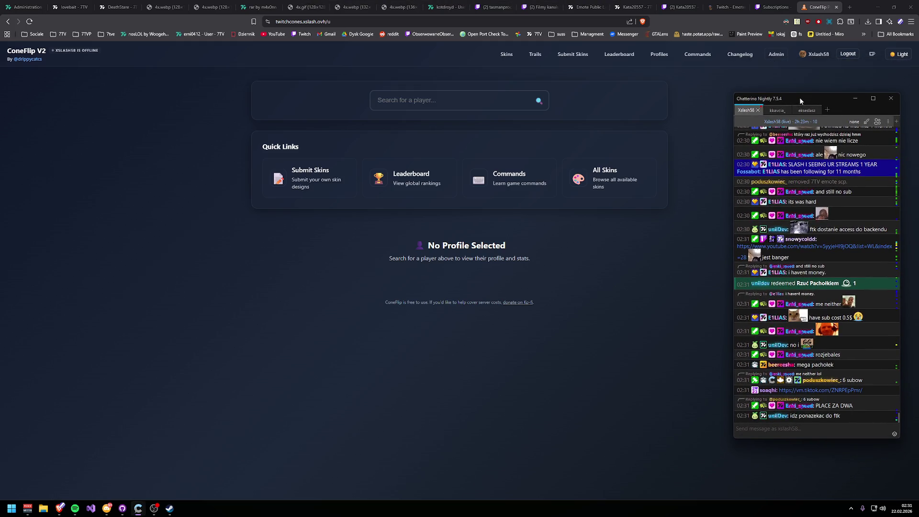
pyautogui.click(813, 54)
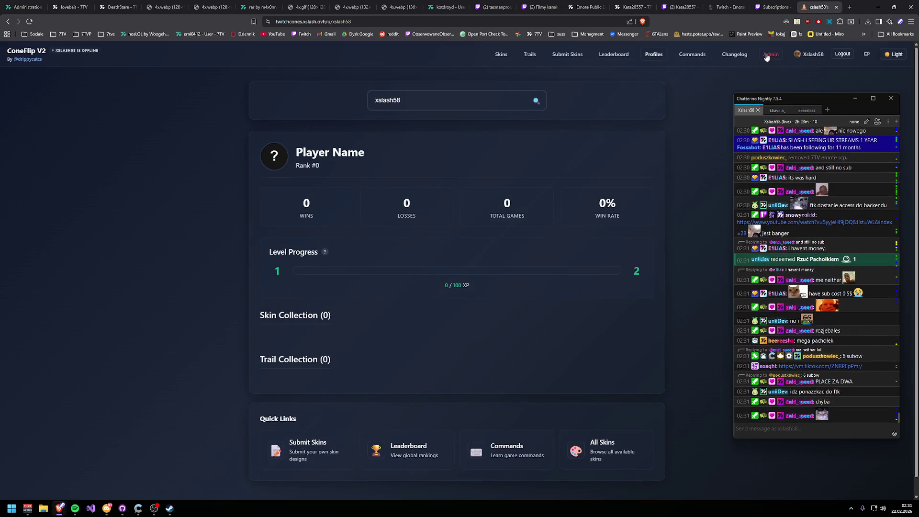
pyautogui.click(765, 55)
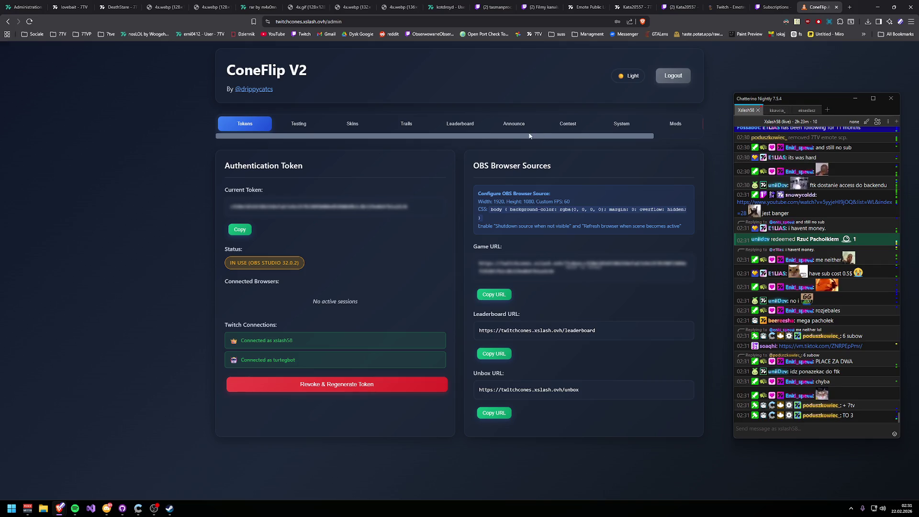
# Browse the Game Testing, Skins, Trails and Leaderboard admin pages, selecting test_user on Game Testing
pyautogui.click(294, 127)
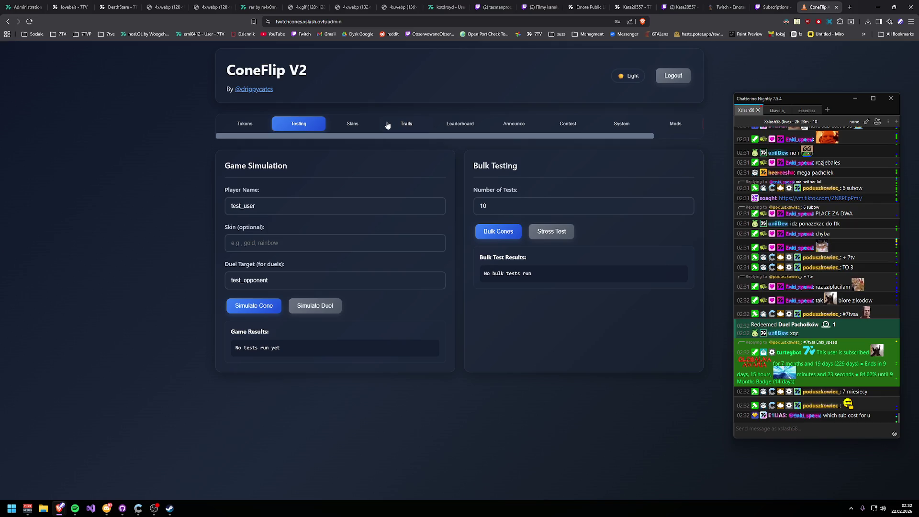
pyautogui.click(369, 125)
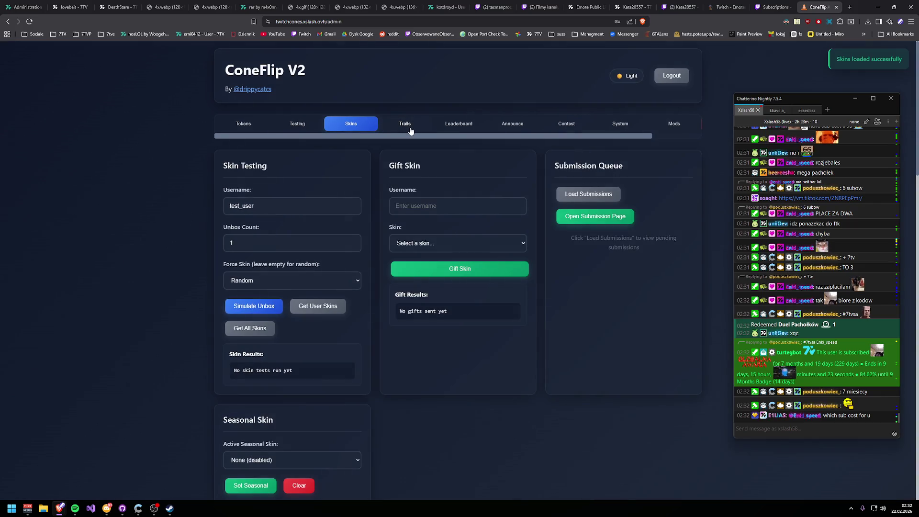
pyautogui.click(411, 126)
pyautogui.click(458, 126)
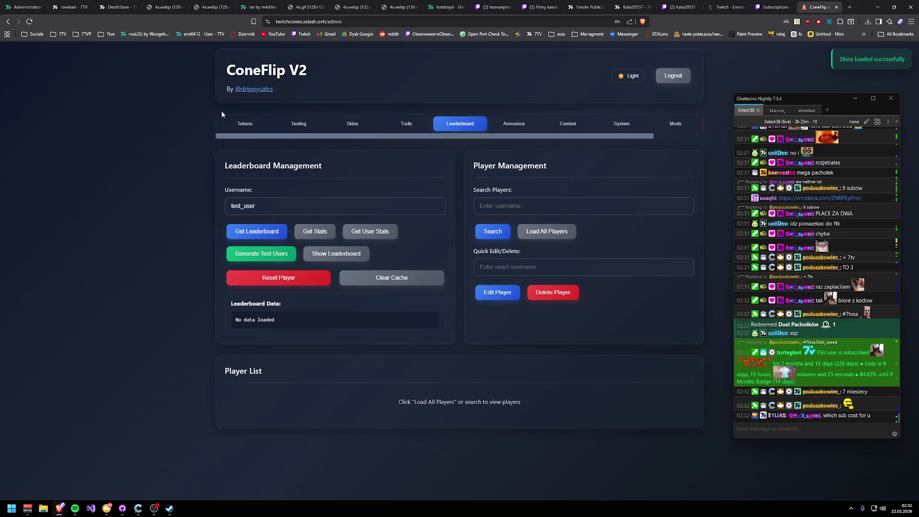
pyautogui.click(290, 123)
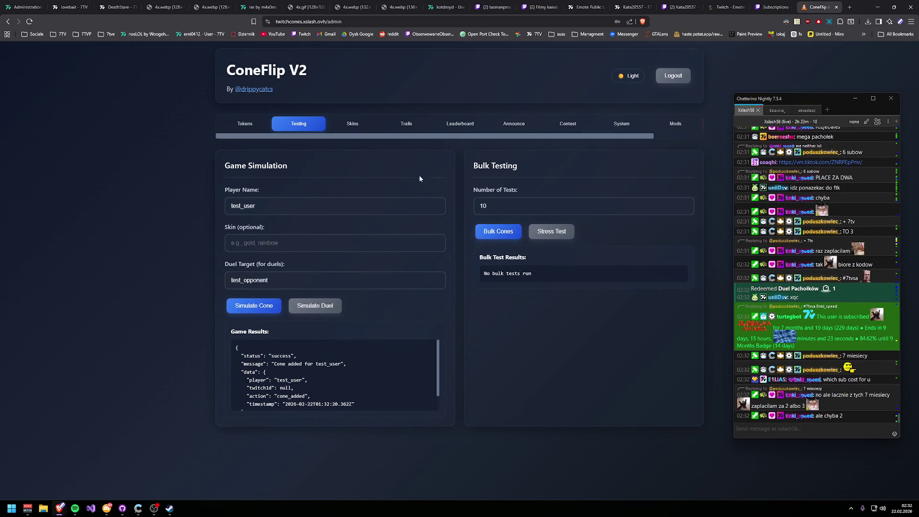
pyautogui.click(344, 207)
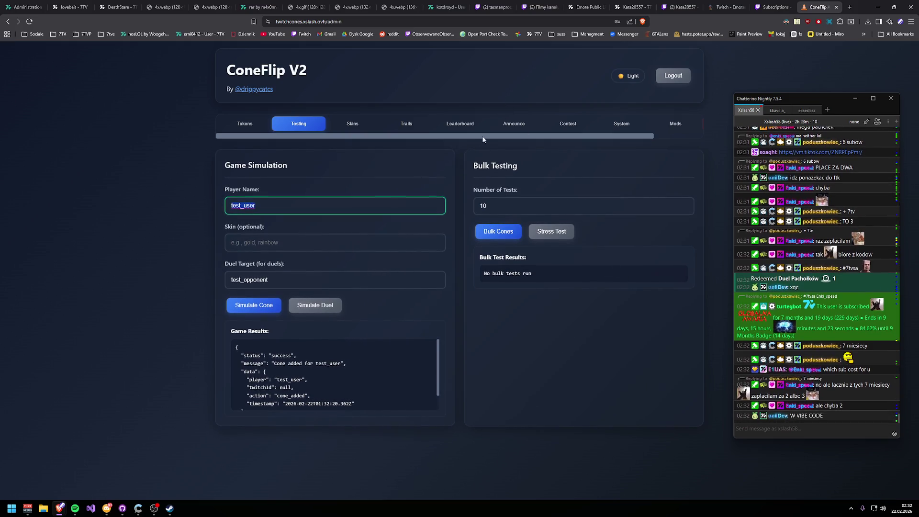
# Look through the Contest, Announcement, Trails and System admin pages, ending on Leaderboard
pyautogui.click(568, 123)
pyautogui.click(515, 125)
pyautogui.click(470, 127)
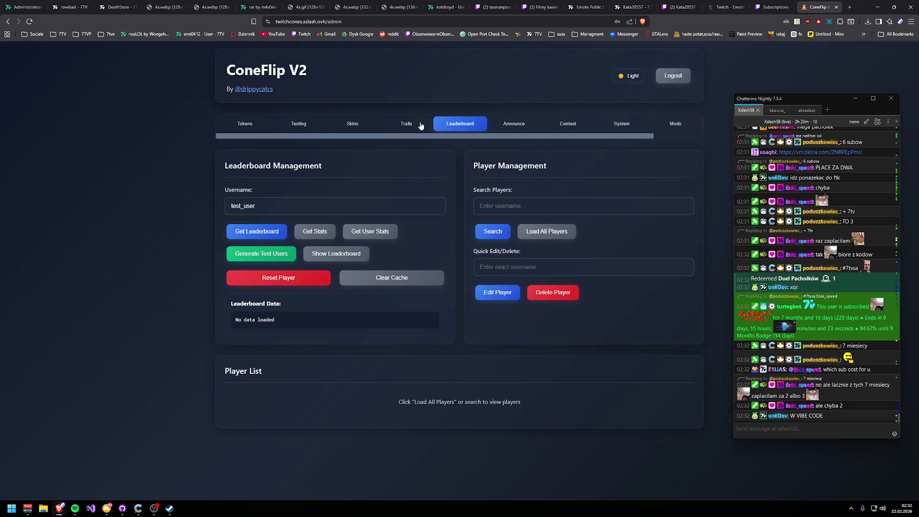
pyautogui.click(409, 126)
pyautogui.click(574, 125)
pyautogui.click(603, 124)
pyautogui.click(514, 125)
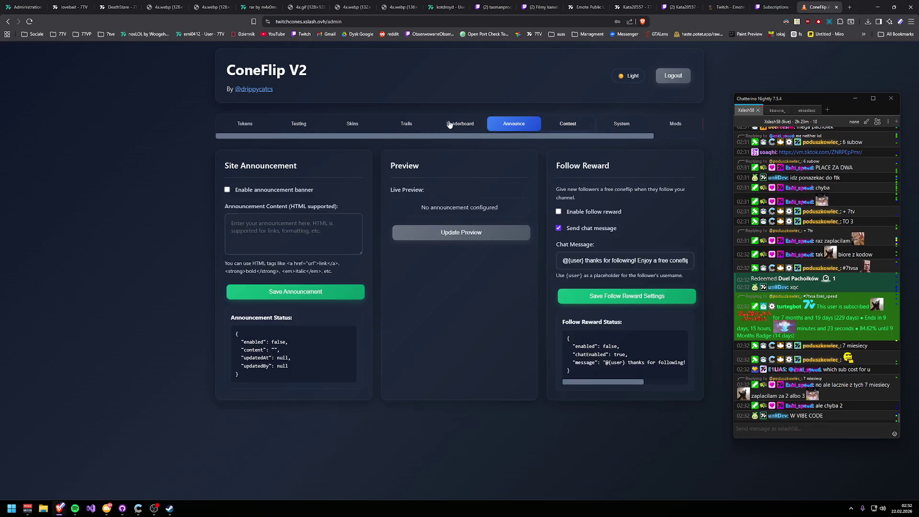
pyautogui.click(460, 124)
# Delete the player test_user via Quick Edit/Delete and confirm
pyautogui.click(504, 271)
pyautogui.write('test_user')
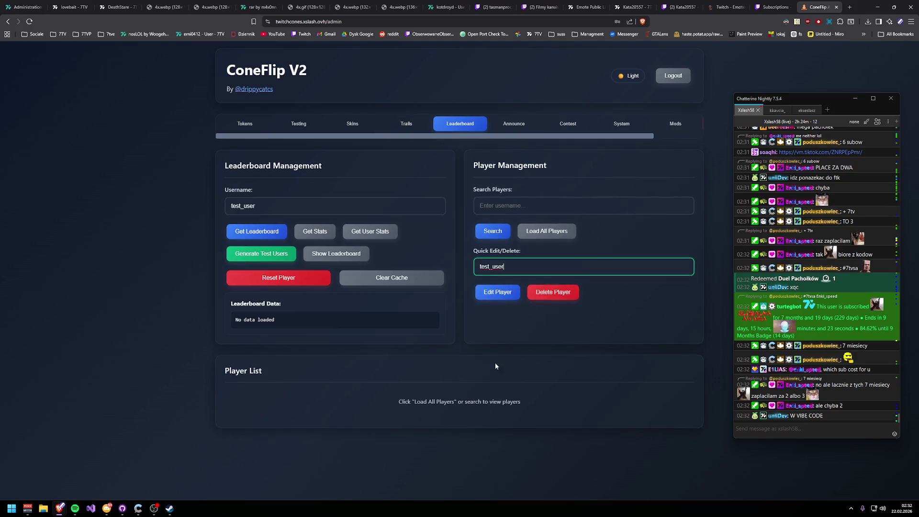
pyautogui.click(553, 291)
pyautogui.click(490, 72)
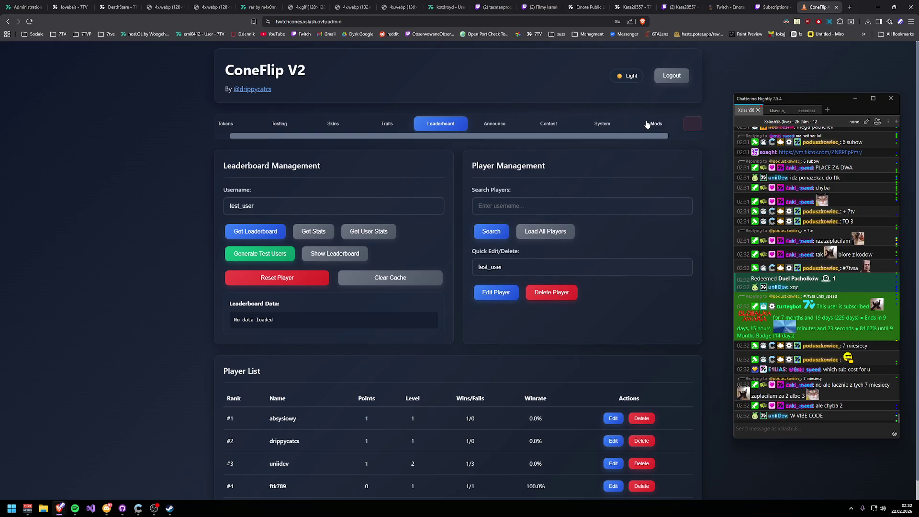
# View the moderator list on the Mods tab, then minimize and restore the browser
pyautogui.click(655, 124)
pyautogui.click(656, 124)
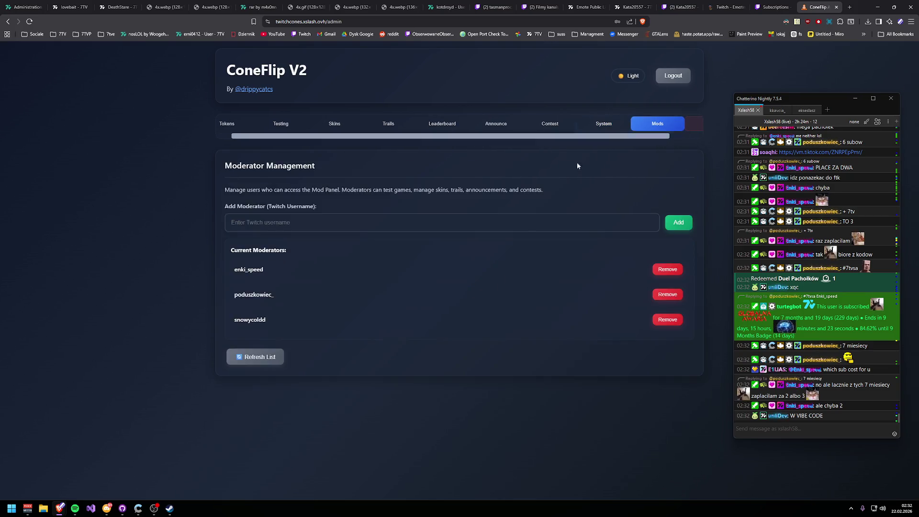
pyautogui.click(877, 7)
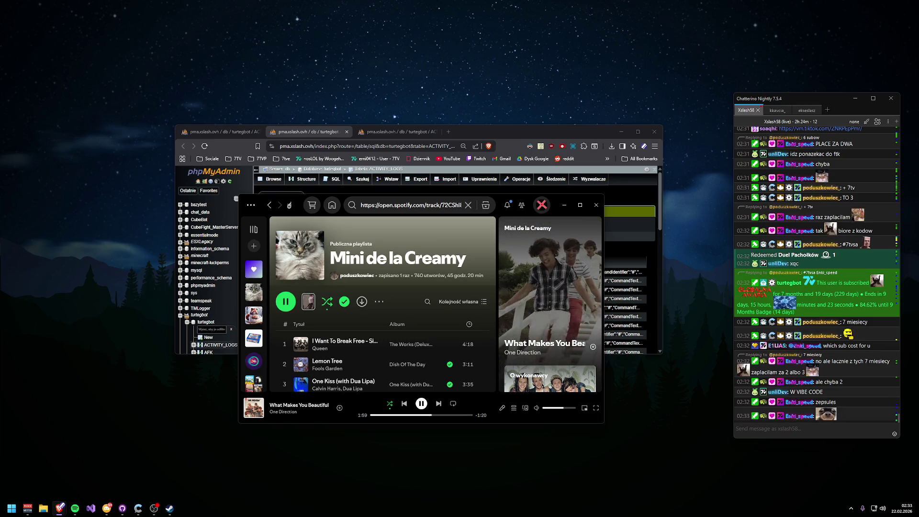
pyautogui.hotkey('alt', 'Tab')
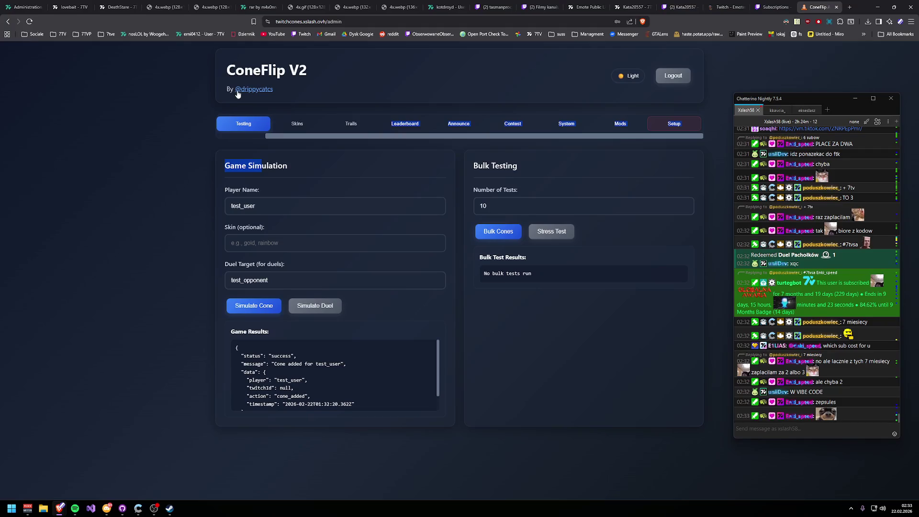
# Change the address from /admin to /u to load the public player page
pyautogui.doubleClick(335, 21)
pyautogui.write('u')
pyautogui.press('Return')
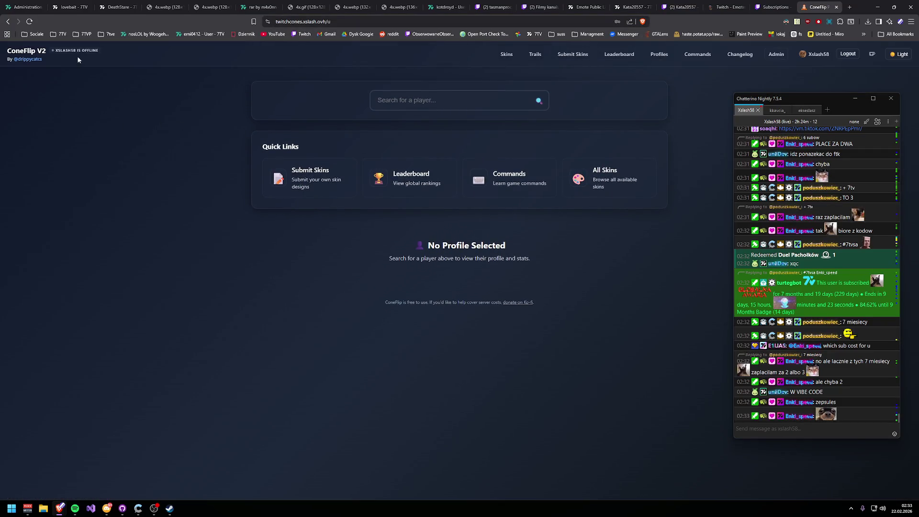
pyautogui.moveTo(78, 59); pyautogui.dragTo(77, 50)
# Launch PuTTY's saved session, reattach with screen -r twitchcones, then switch back to the browser
pyautogui.press('super')
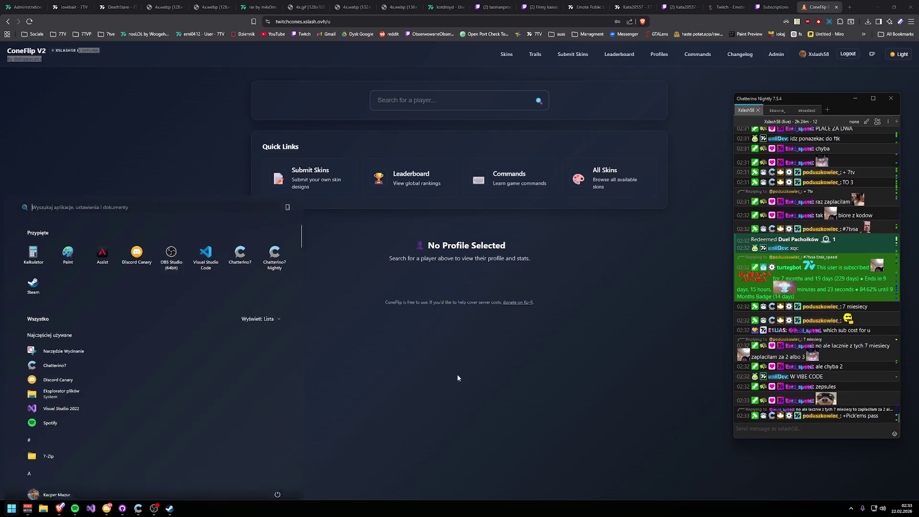
pyautogui.write('putty')
pyautogui.press('Return')
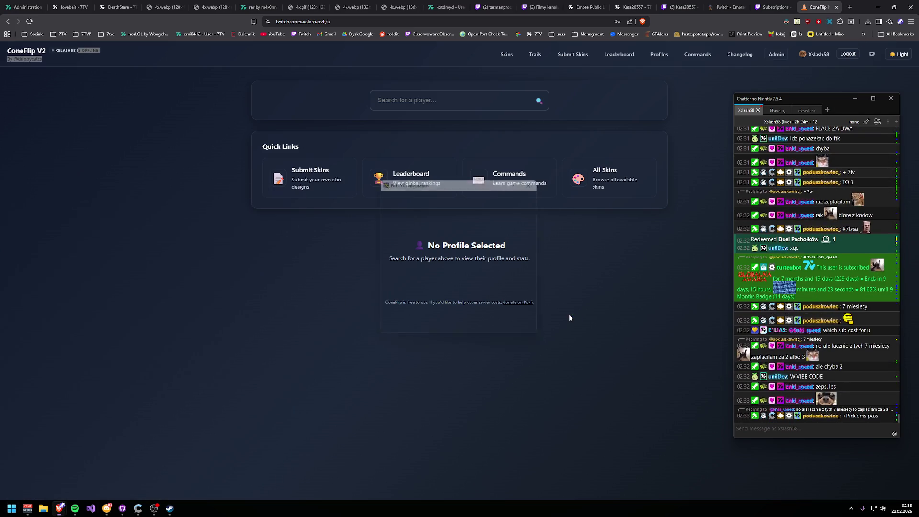
pyautogui.press('Return')
pyautogui.write('screen')
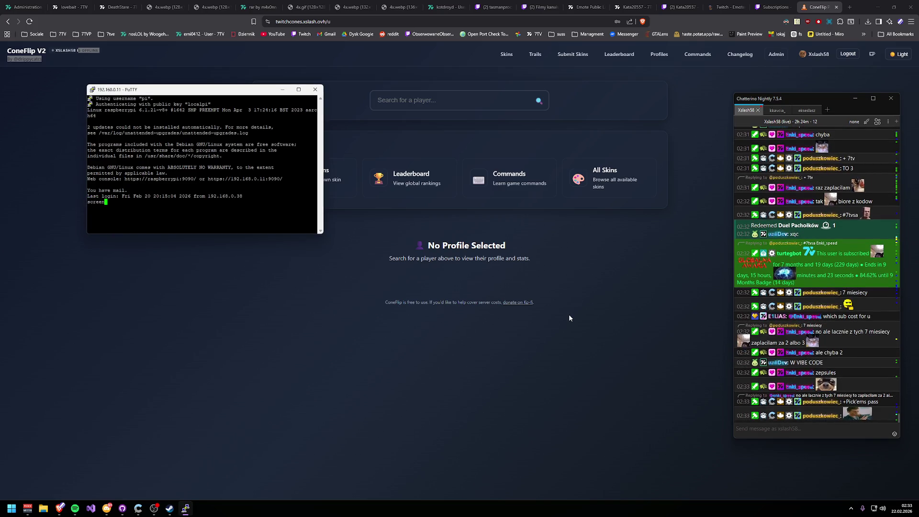
pyautogui.write('-r')
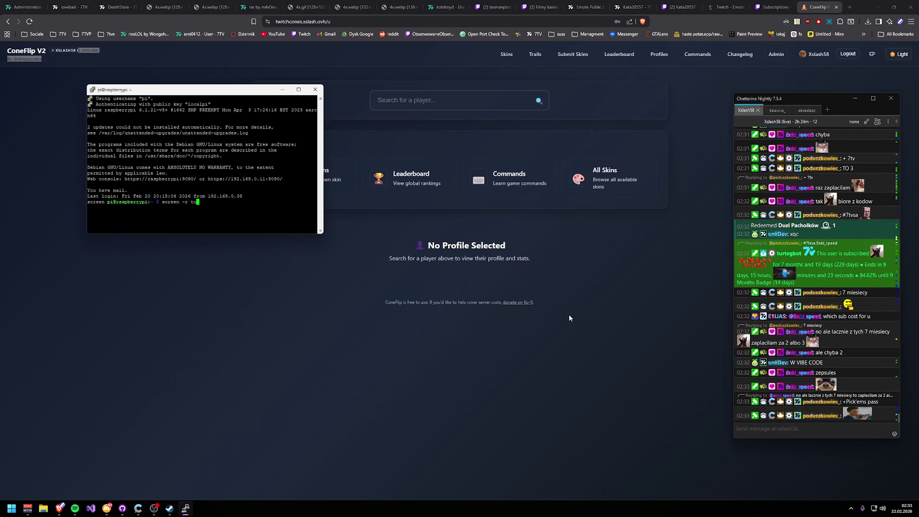
pyautogui.write('twitchcones')
pyautogui.press('Return')
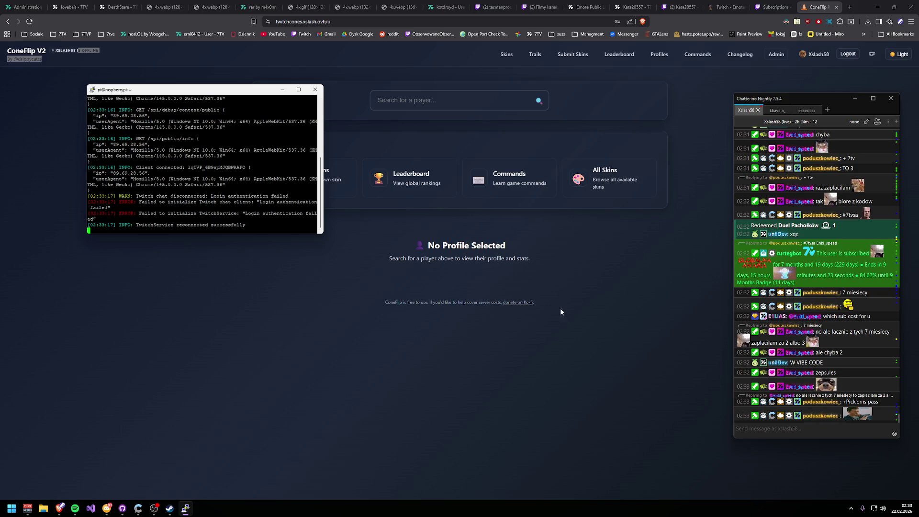
pyautogui.hotkey('alt', 'Tab')
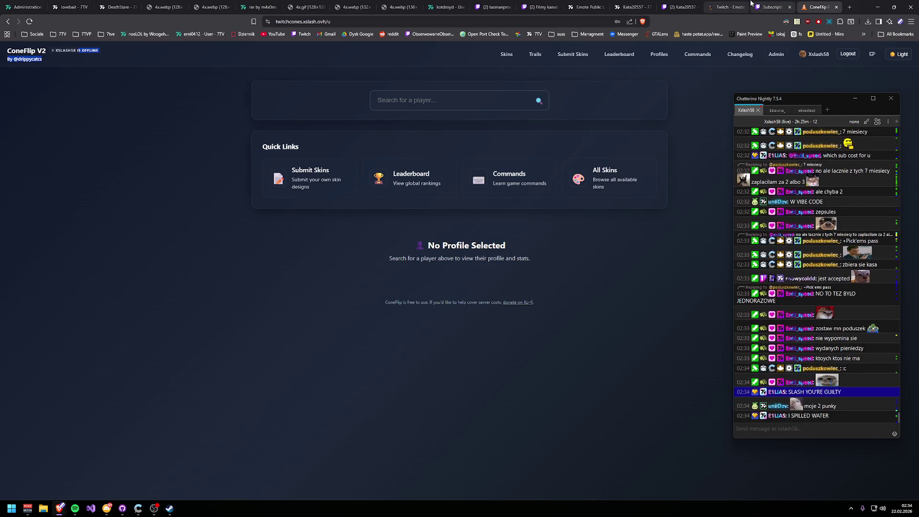
# Leave the Twitch subscriptions tab and return to the 7TV Administration mod queue
pyautogui.click(724, 6)
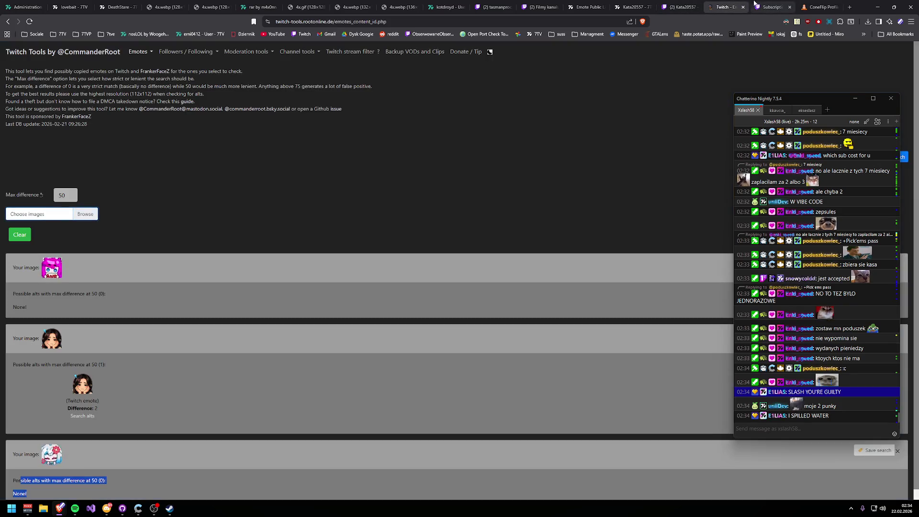
pyautogui.click(770, 6)
pyautogui.click(24, 7)
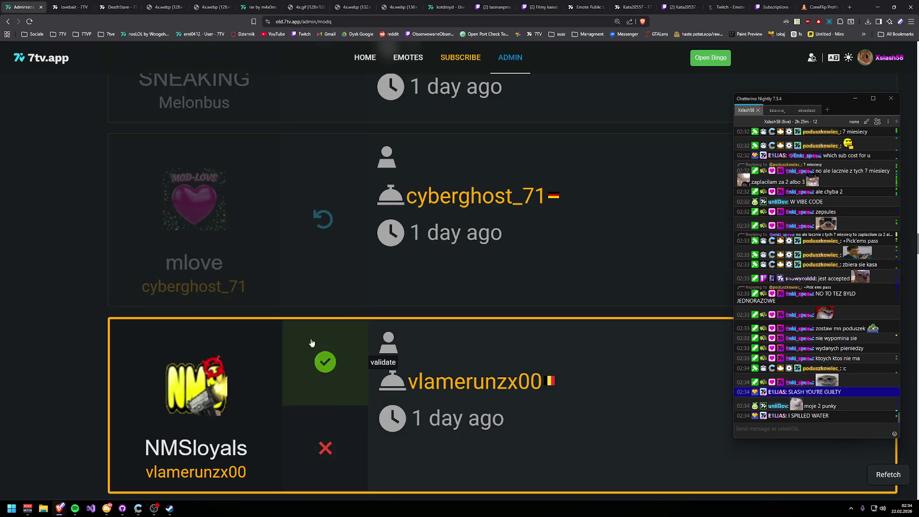
# Approve the NMSloyals and uncJam requests, leaving Paparazzi_1337's o7 and che pending
pyautogui.scroll(-2, 358, 348)
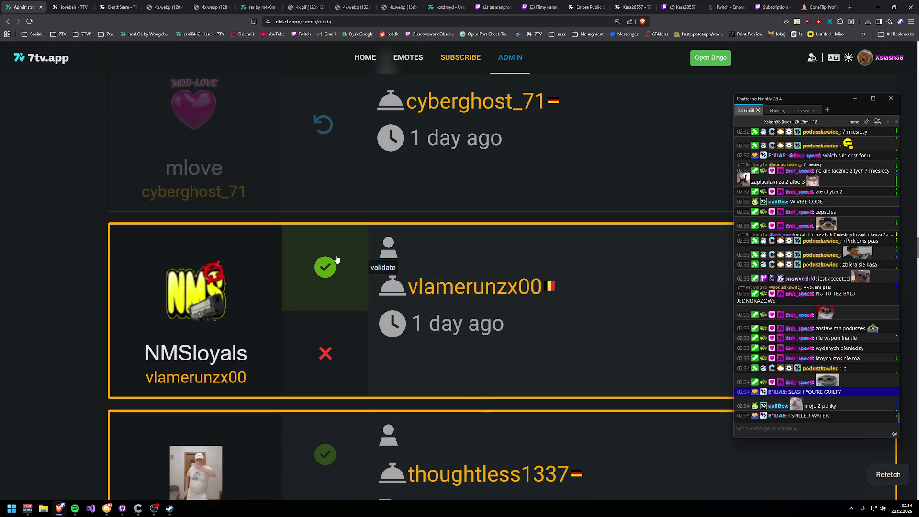
pyautogui.click(325, 265)
pyautogui.scroll(-5, 330, 244)
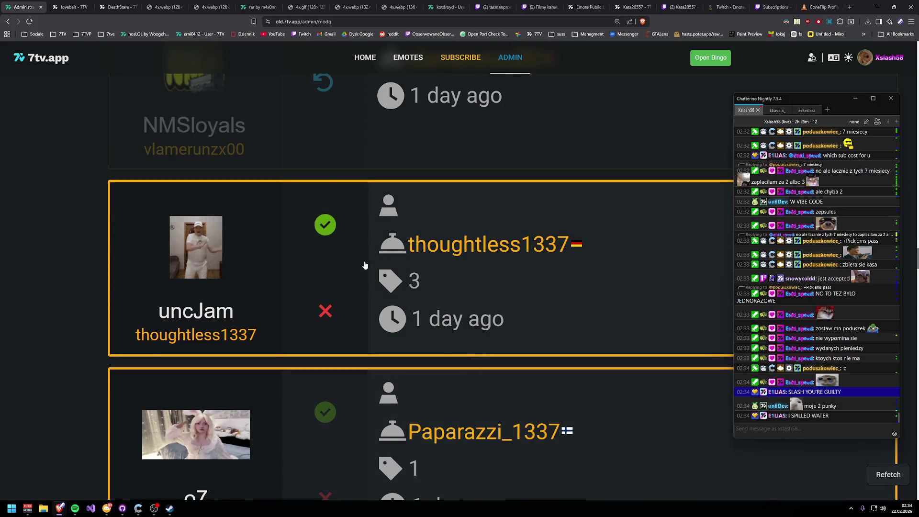
pyautogui.click(325, 226)
pyautogui.scroll(-5, 433, 296)
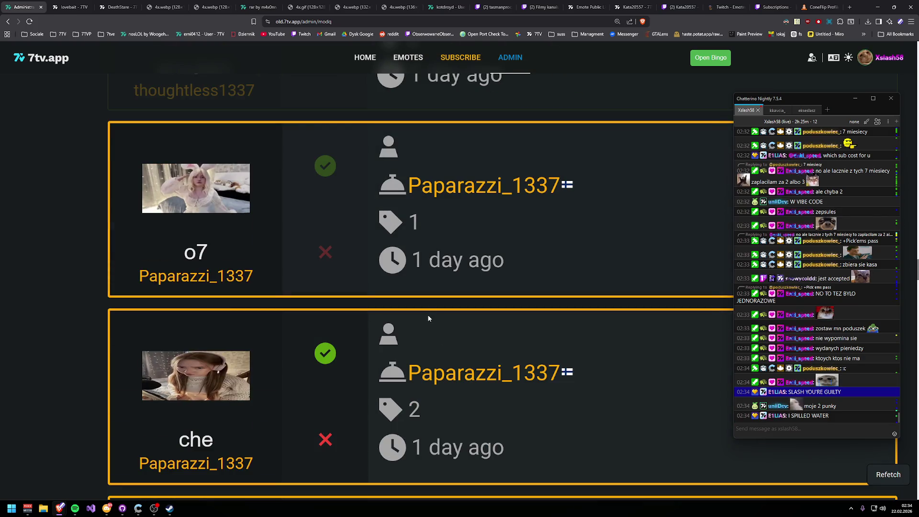